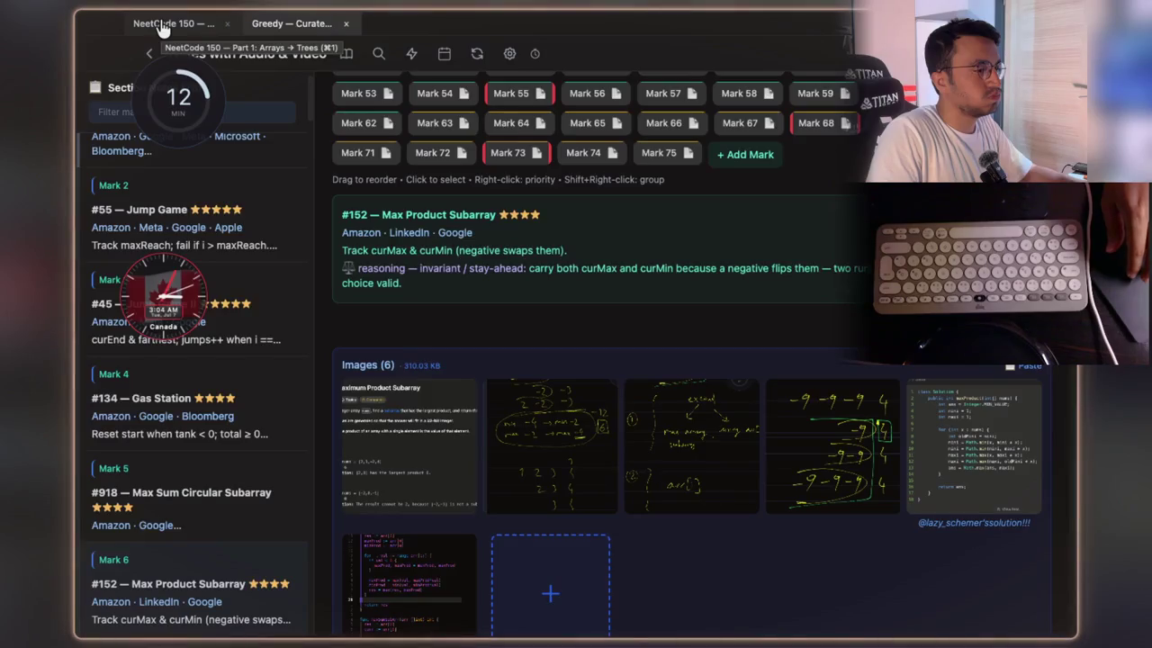
- Open the NeetCode 150 — Part 1 notes and view the Product of Array Except Self screenshot enlarged
{"action": "left_click", "coordinate": [161, 25]}
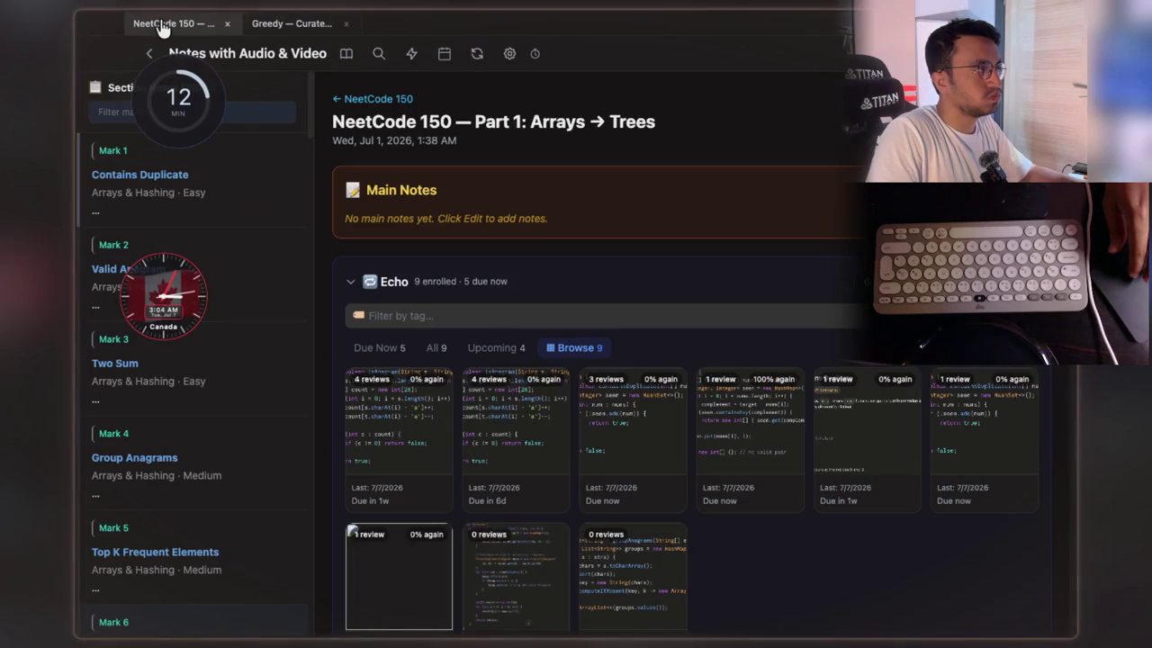
{"action": "scroll", "coordinate": [635, 319], "scroll_direction": "down", "scroll_amount": 15}
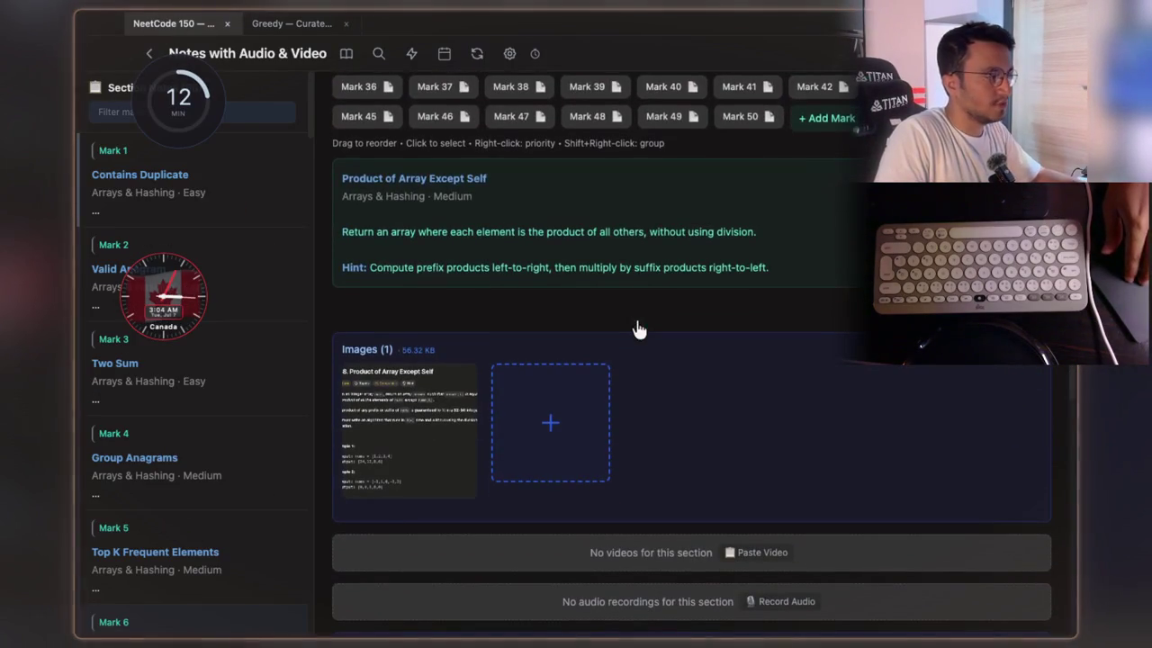
{"action": "left_click", "coordinate": [443, 413]}
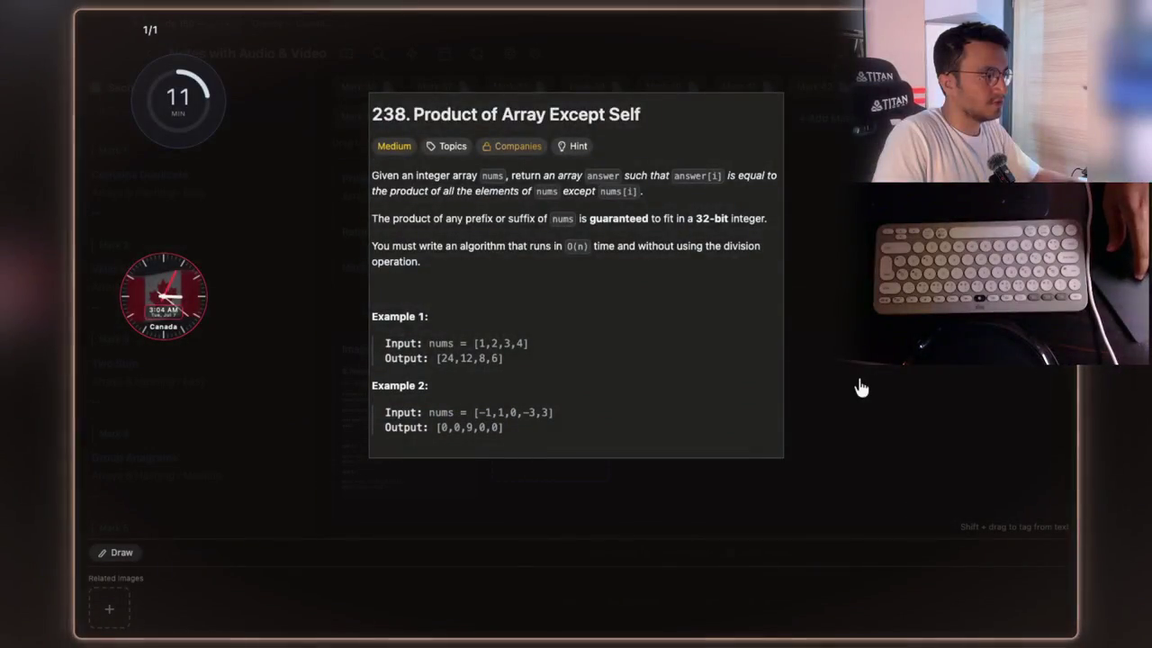
{"action": "left_click", "coordinate": [861, 387]}
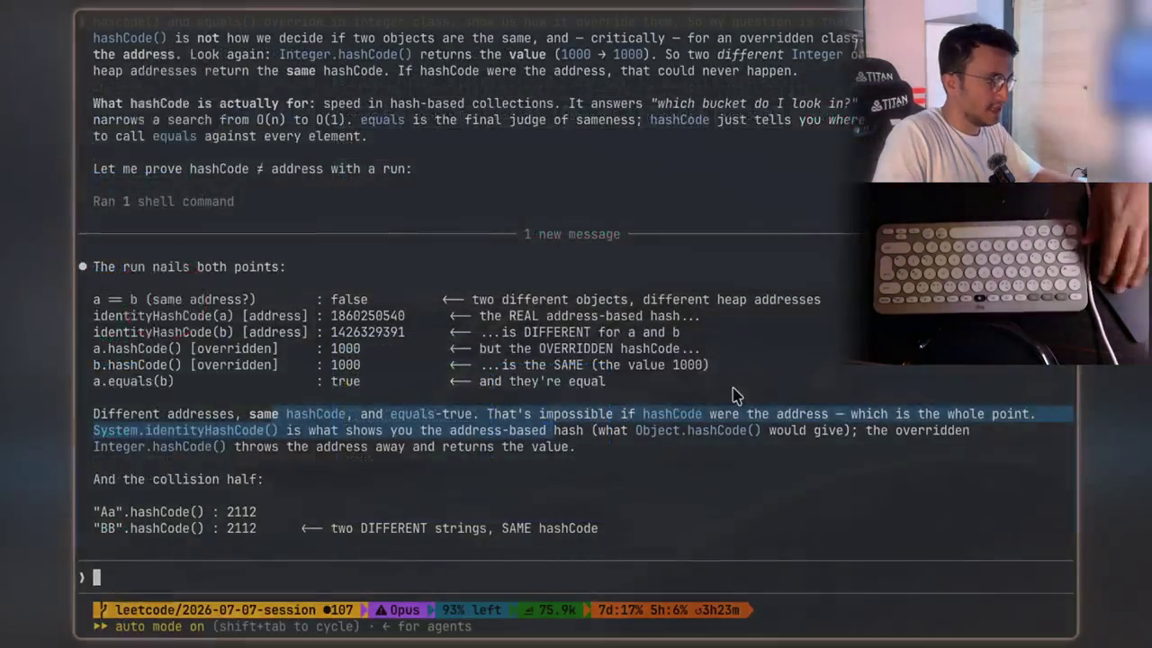
- Scroll back up the chat to the earlier 'what does prefix and suffix mean here?' question
{"action": "scroll", "coordinate": [661, 320], "scroll_direction": "down", "scroll_amount": 10}
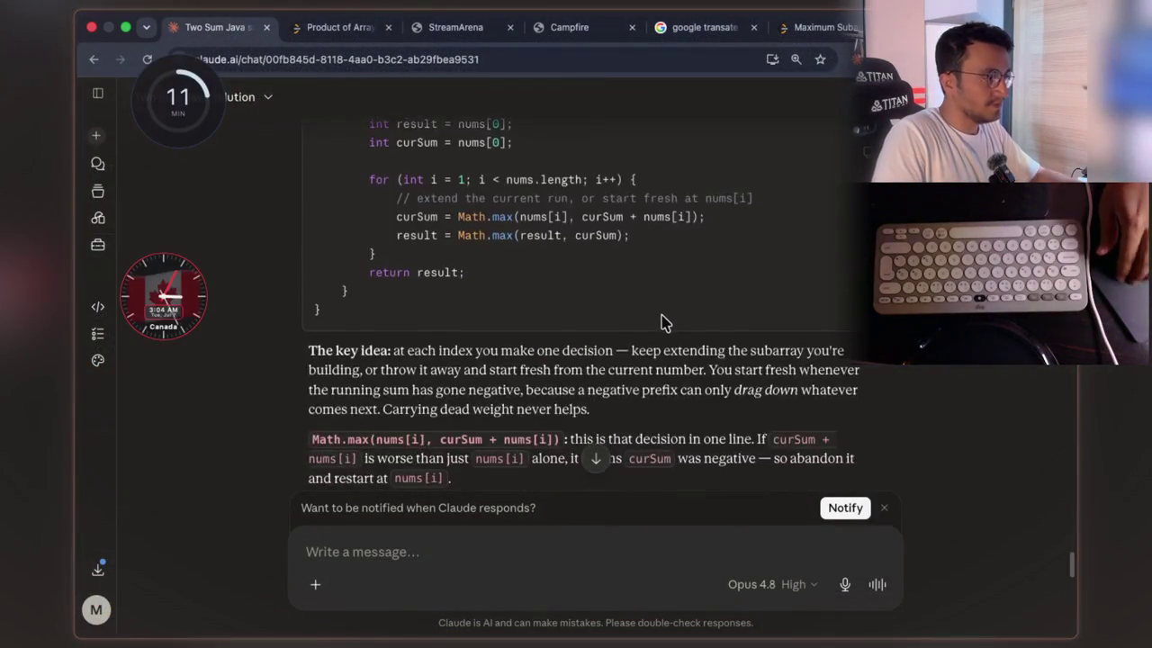
{"action": "scroll", "coordinate": [661, 321], "scroll_direction": "down", "scroll_amount": 3}
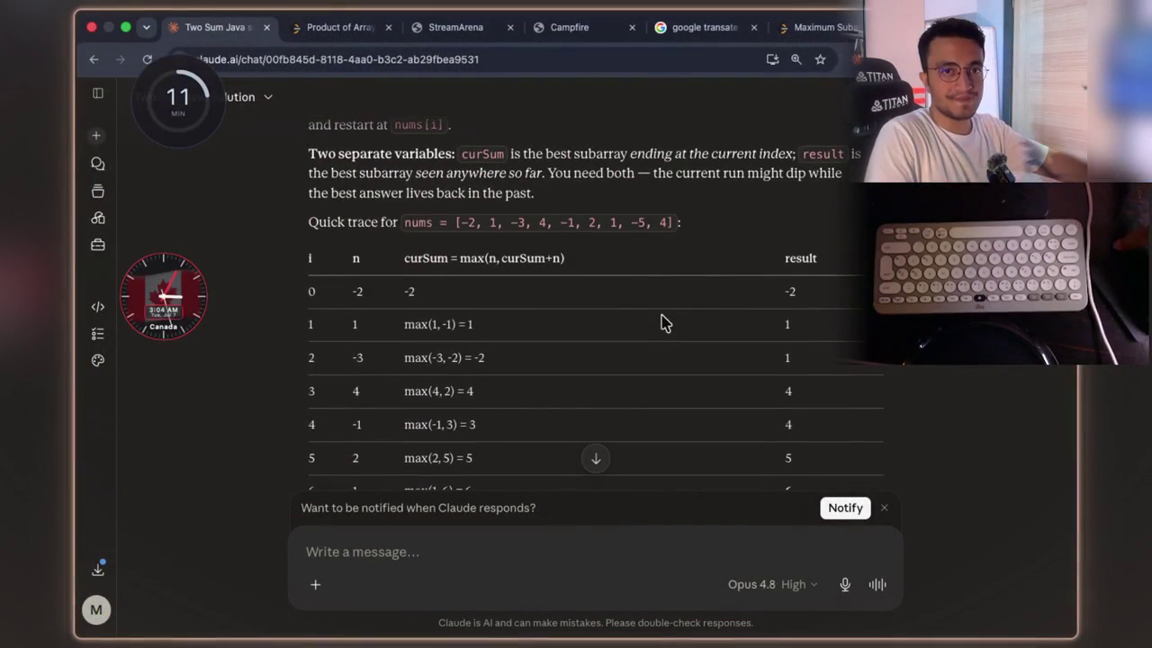
{"action": "scroll", "coordinate": [663, 354], "scroll_direction": "down", "scroll_amount": 12}
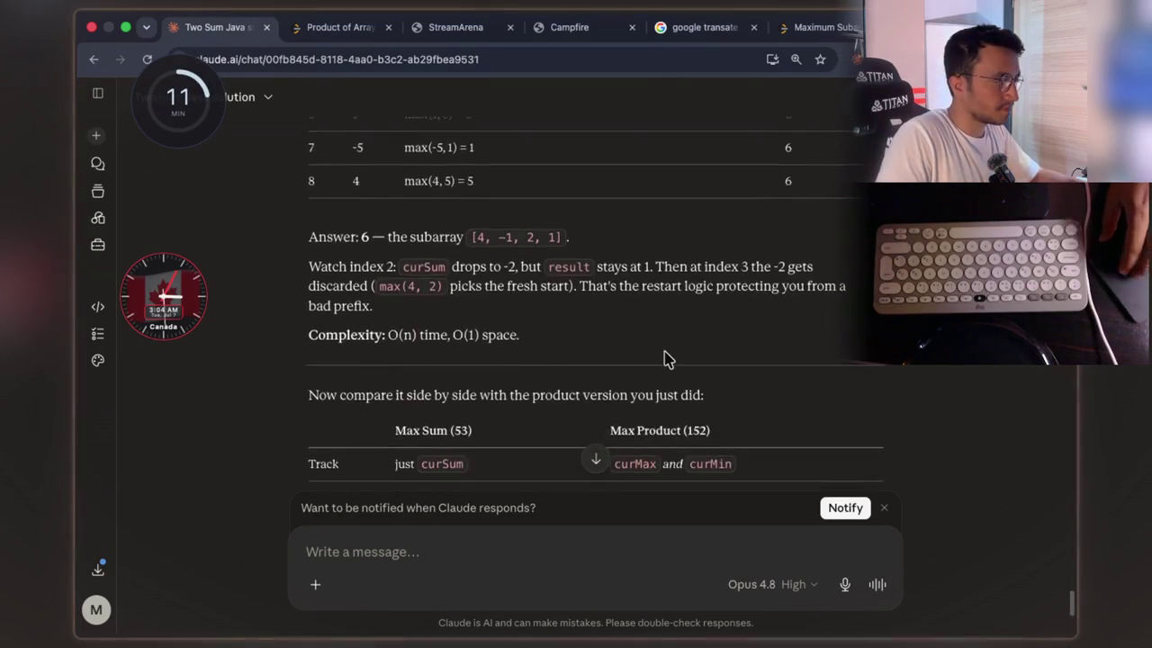
{"action": "scroll", "coordinate": [663, 358], "scroll_direction": "down", "scroll_amount": 3}
{"action": "scroll", "coordinate": [663, 358], "scroll_direction": "up", "scroll_amount": 15}
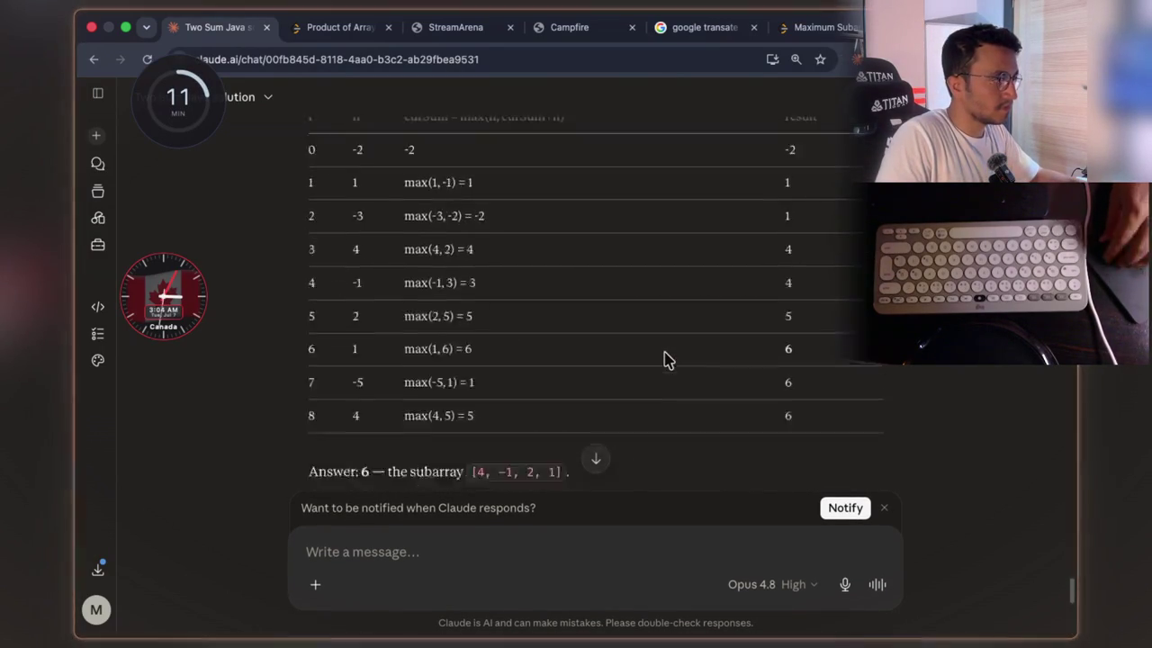
{"action": "scroll", "coordinate": [666, 359], "scroll_direction": "up", "scroll_amount": 15}
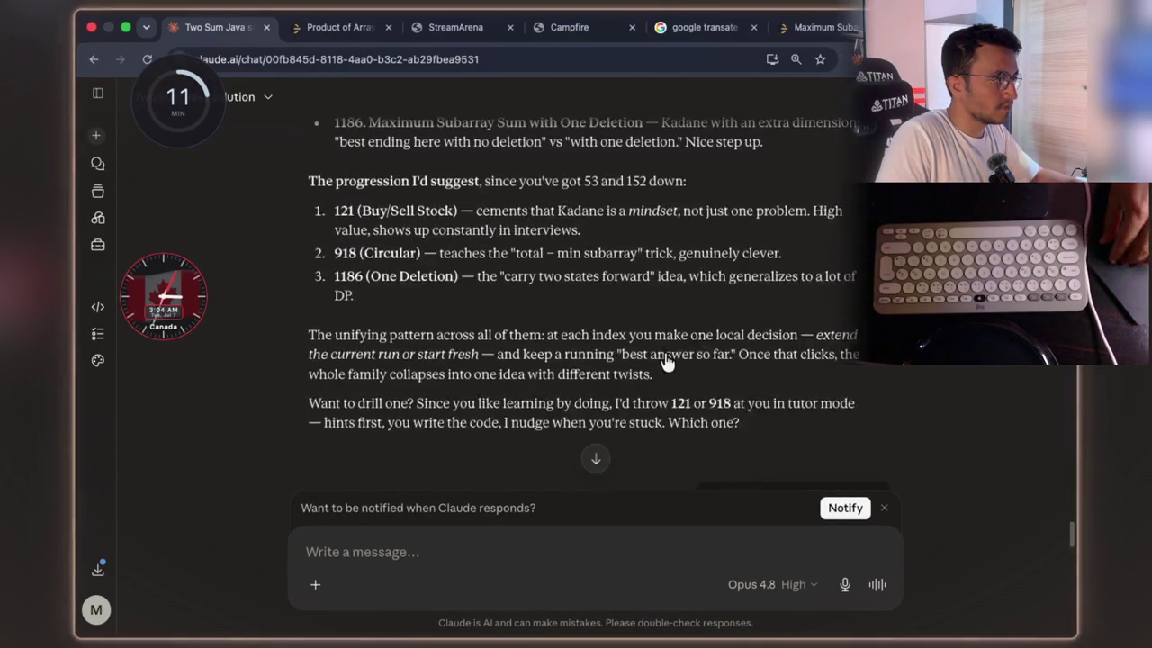
{"action": "scroll", "coordinate": [663, 354], "scroll_direction": "up", "scroll_amount": 15}
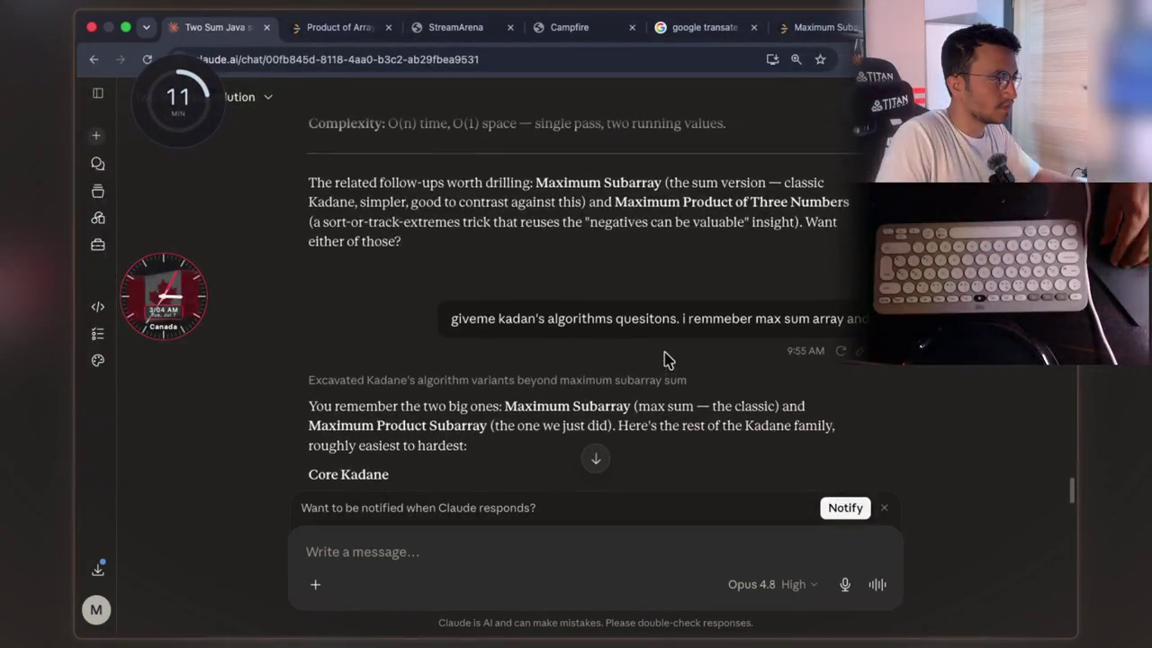
{"action": "scroll", "coordinate": [666, 357], "scroll_direction": "up", "scroll_amount": 15}
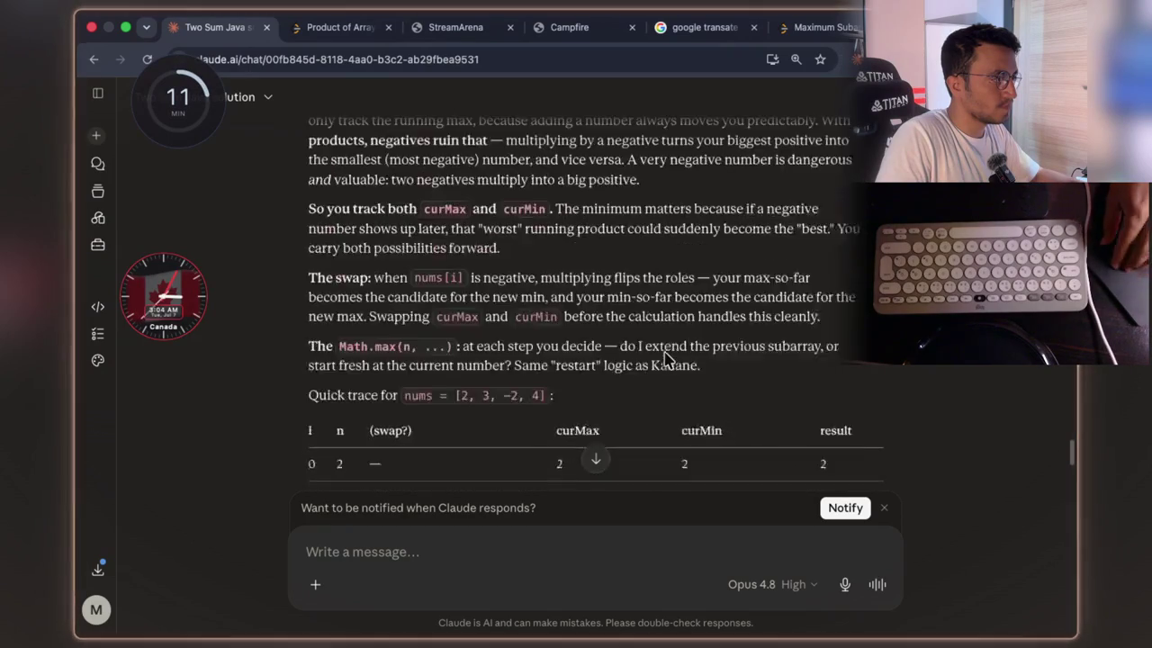
{"action": "scroll", "coordinate": [663, 372], "scroll_direction": "up", "scroll_amount": 5}
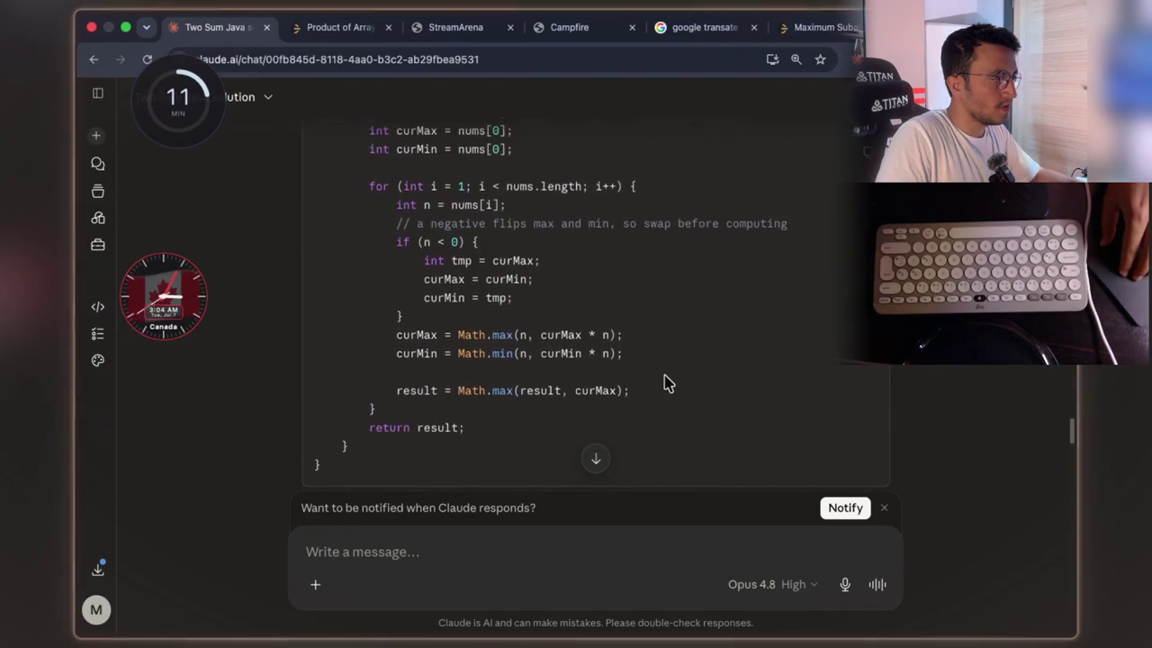
{"action": "scroll", "coordinate": [663, 383], "scroll_direction": "up", "scroll_amount": 10}
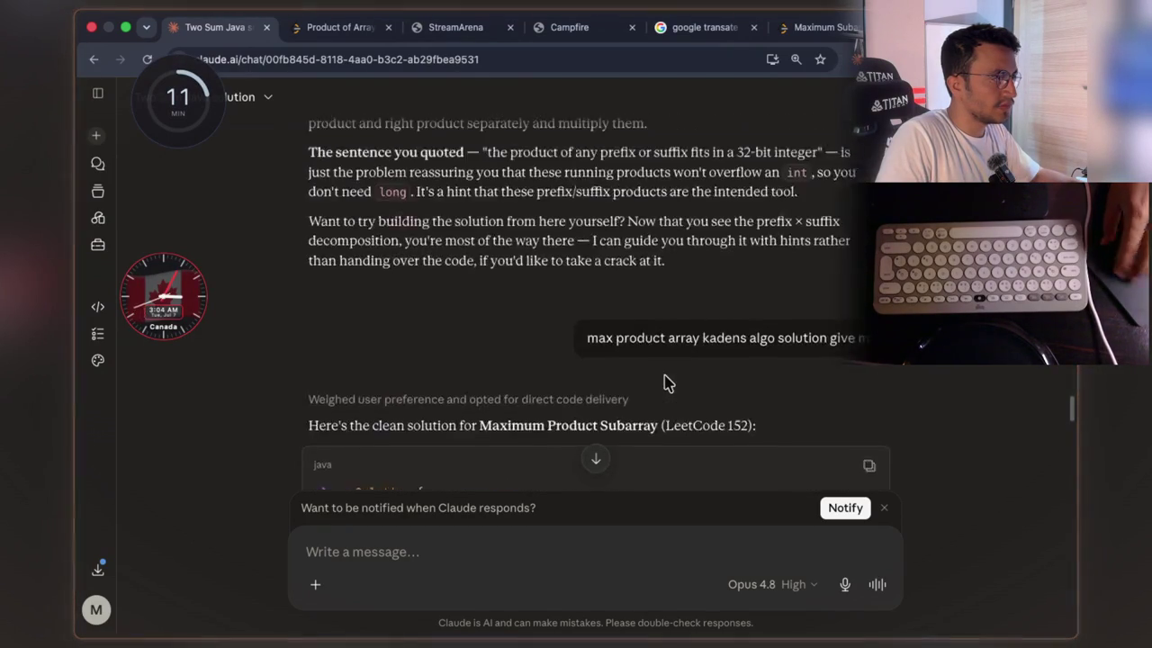
{"action": "scroll", "coordinate": [665, 379], "scroll_direction": "up", "scroll_amount": 10}
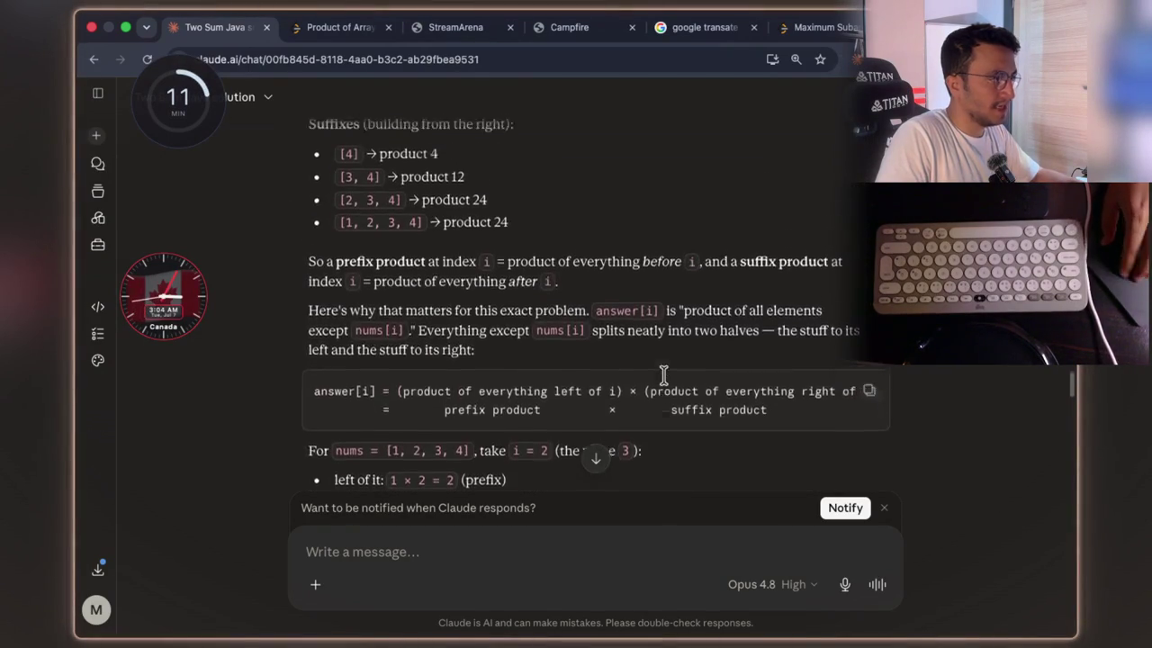
{"action": "scroll", "coordinate": [663, 376], "scroll_direction": "up", "scroll_amount": 10}
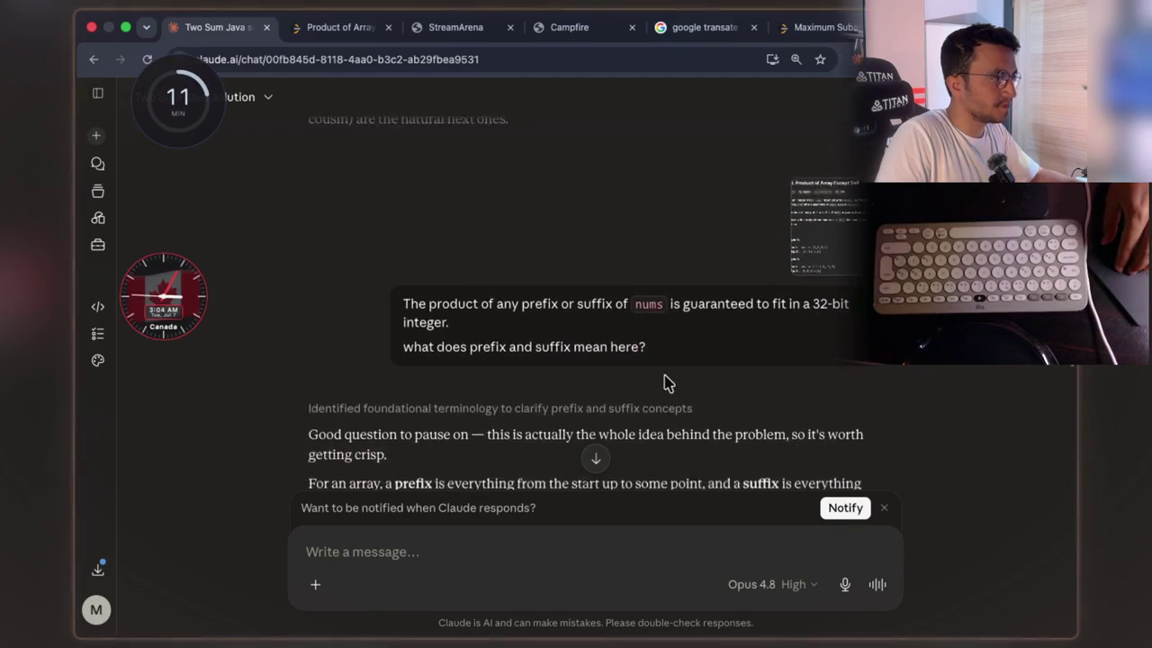
- Highlight 'prefix or suffix' in that question, then move down to the reply's Suffixes list
{"action": "double_click", "coordinate": [540, 317]}
{"action": "left_click", "coordinate": [525, 321]}
{"action": "left_click_drag", "start_coordinate": [522, 317], "coordinate": [613, 316]}
{"action": "scroll", "coordinate": [606, 351], "scroll_direction": "down", "scroll_amount": 5}
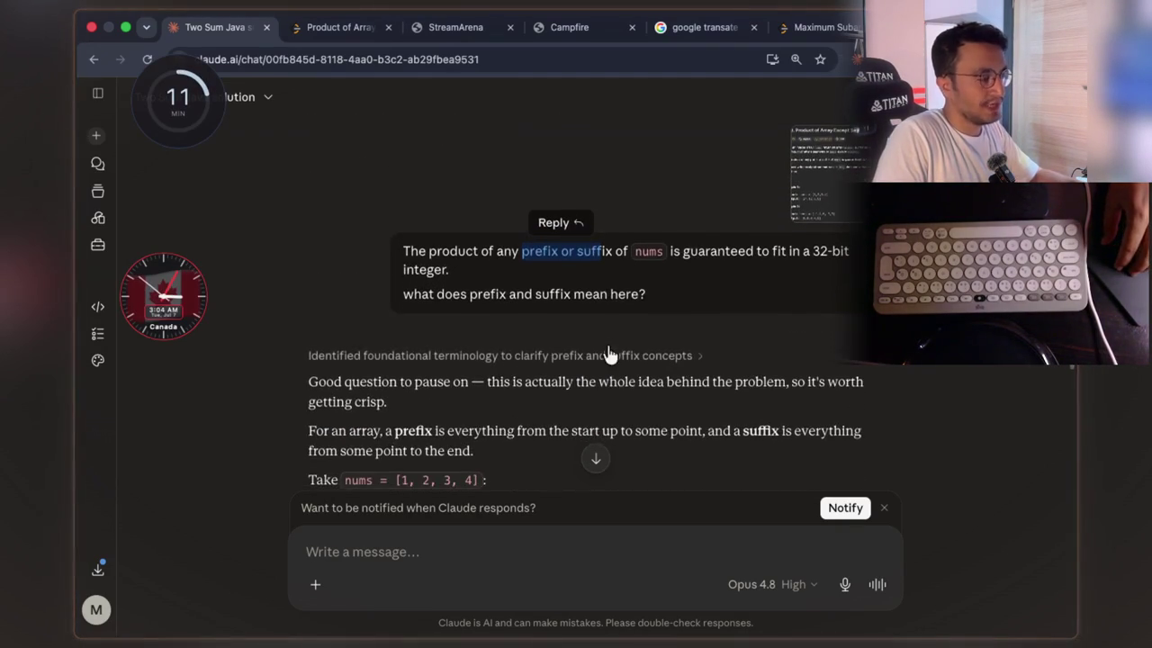
{"action": "scroll", "coordinate": [609, 358], "scroll_direction": "down", "scroll_amount": 5}
{"action": "left_click_drag", "start_coordinate": [520, 341], "coordinate": [338, 275]}
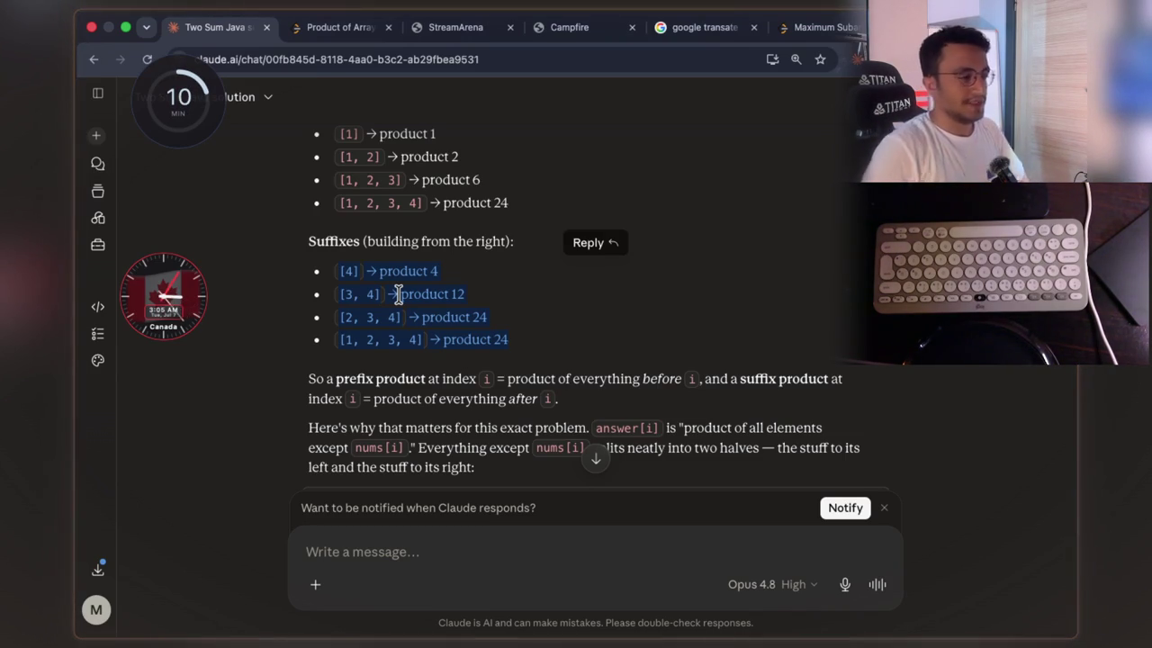
- Highlight the definitions: prefix is the product of everything before i, suffix everything after i
{"action": "scroll", "coordinate": [397, 295], "scroll_direction": "down", "scroll_amount": 1}
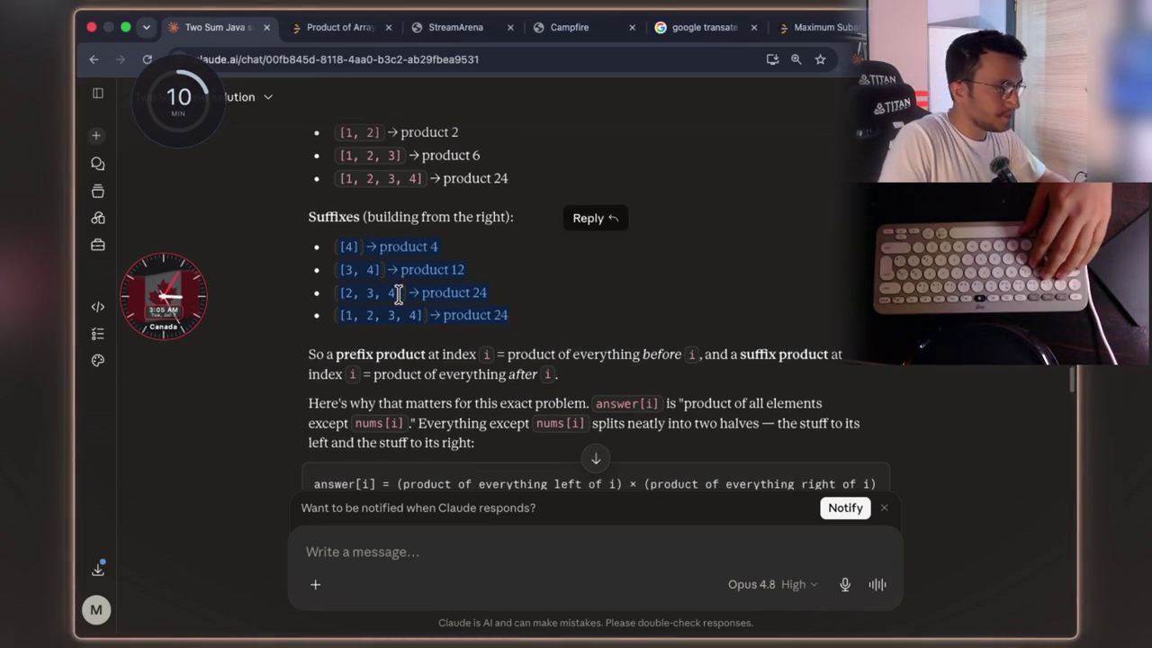
{"action": "left_click", "coordinate": [418, 353]}
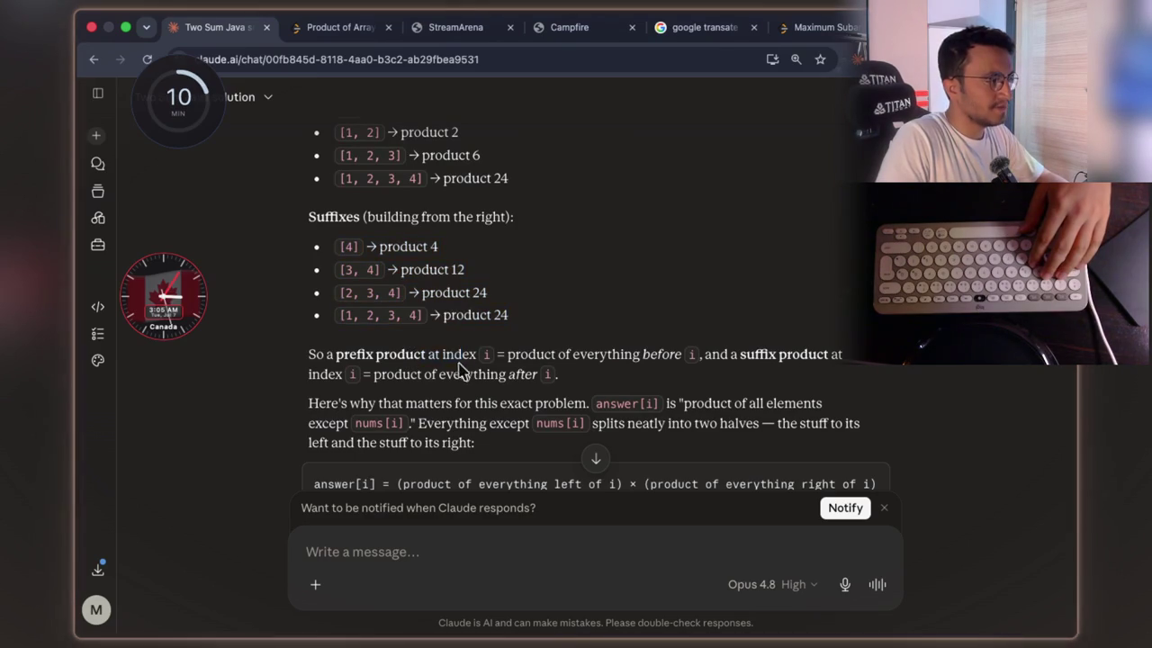
{"action": "left_click_drag", "start_coordinate": [495, 356], "coordinate": [357, 357]}
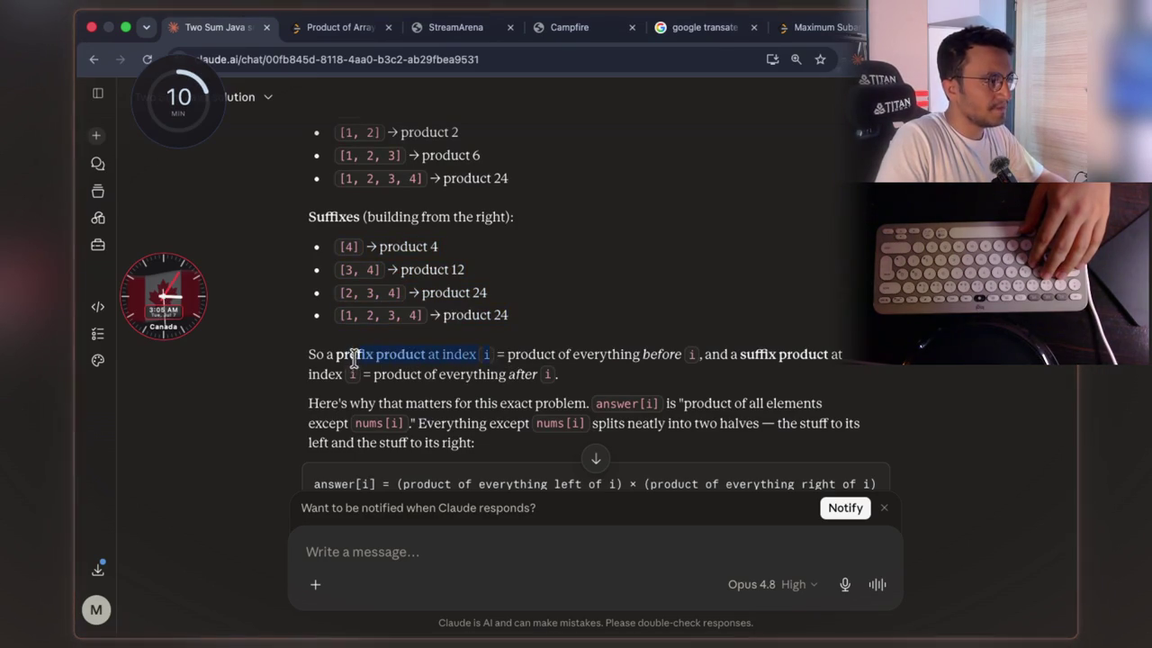
{"action": "left_click", "coordinate": [520, 351]}
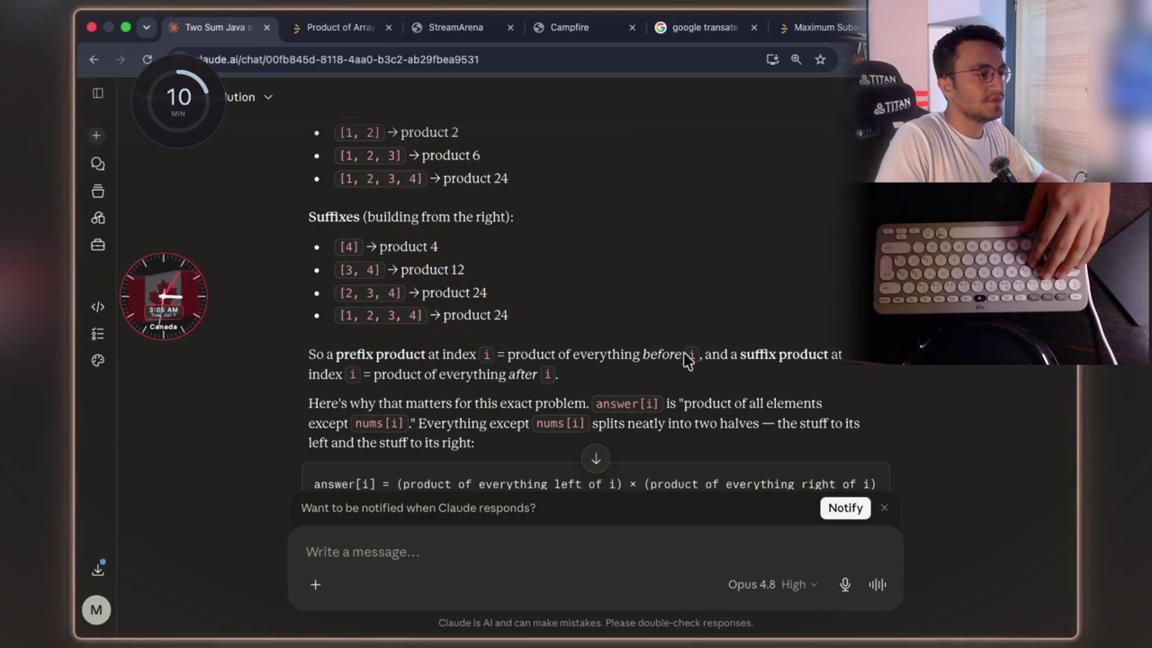
{"action": "left_click_drag", "start_coordinate": [700, 355], "coordinate": [502, 358]}
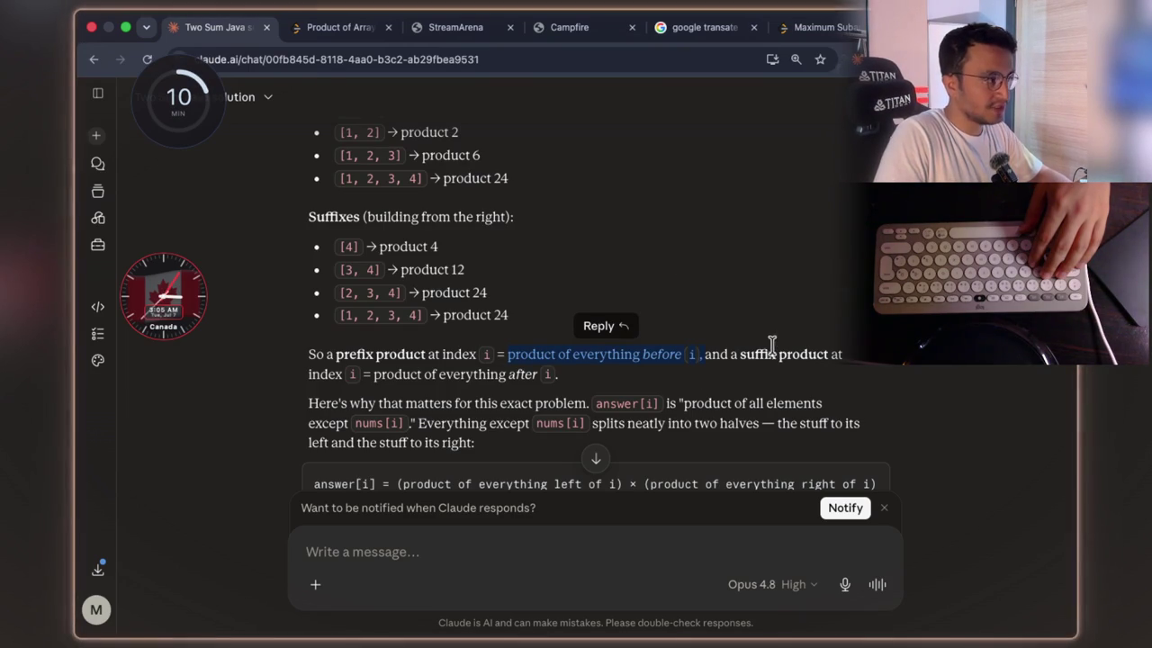
{"action": "left_click_drag", "start_coordinate": [378, 374], "coordinate": [506, 375]}
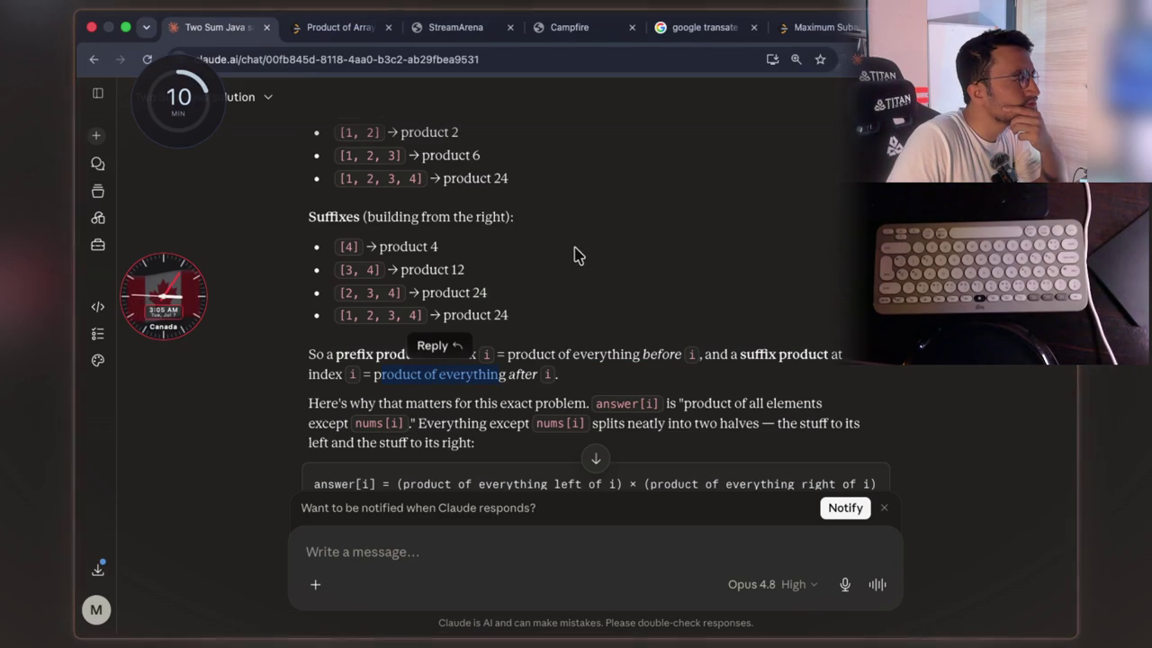
- Pick out the Suffixes and Prefixes example headings for nums = [1, 2, 3, 4]
{"action": "scroll", "coordinate": [576, 254], "scroll_direction": "up", "scroll_amount": 2}
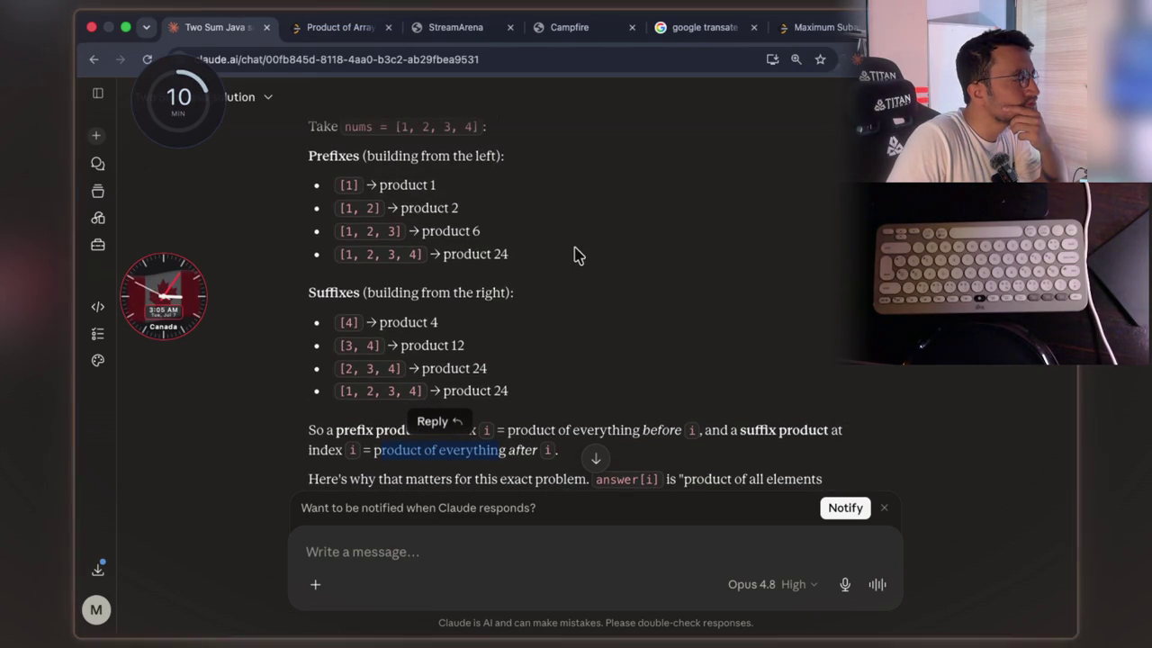
{"action": "left_click_drag", "start_coordinate": [309, 293], "coordinate": [329, 295]}
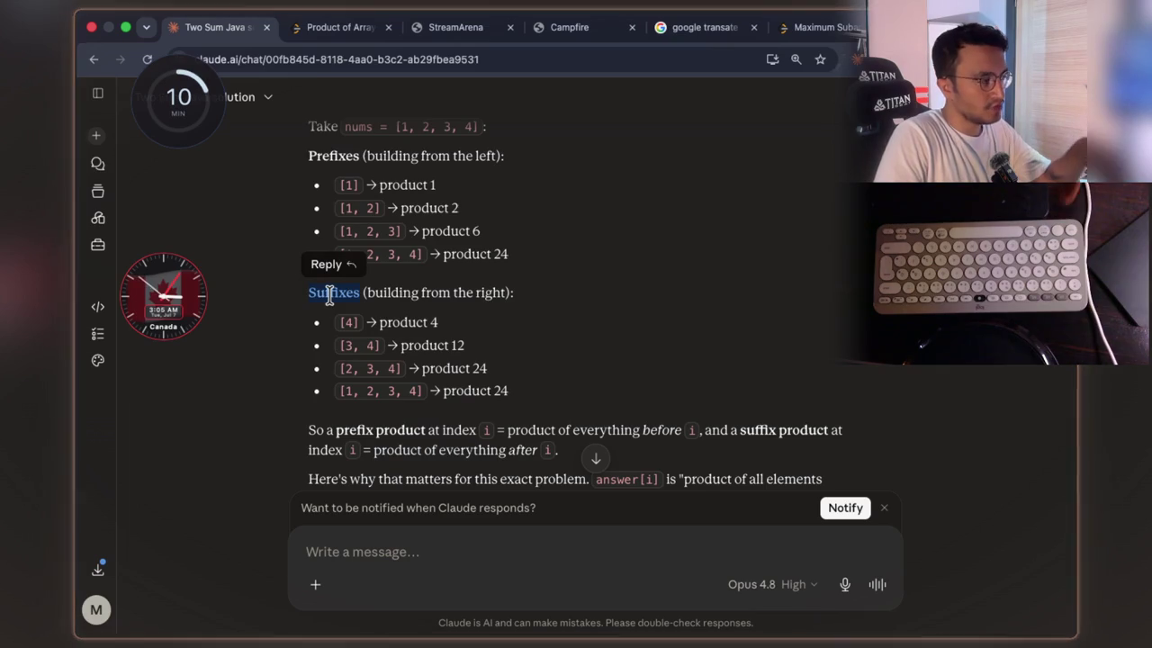
{"action": "left_click", "coordinate": [329, 298]}
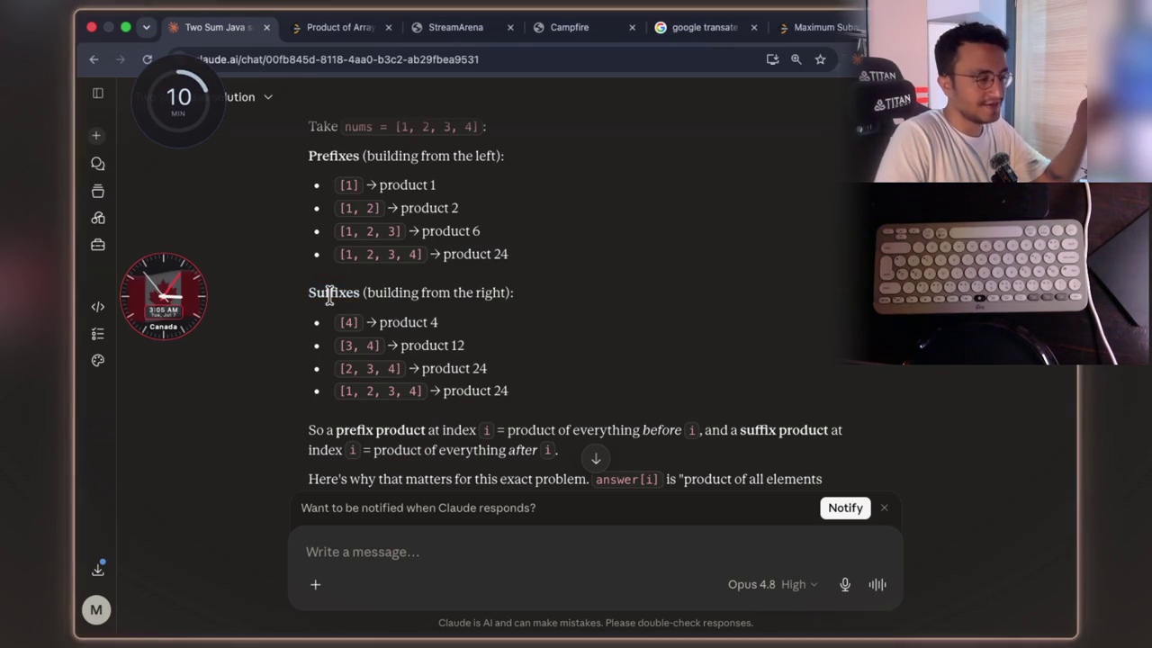
{"action": "double_click", "coordinate": [329, 298]}
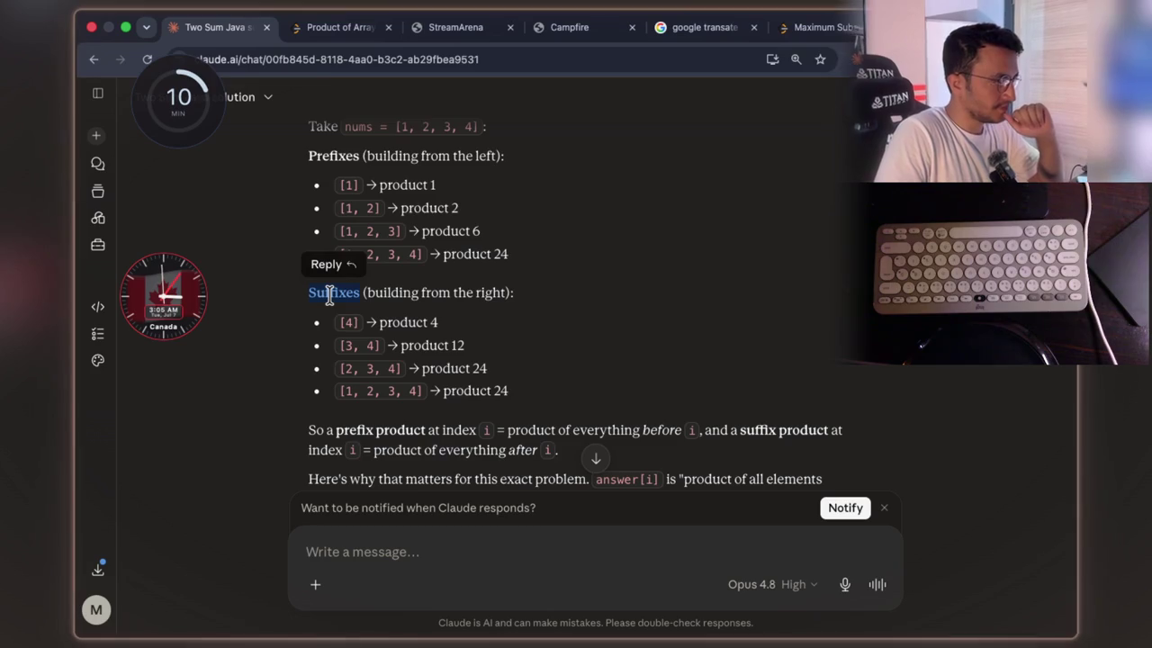
{"action": "scroll", "coordinate": [671, 302], "scroll_direction": "down", "scroll_amount": 1}
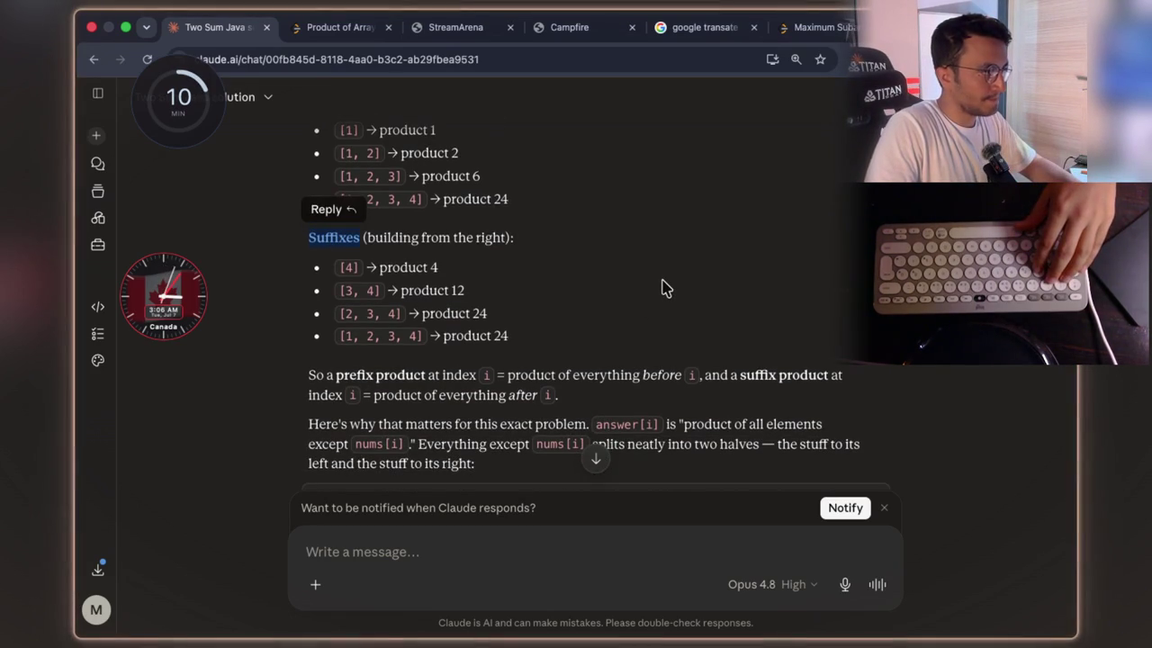
{"action": "scroll", "coordinate": [663, 289], "scroll_direction": "up", "scroll_amount": 1}
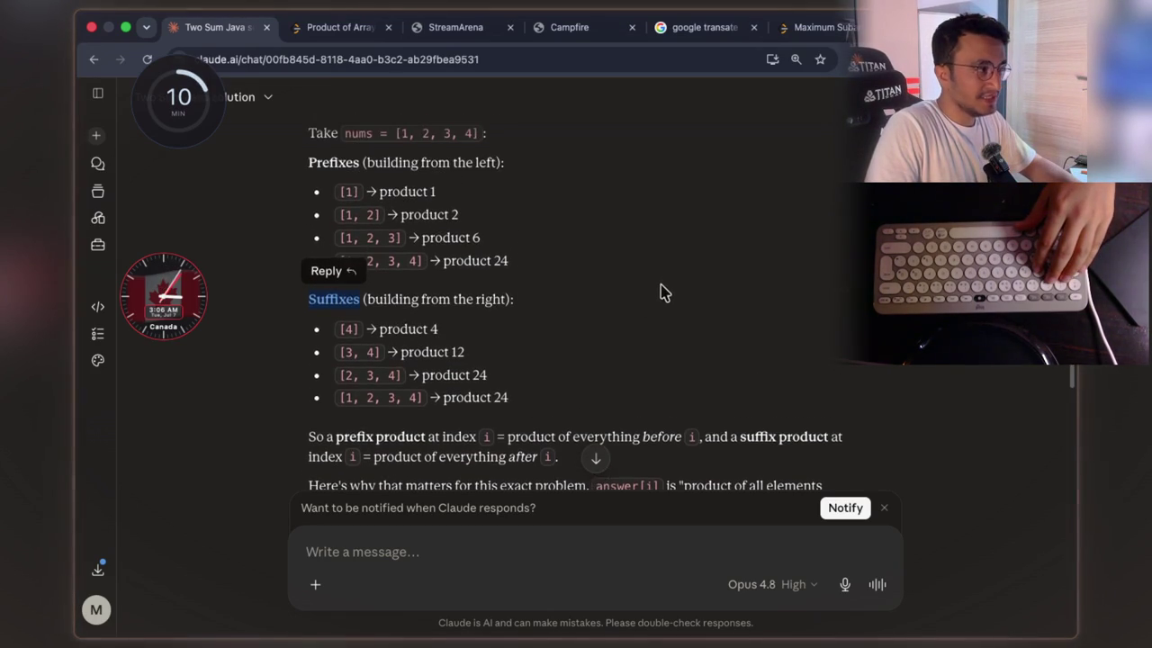
{"action": "double_click", "coordinate": [331, 163]}
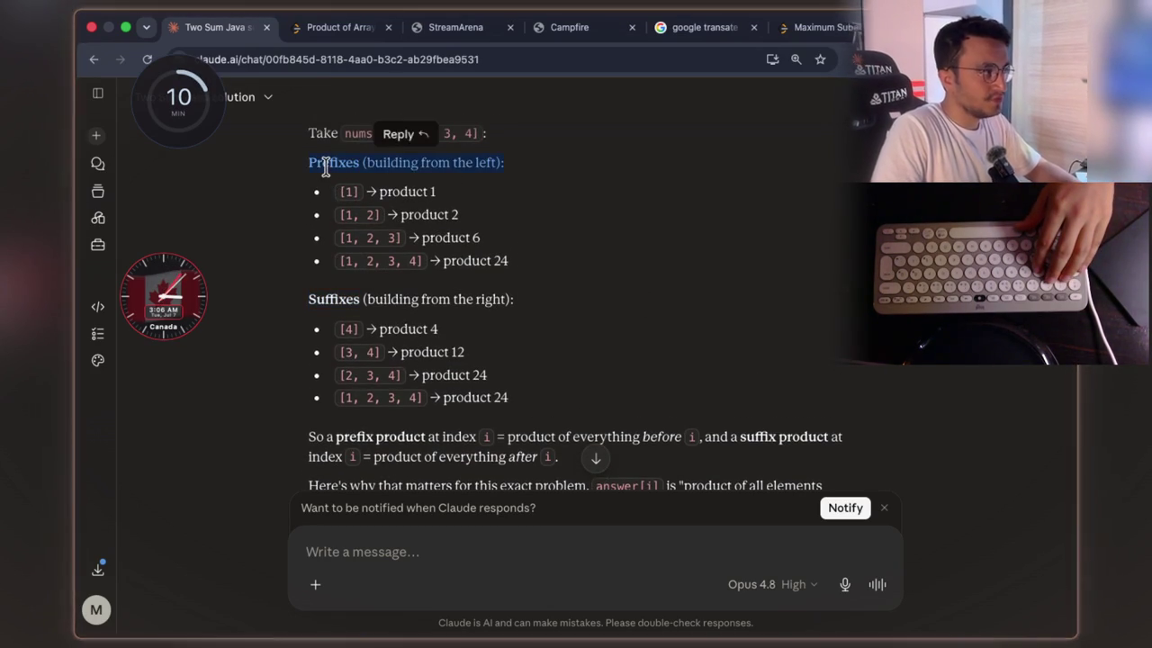
{"action": "left_click", "coordinate": [392, 560]}
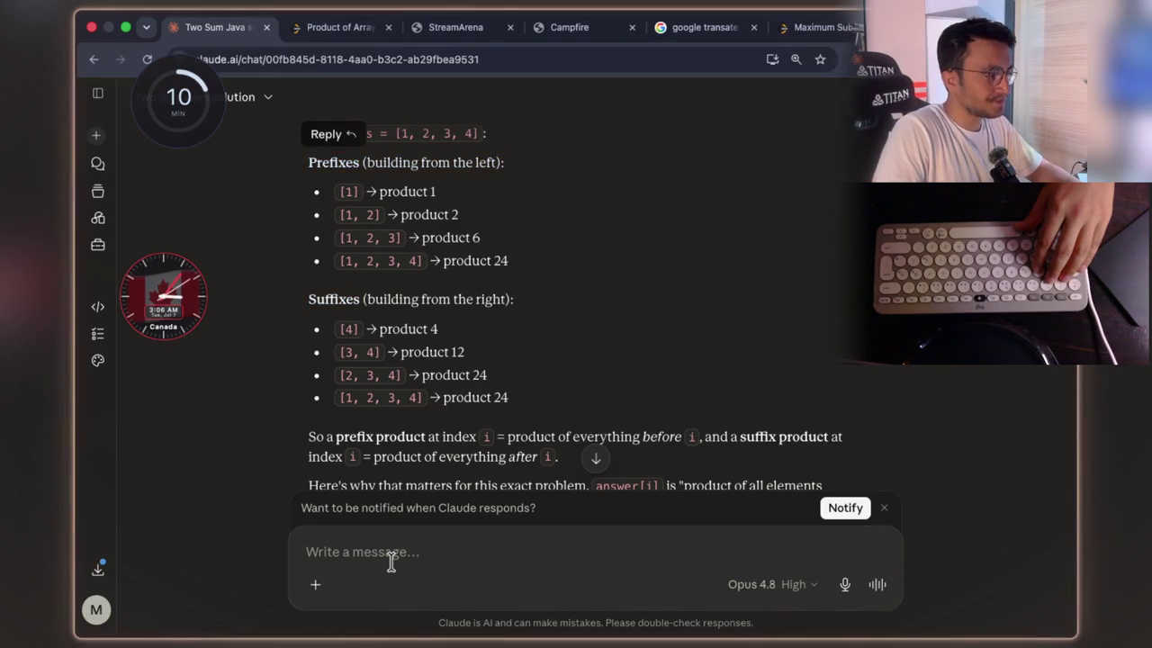
- Dictate and send whether Maximum Subarray used prefixes and Maximum Product Subarray used suffixes
{"action": "key", "text": "fn"}
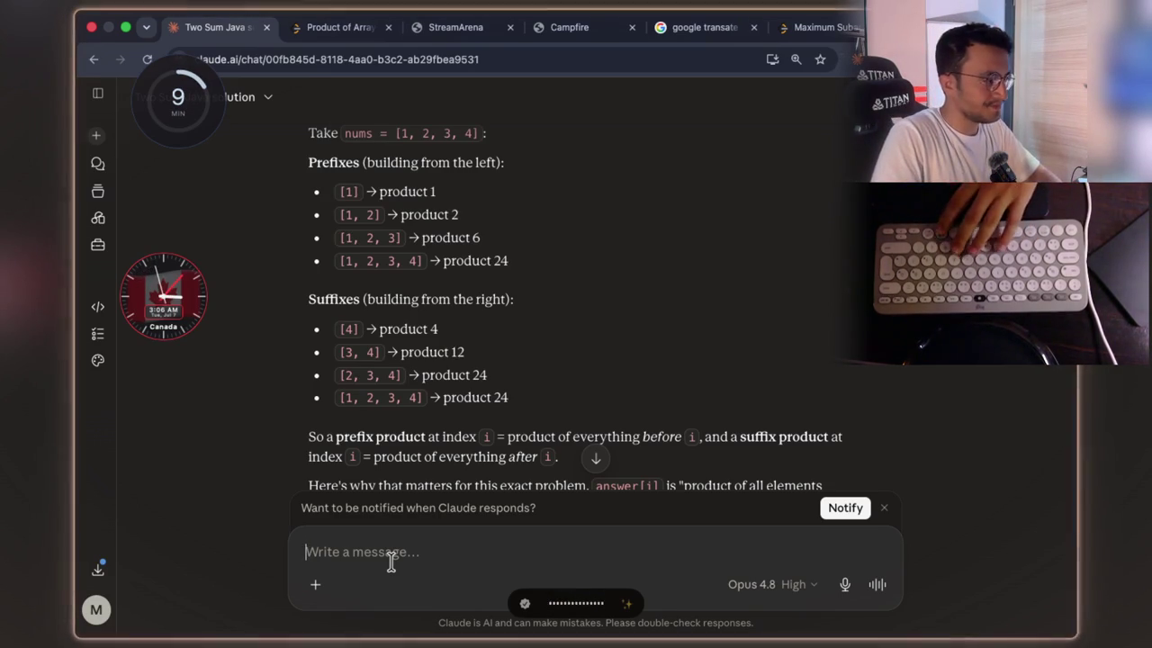
{"action": "key", "text": "alt+space"}
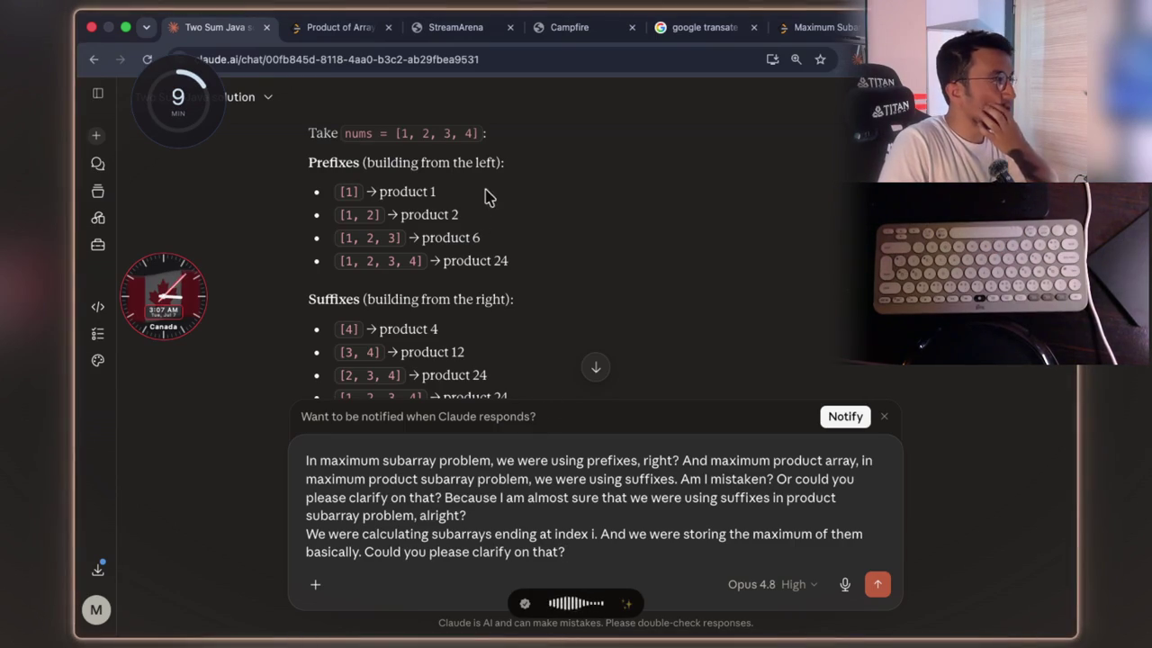
{"action": "left_click", "coordinate": [321, 34]}
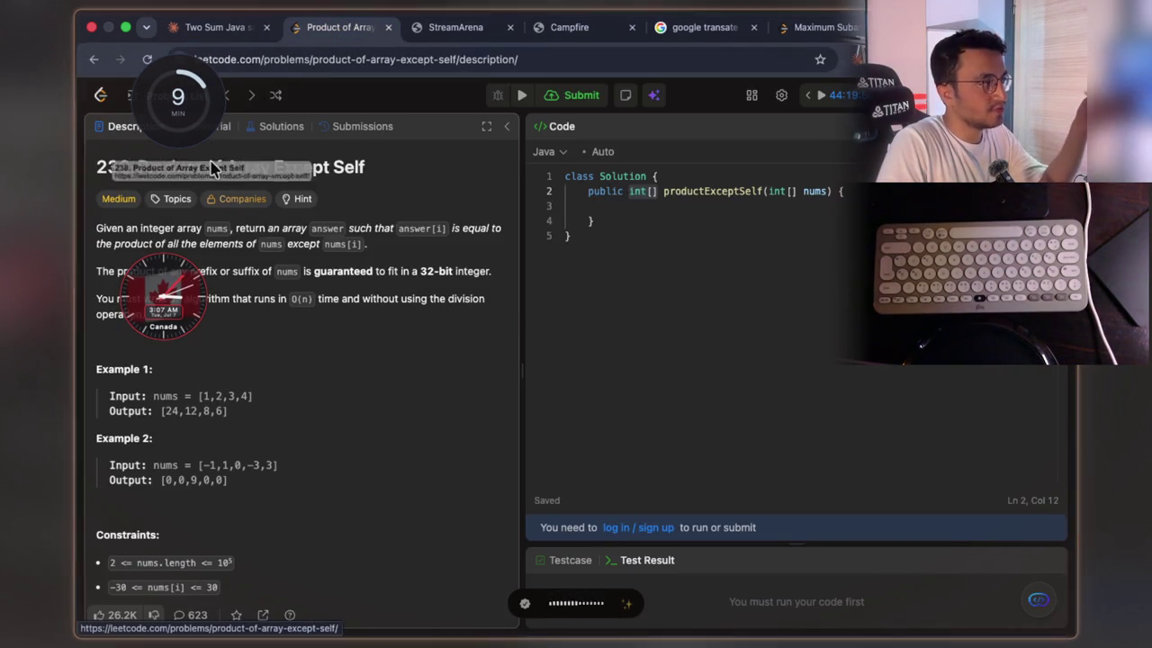
{"action": "left_click", "coordinate": [216, 27]}
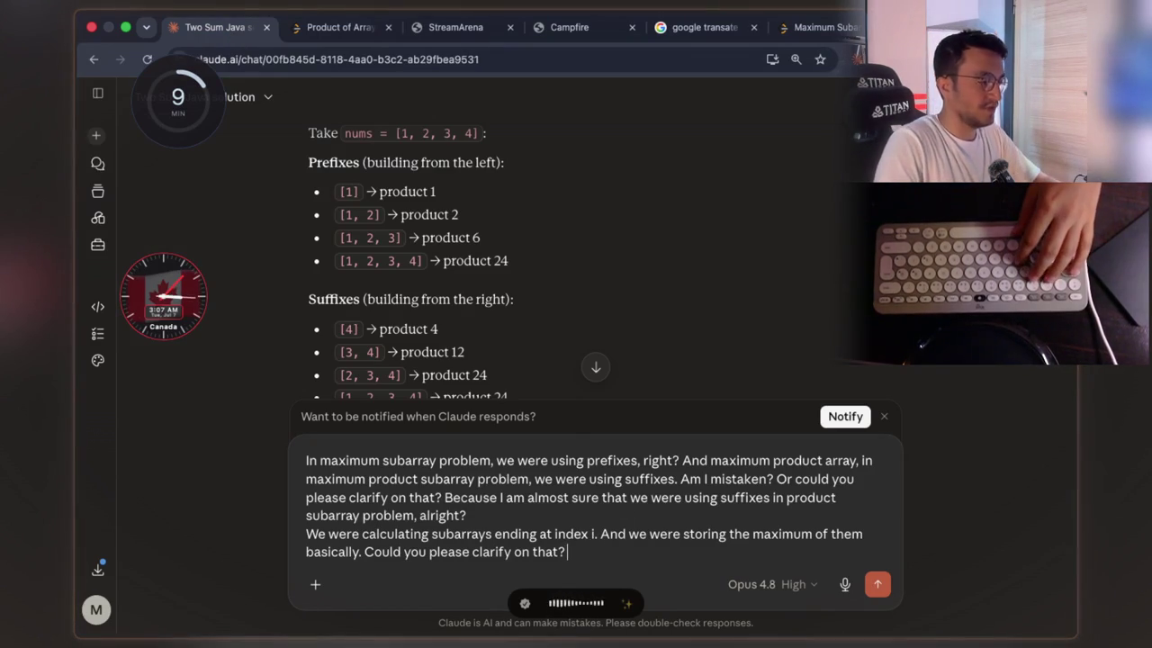
{"action": "key", "text": "fn"}
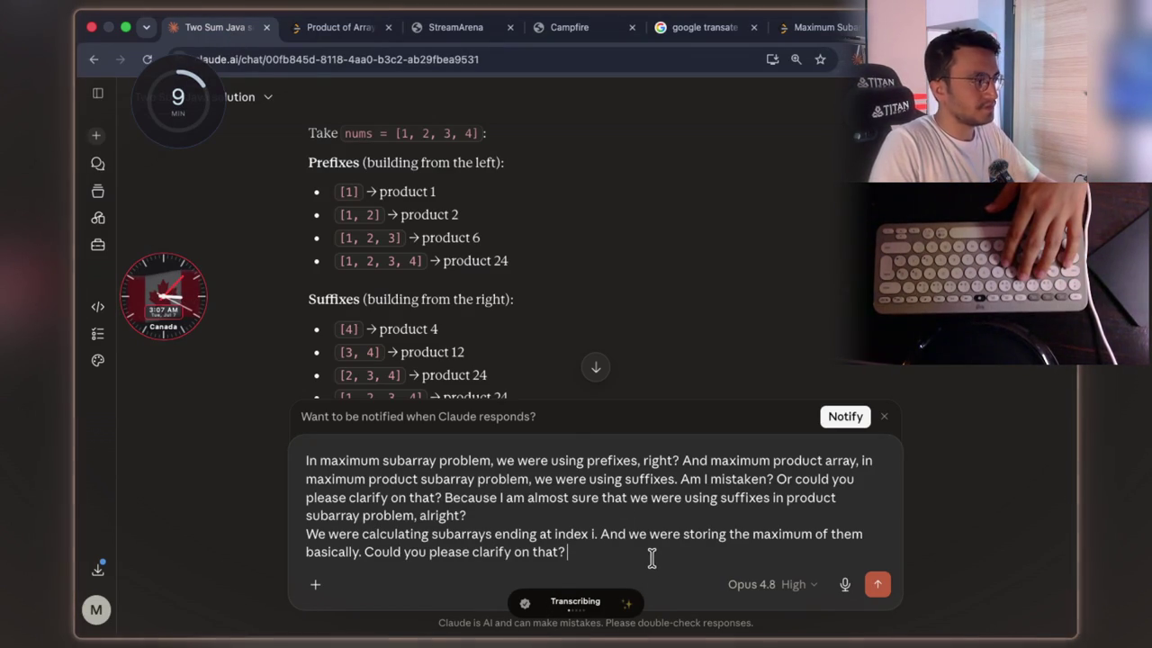
{"action": "key", "text": "Return"}
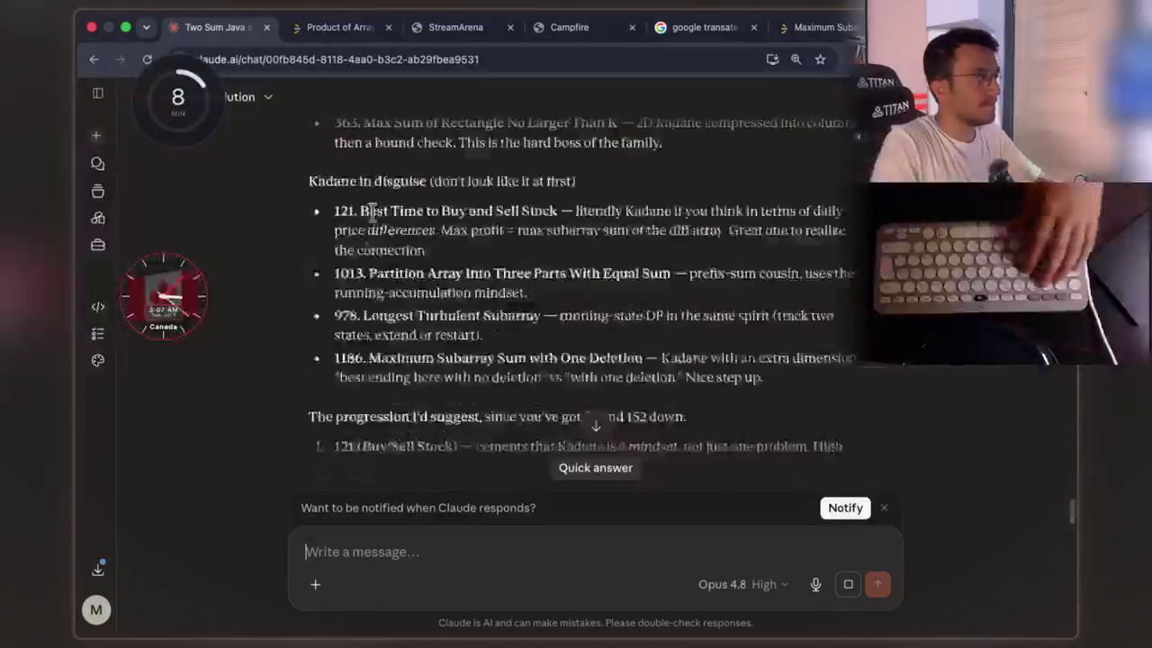
{"action": "left_click", "coordinate": [333, 43]}
- Scroll down the Product of Array Except Self description and expand Hint 2
{"action": "scroll", "coordinate": [352, 470], "scroll_direction": "down", "scroll_amount": 5}
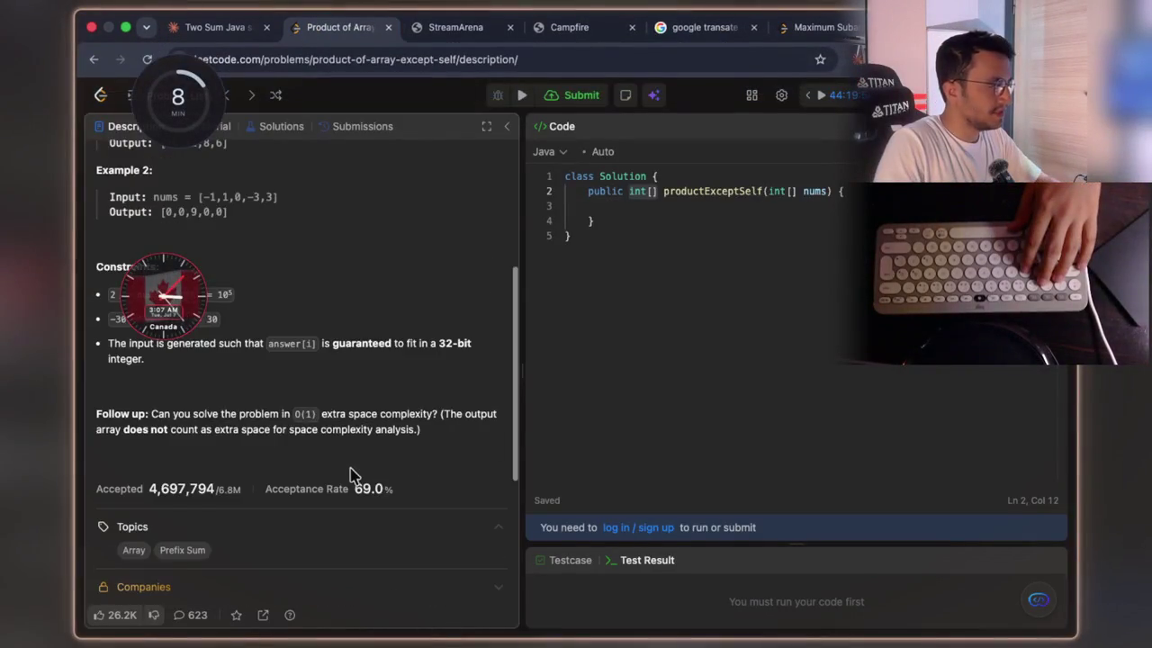
{"action": "scroll", "coordinate": [266, 471], "scroll_direction": "down", "scroll_amount": 2}
{"action": "left_click", "coordinate": [147, 542]}
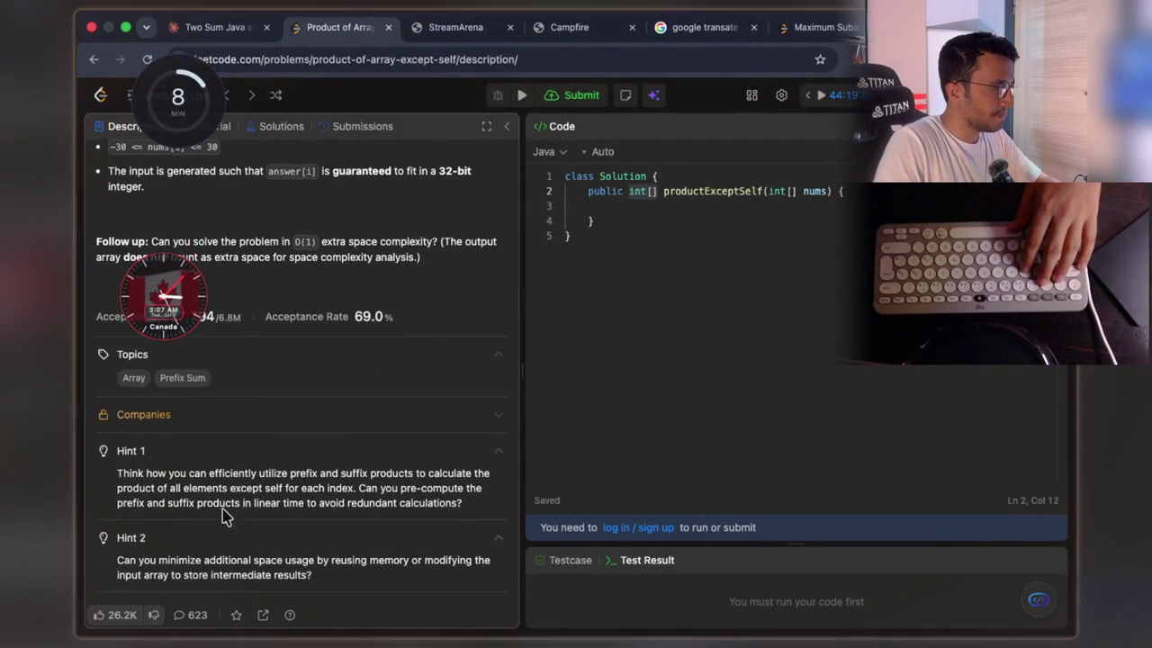
{"action": "scroll", "coordinate": [284, 483], "scroll_direction": "down", "scroll_amount": 2}
- Highlight Hint 2 phrases such as 'intermediate', 'memory' and 'to store intermediate results?'
{"action": "left_click_drag", "start_coordinate": [204, 469], "coordinate": [467, 477]}
{"action": "left_click", "coordinate": [160, 479]}
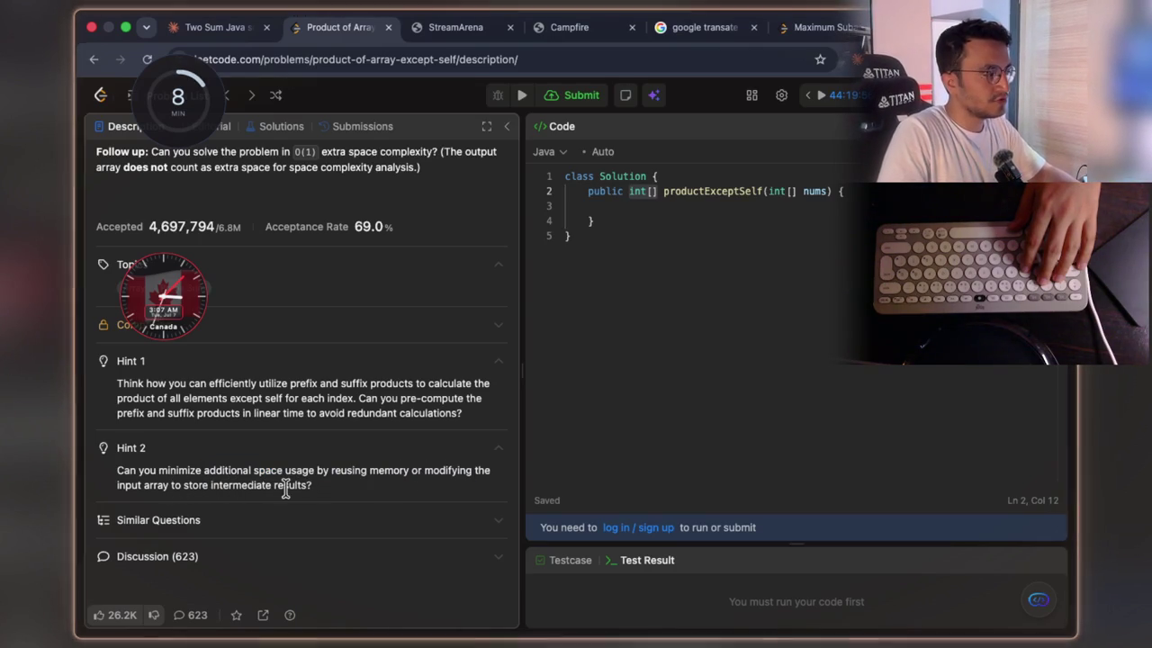
{"action": "mouse_move", "coordinate": [315, 493]}
{"action": "left_mouse_down"}
{"action": "mouse_move", "coordinate": [158, 486]}
{"action": "mouse_move", "coordinate": [124, 473]}
{"action": "mouse_move", "coordinate": [122, 484]}
{"action": "left_mouse_up"}
{"action": "left_click", "coordinate": [228, 469]}
{"action": "double_click", "coordinate": [230, 486]}
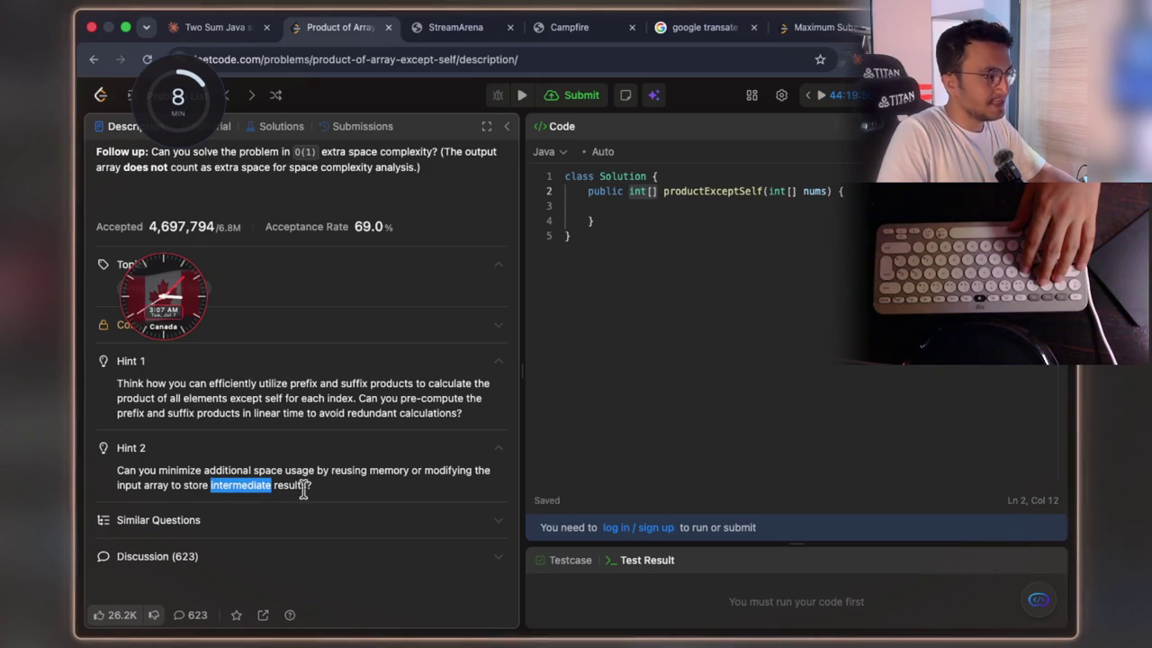
{"action": "left_click", "coordinate": [430, 477]}
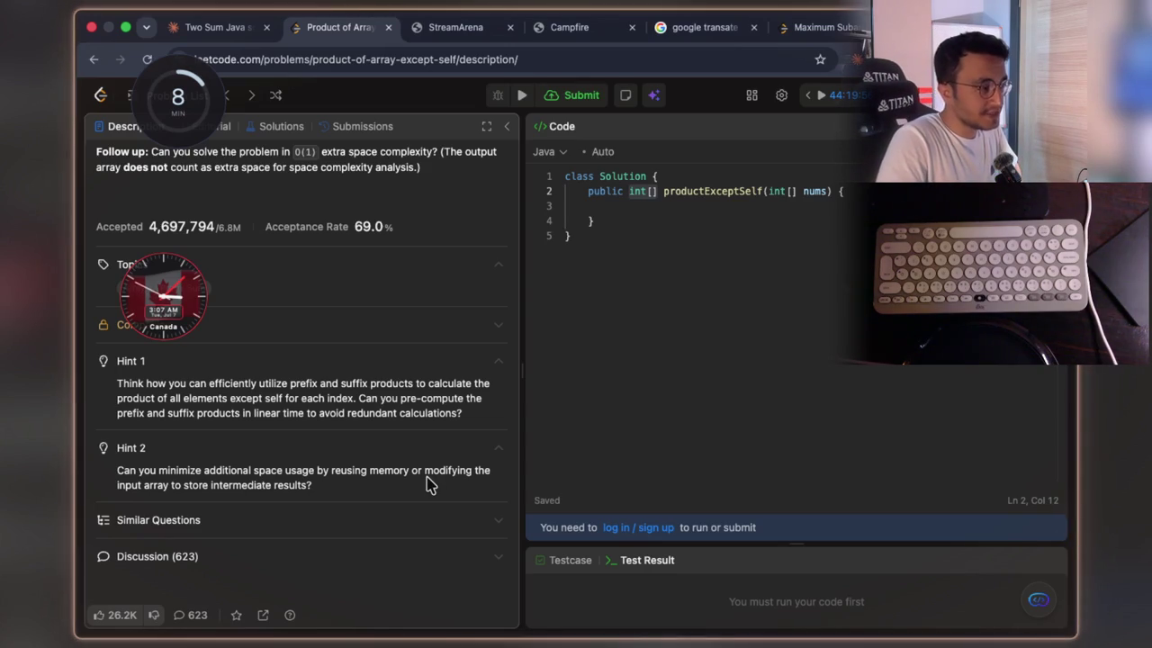
{"action": "double_click", "coordinate": [383, 471]}
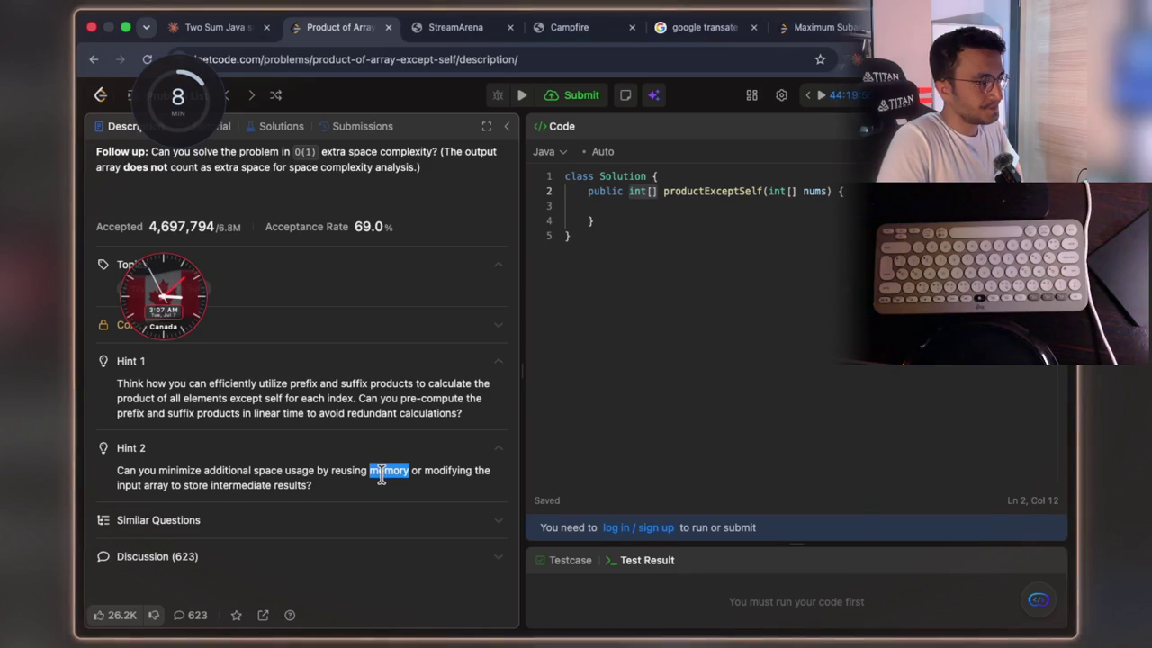
{"action": "mouse_move", "coordinate": [196, 486]}
{"action": "left_mouse_down"}
{"action": "mouse_move", "coordinate": [312, 486]}
{"action": "mouse_move", "coordinate": [173, 486]}
{"action": "left_mouse_up"}
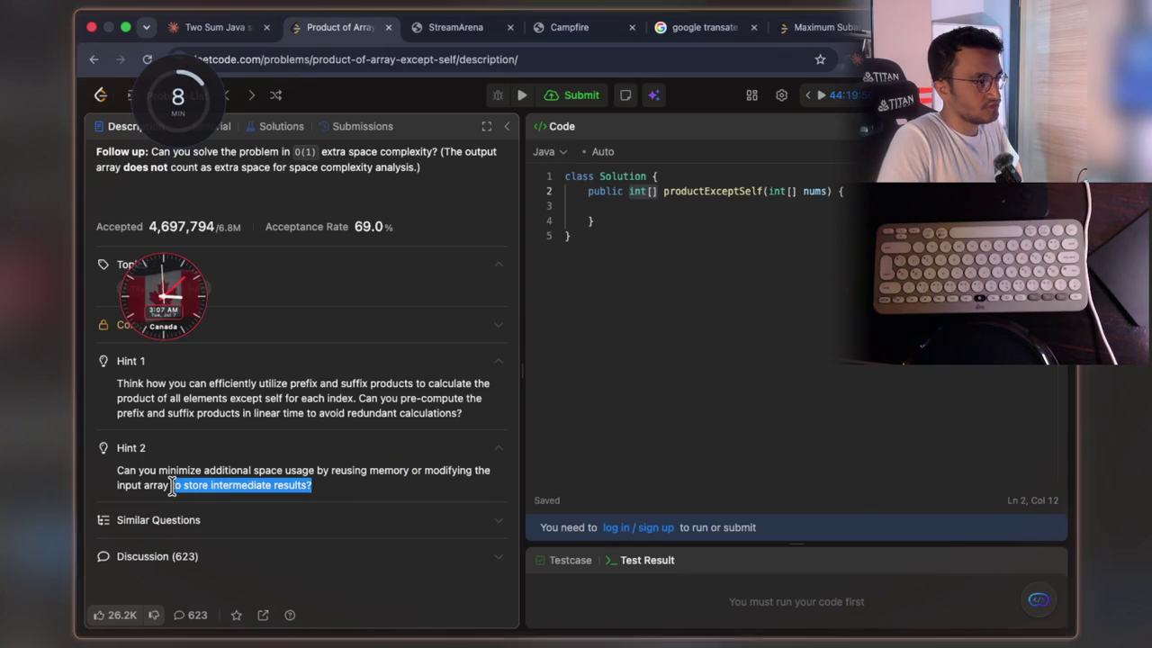
{"action": "left_click_drag", "start_coordinate": [172, 486], "coordinate": [170, 486]}
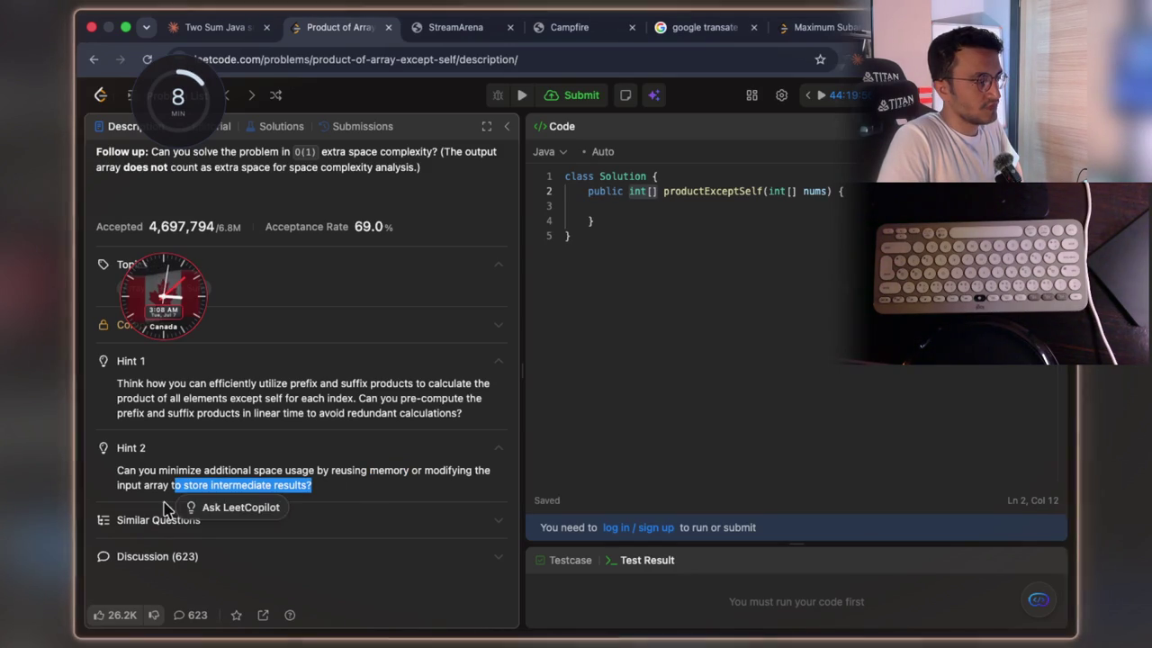
{"action": "left_click", "coordinate": [252, 34]}
{"action": "scroll", "coordinate": [630, 450], "scroll_direction": "down", "scroll_amount": 10}
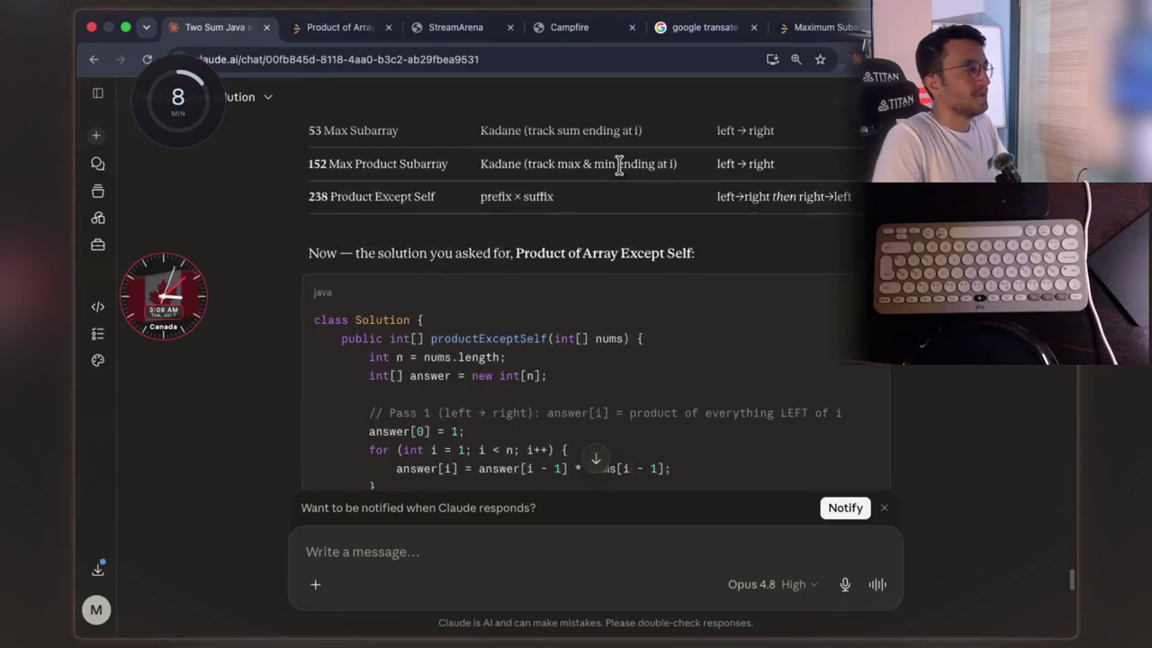
{"action": "scroll", "coordinate": [621, 171], "scroll_direction": "down", "scroll_amount": 5}
{"action": "scroll", "coordinate": [622, 196], "scroll_direction": "down", "scroll_amount": 10}
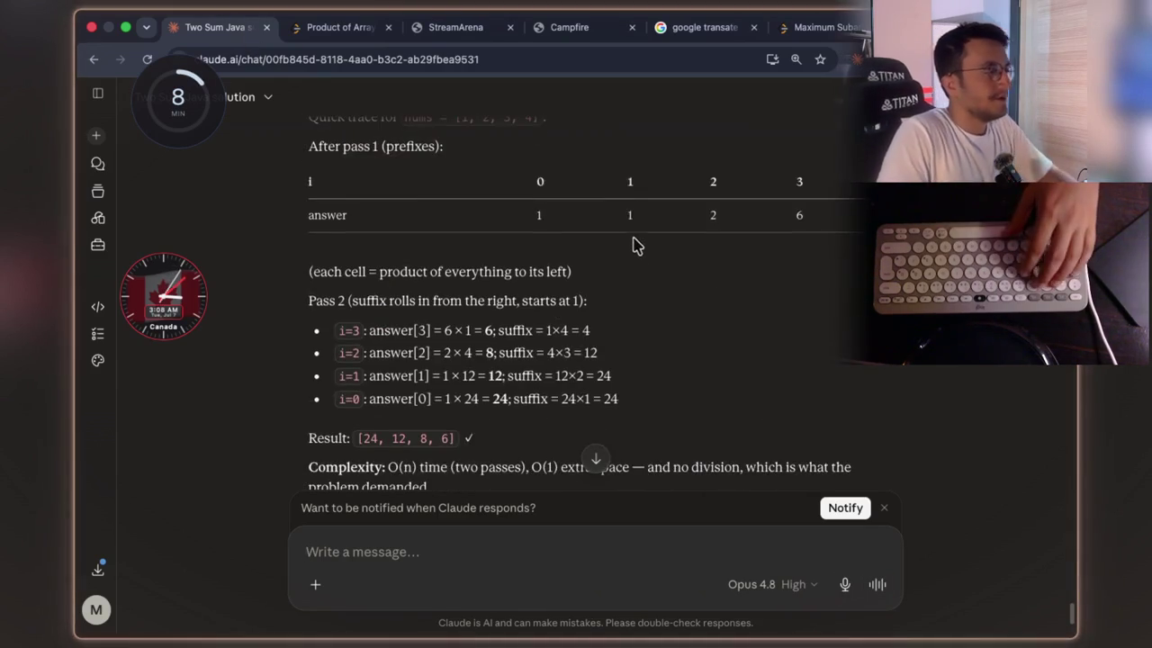
{"action": "scroll", "coordinate": [641, 249], "scroll_direction": "up", "scroll_amount": 1}
{"action": "scroll", "coordinate": [637, 244], "scroll_direction": "up", "scroll_amount": 15}
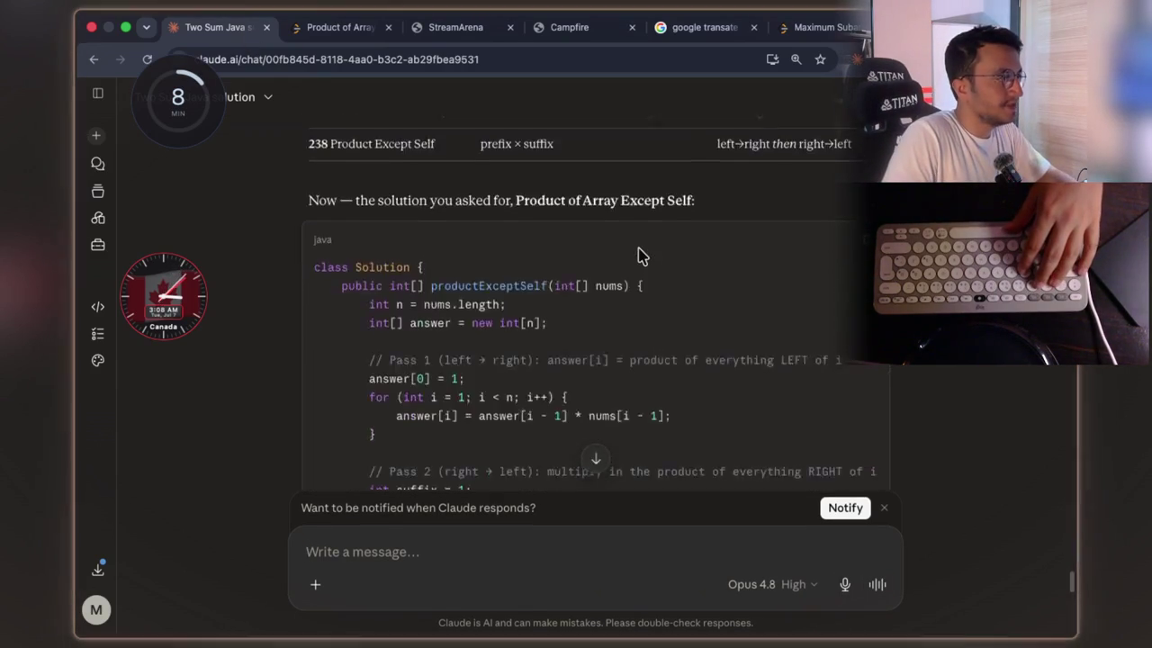
{"action": "scroll", "coordinate": [640, 256], "scroll_direction": "up", "scroll_amount": 4}
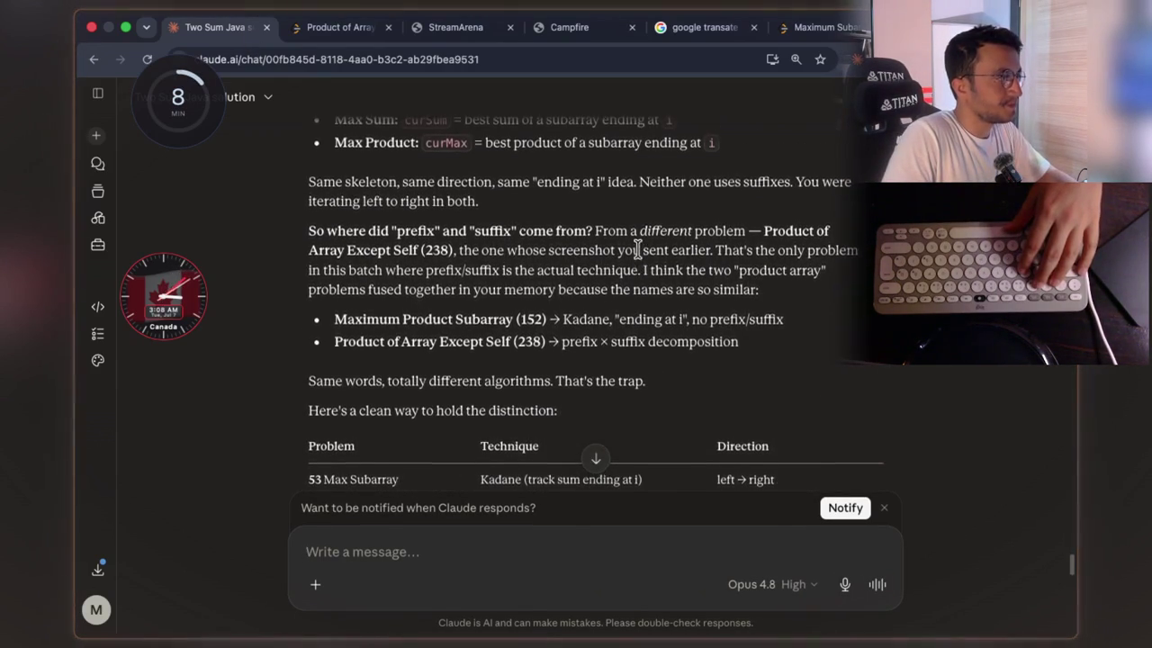
{"action": "scroll", "coordinate": [637, 250], "scroll_direction": "up", "scroll_amount": 3}
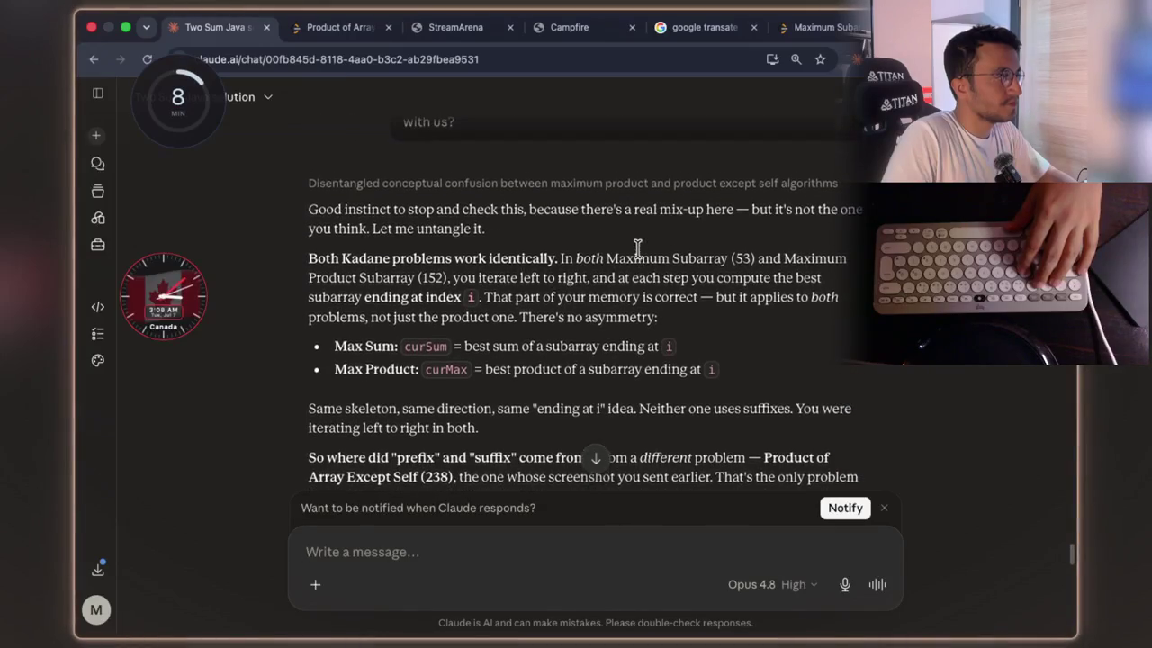
{"action": "left_click_drag", "start_coordinate": [750, 227], "coordinate": [859, 226]}
{"action": "double_click", "coordinate": [419, 244]}
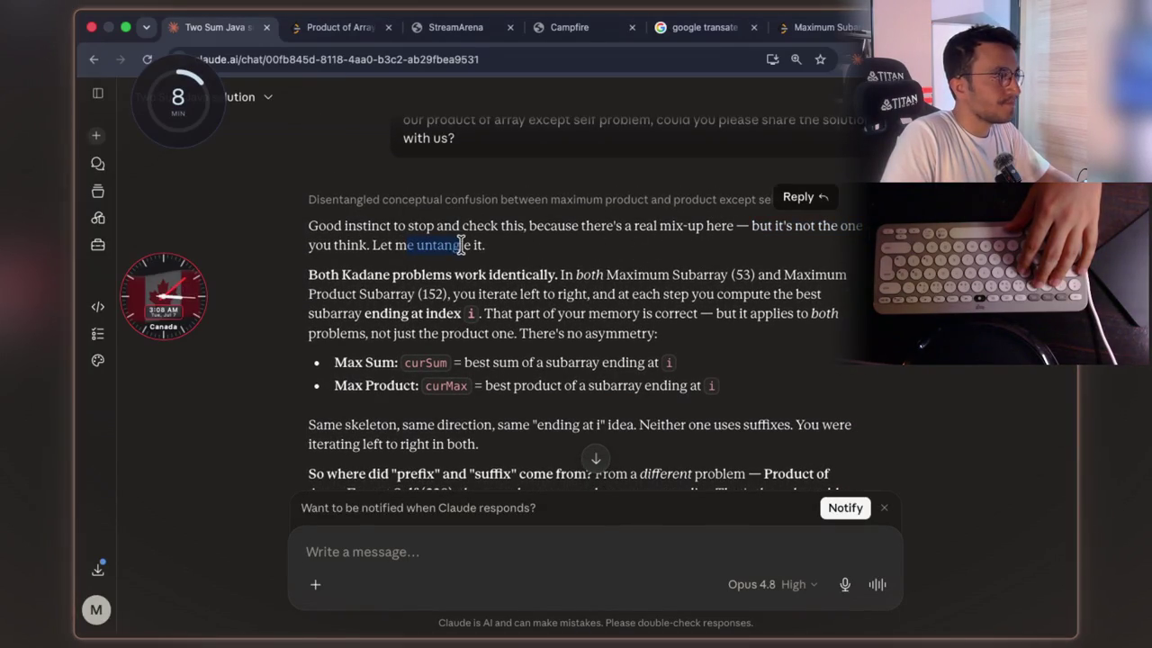
{"action": "left_click", "coordinate": [420, 264]}
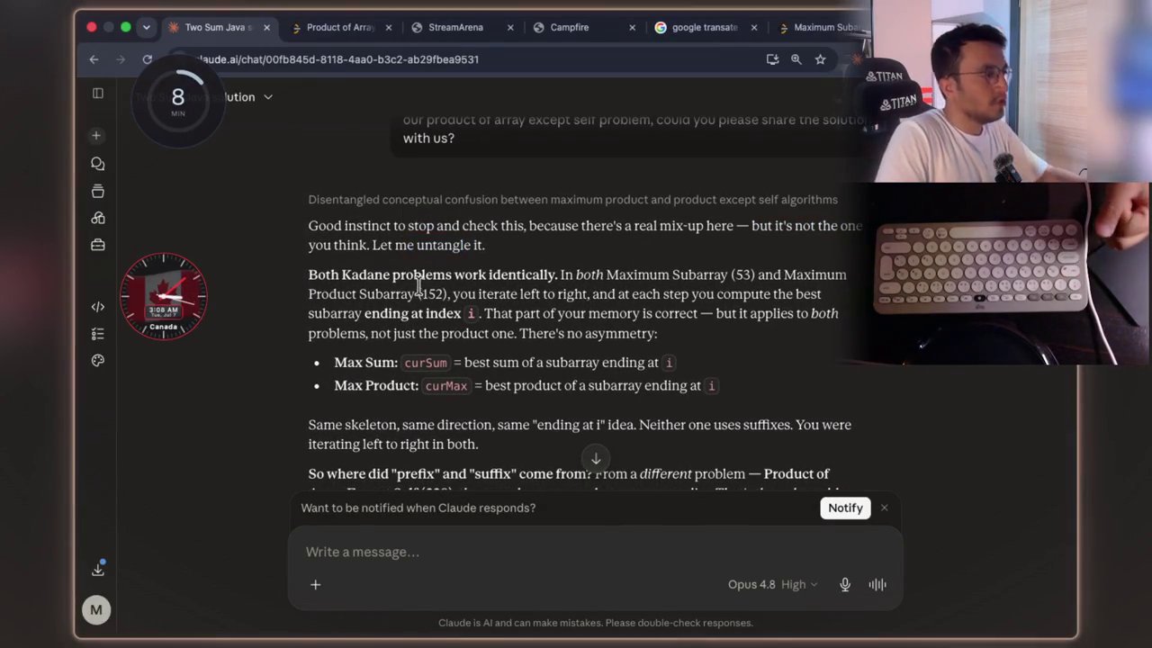
{"action": "left_click_drag", "start_coordinate": [456, 276], "coordinate": [720, 279]}
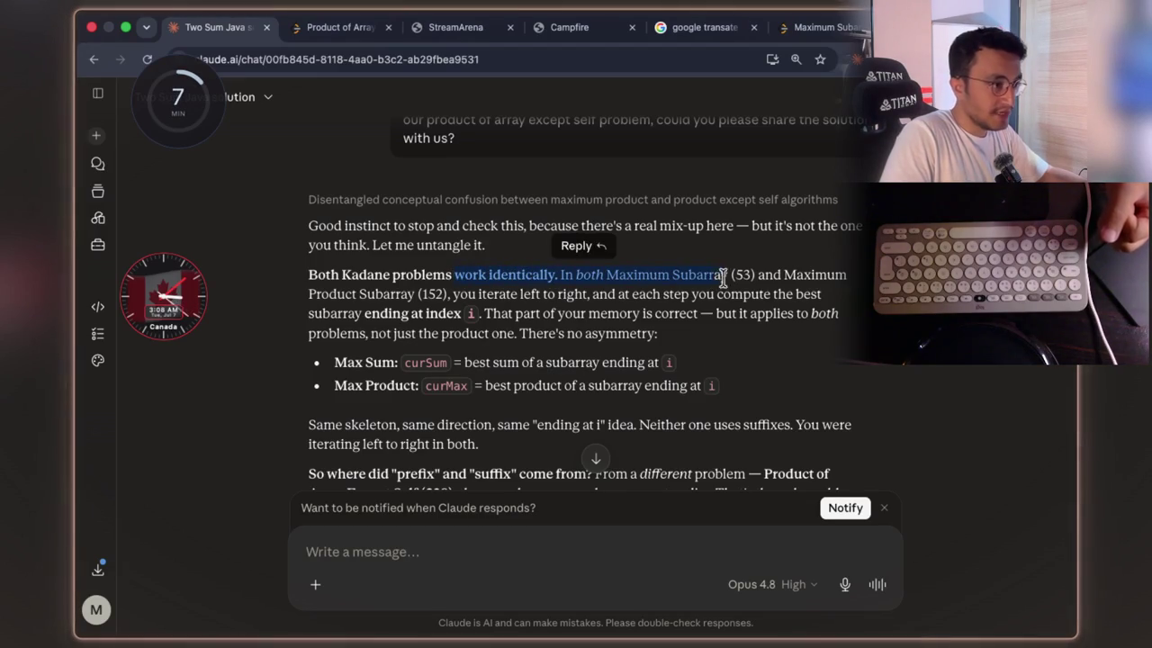
{"action": "left_click", "coordinate": [731, 279]}
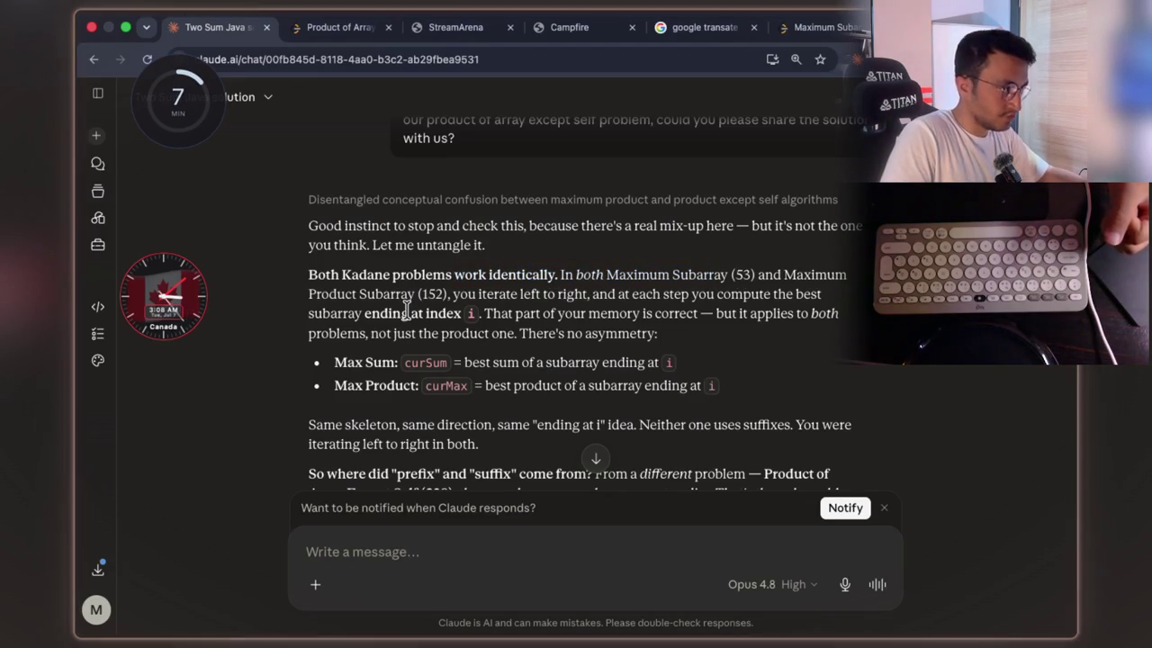
{"action": "double_click", "coordinate": [681, 272]}
{"action": "double_click", "coordinate": [637, 275]}
{"action": "double_click", "coordinate": [679, 274]}
{"action": "double_click", "coordinate": [641, 276]}
{"action": "double_click", "coordinate": [701, 275]}
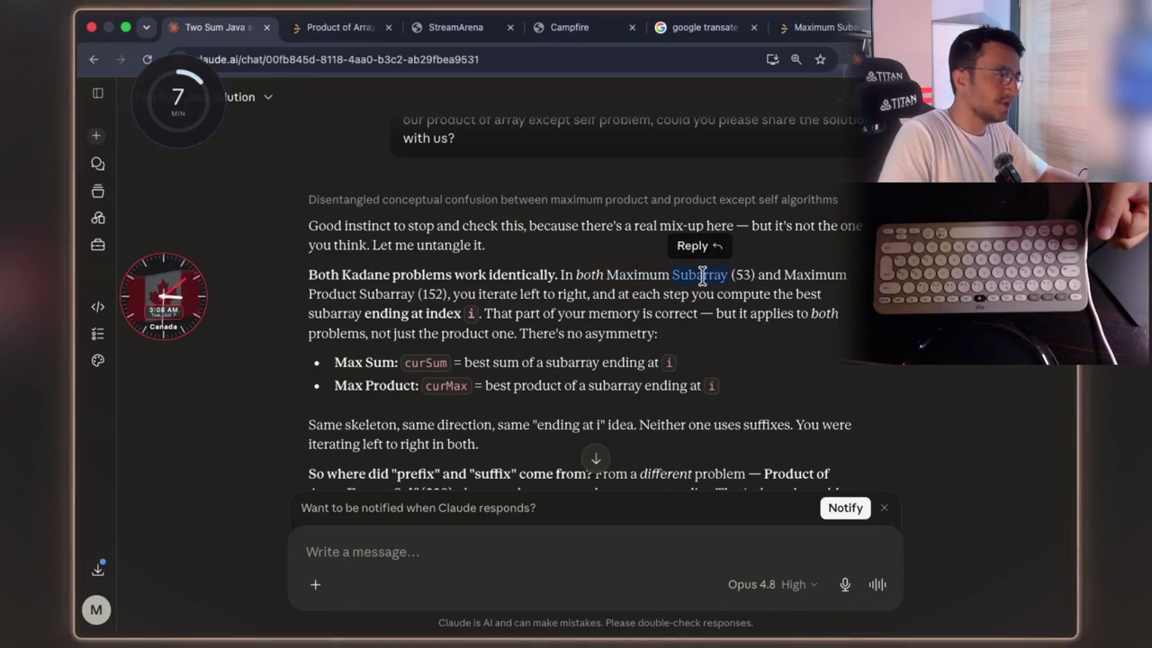
{"action": "double_click", "coordinate": [369, 295]}
{"action": "left_click", "coordinate": [463, 310]}
{"action": "left_click_drag", "start_coordinate": [452, 298], "coordinate": [819, 295]}
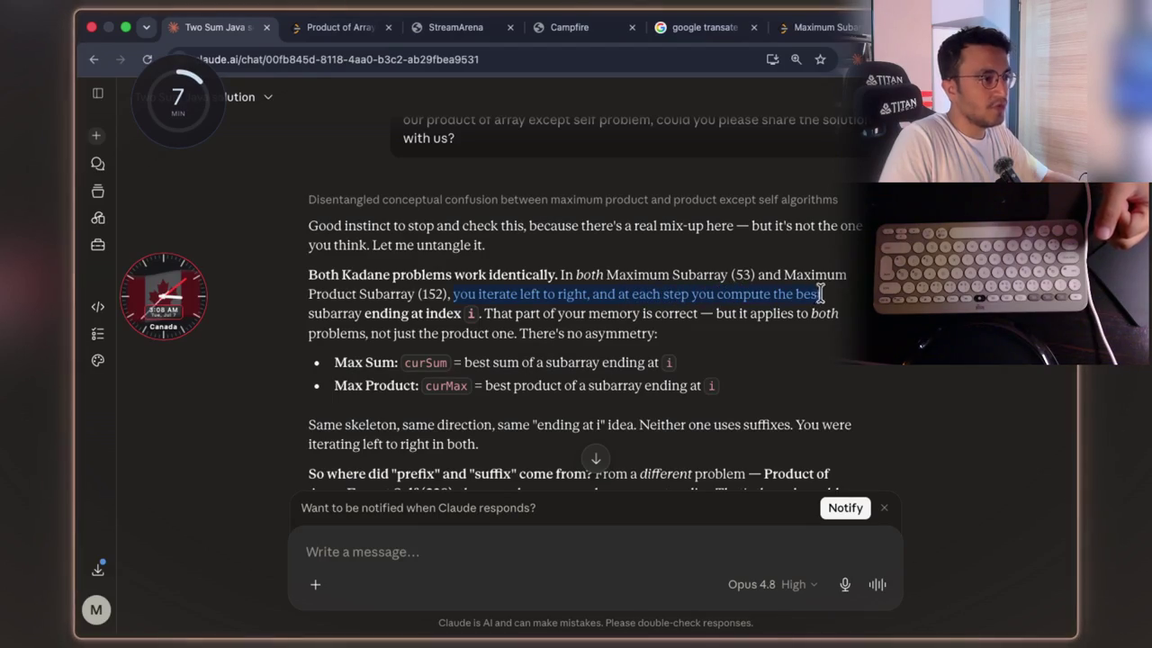
{"action": "double_click", "coordinate": [385, 313]}
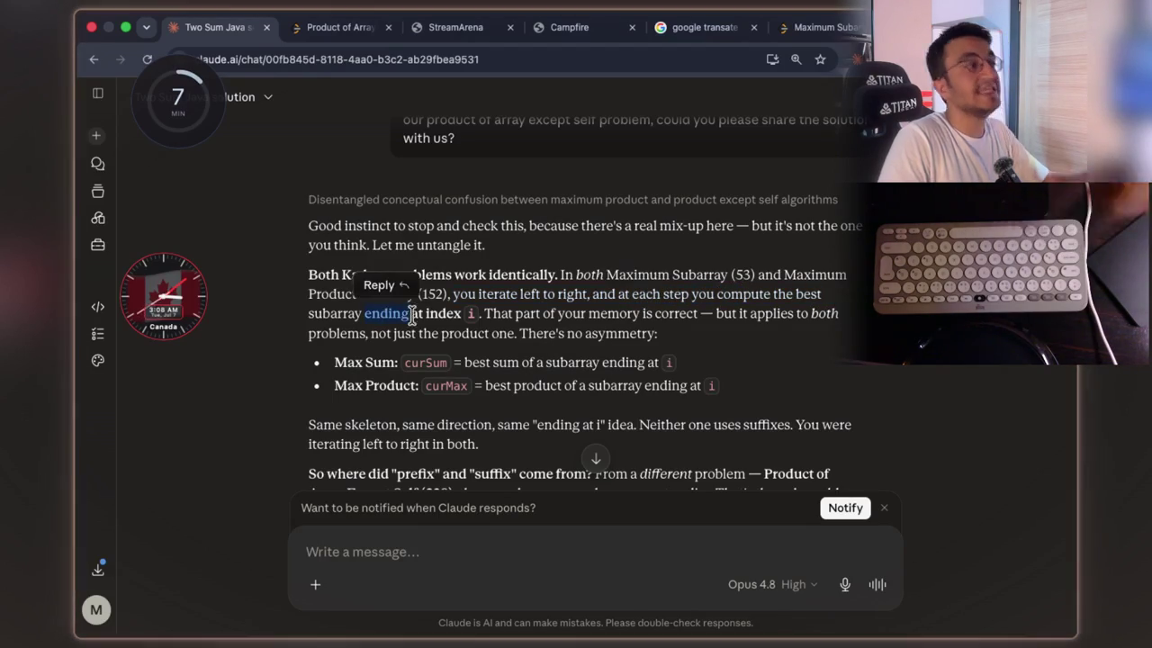
{"action": "left_click", "coordinate": [434, 314]}
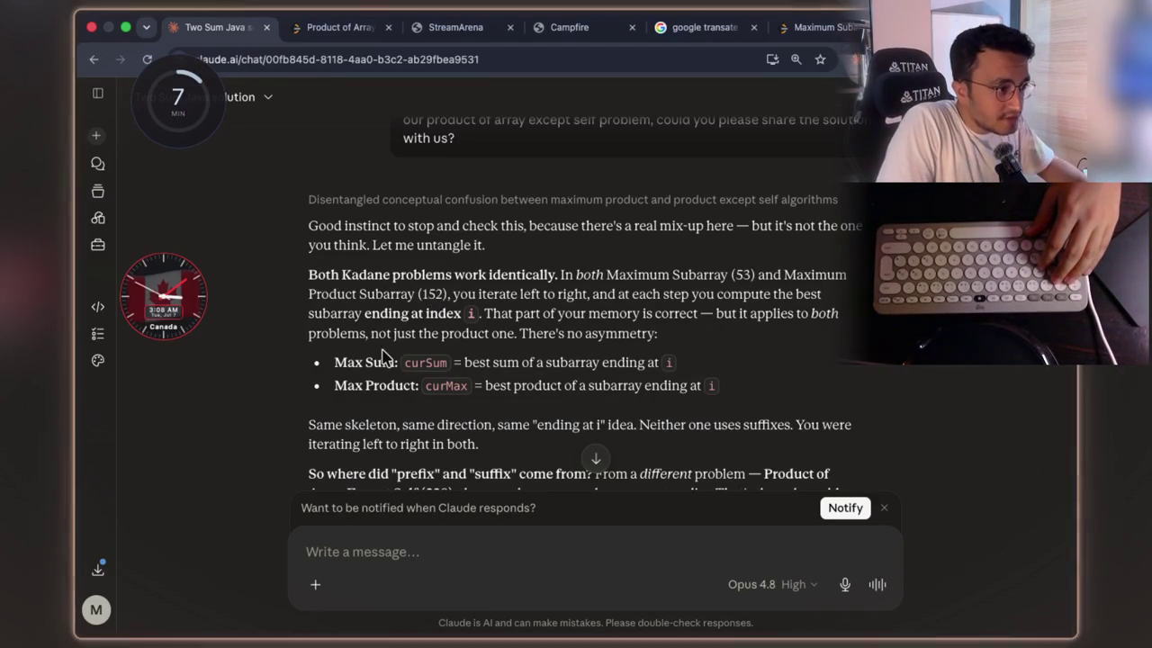
{"action": "left_click_drag", "start_coordinate": [390, 335], "coordinate": [664, 342]}
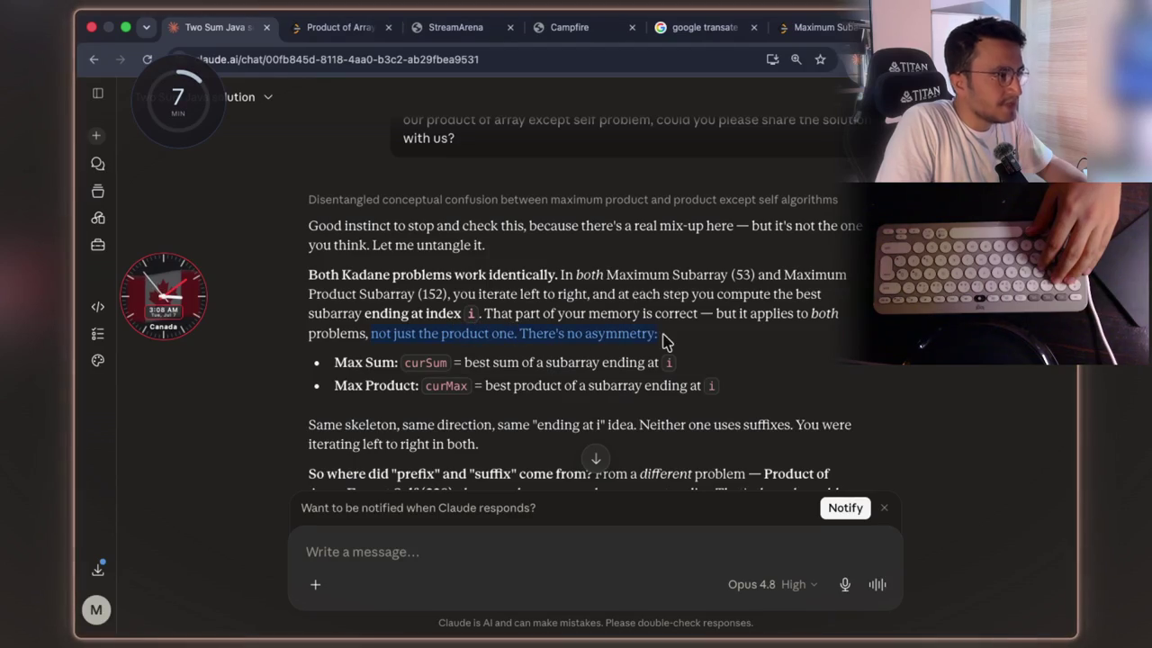
{"action": "left_click", "coordinate": [583, 357]}
{"action": "left_click_drag", "start_coordinate": [469, 362], "coordinate": [553, 362]}
{"action": "left_click", "coordinate": [531, 385]}
{"action": "left_click", "coordinate": [619, 362]}
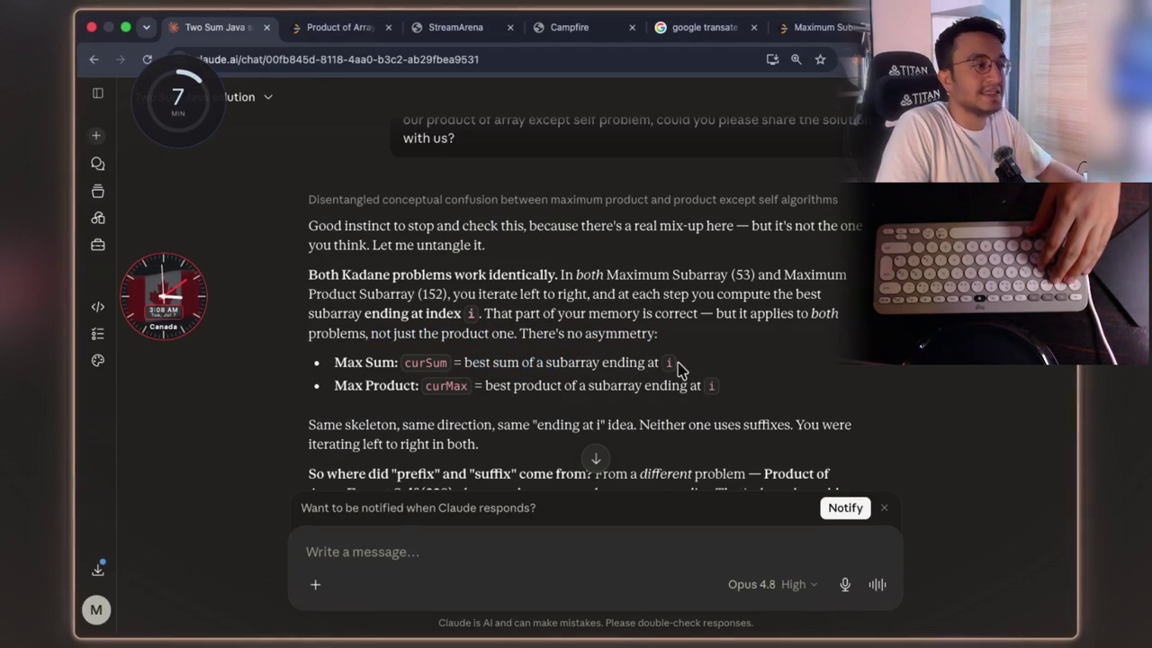
{"action": "double_click", "coordinate": [650, 362]}
{"action": "left_click", "coordinate": [501, 385]}
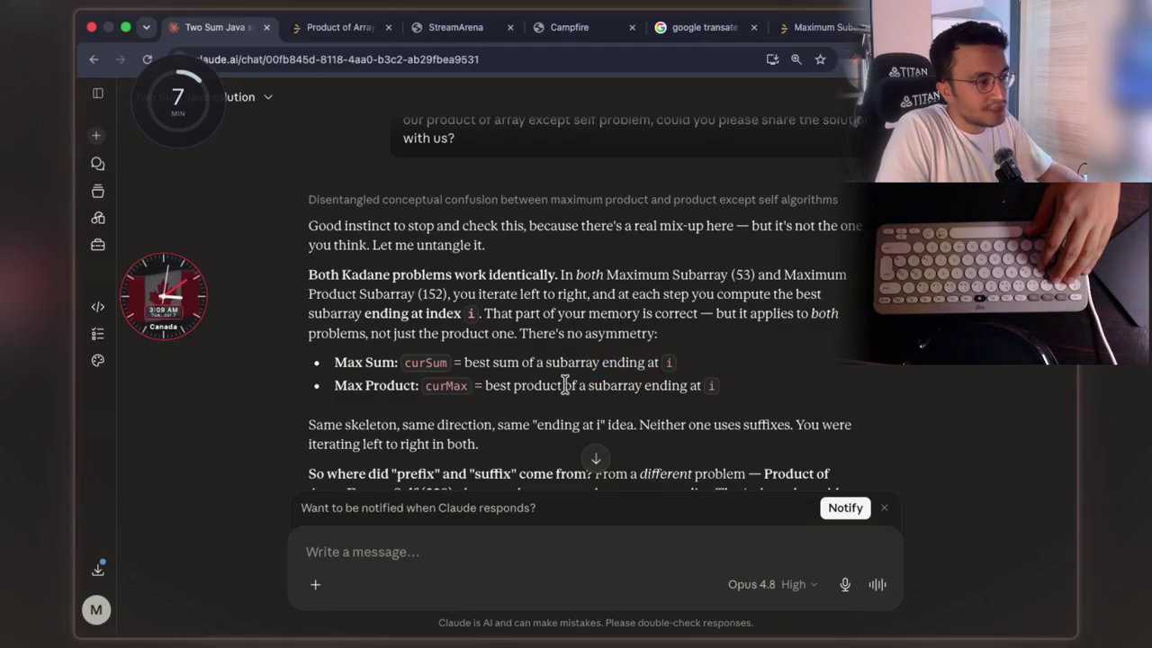
{"action": "left_click_drag", "start_coordinate": [741, 387], "coordinate": [689, 385]}
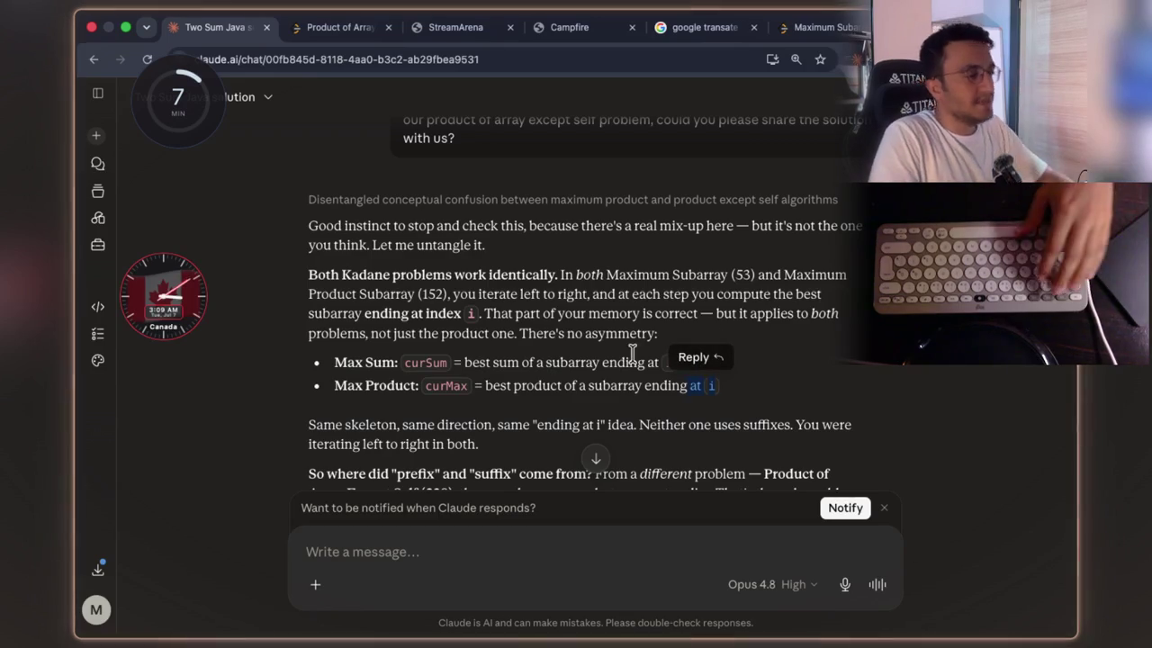
{"action": "left_click_drag", "start_coordinate": [633, 423], "coordinate": [535, 425]}
{"action": "left_click", "coordinate": [663, 418]}
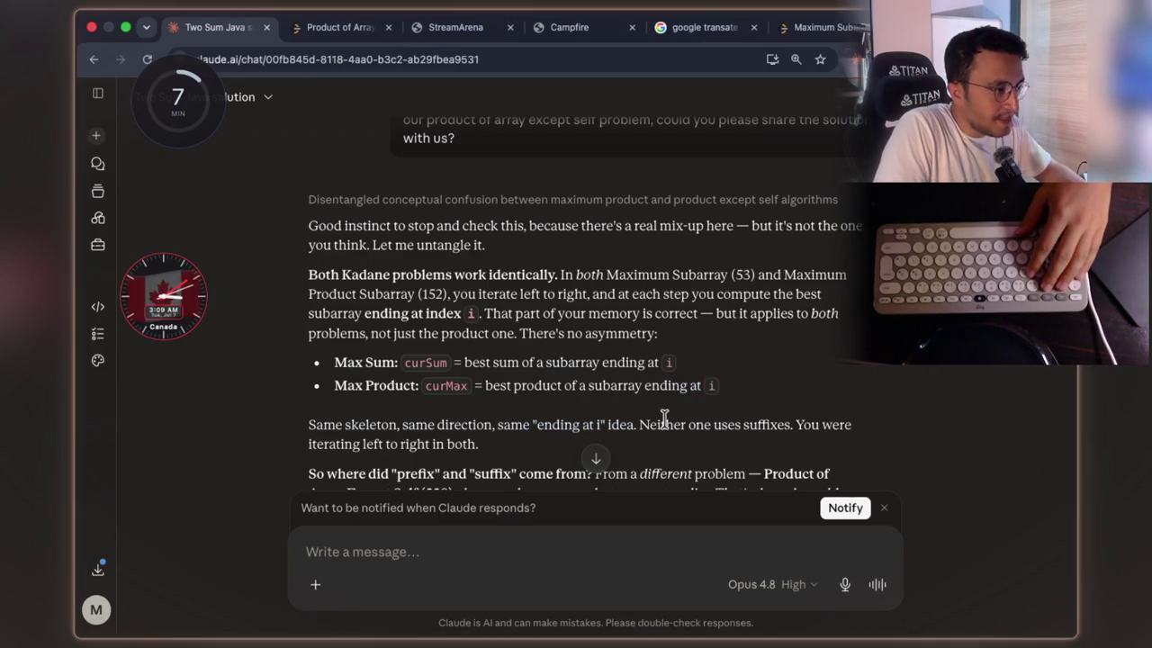
{"action": "mouse_move", "coordinate": [667, 424]}
{"action": "left_mouse_down"}
{"action": "mouse_move", "coordinate": [790, 425]}
{"action": "mouse_move", "coordinate": [666, 424]}
{"action": "left_mouse_up"}
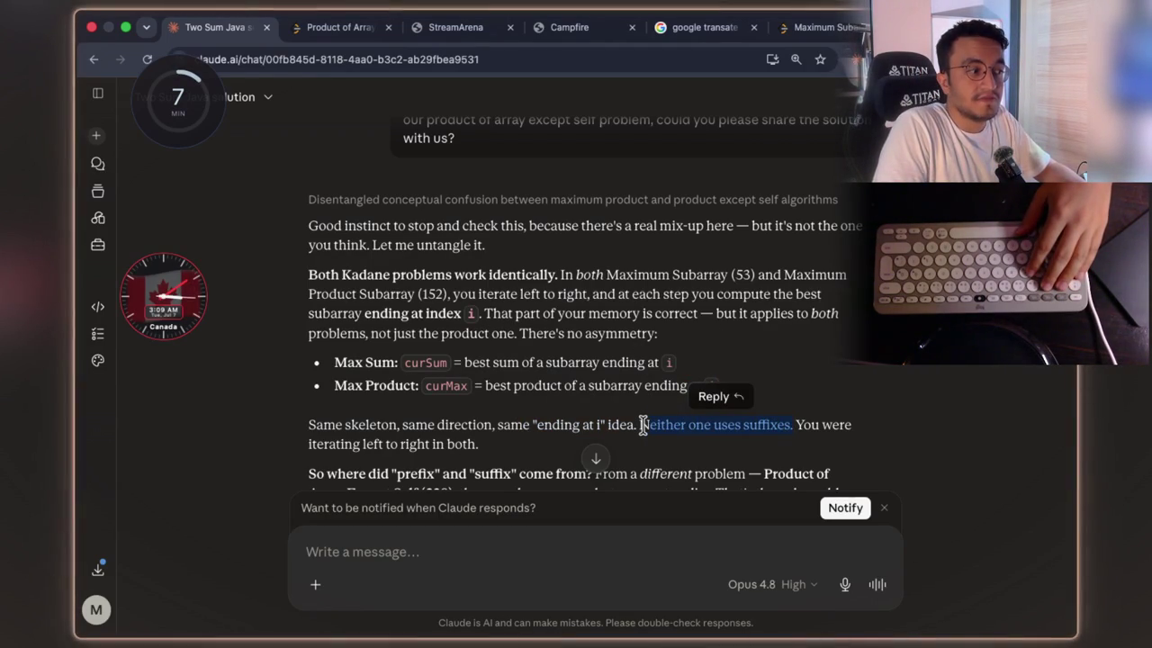
{"action": "left_click_drag", "start_coordinate": [356, 447], "coordinate": [486, 448]}
{"action": "left_click", "coordinate": [486, 448]}
{"action": "scroll", "coordinate": [463, 338], "scroll_direction": "up", "scroll_amount": 5}
{"action": "scroll", "coordinate": [464, 338], "scroll_direction": "down", "scroll_amount": 6}
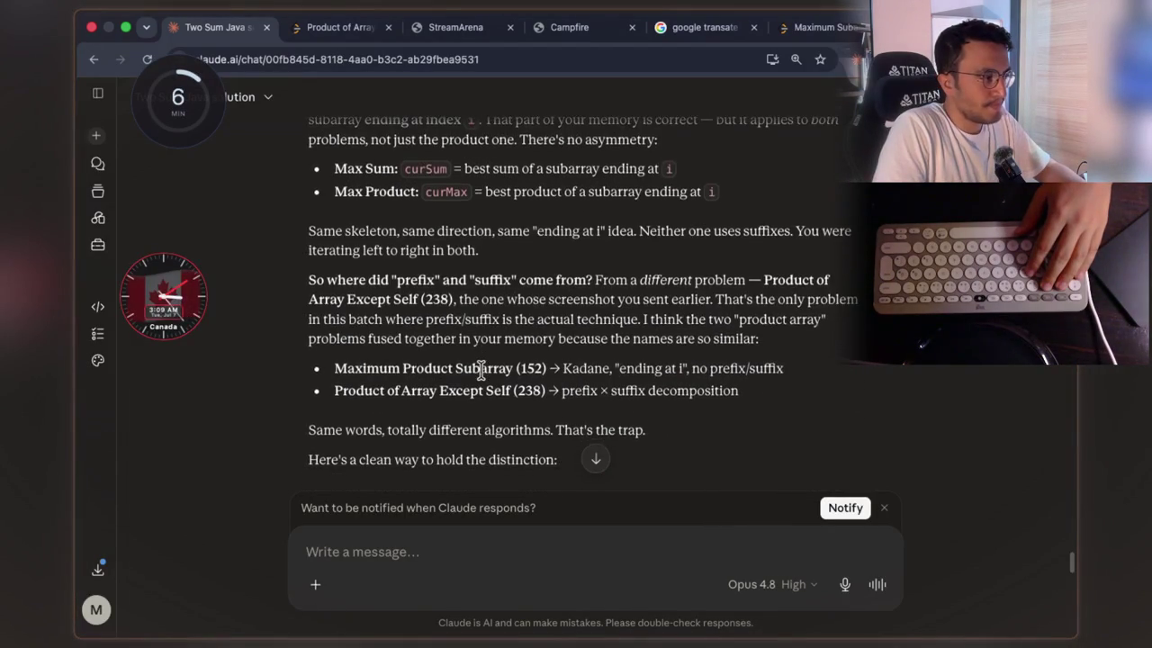
{"action": "scroll", "coordinate": [481, 369], "scroll_direction": "up", "scroll_amount": 5}
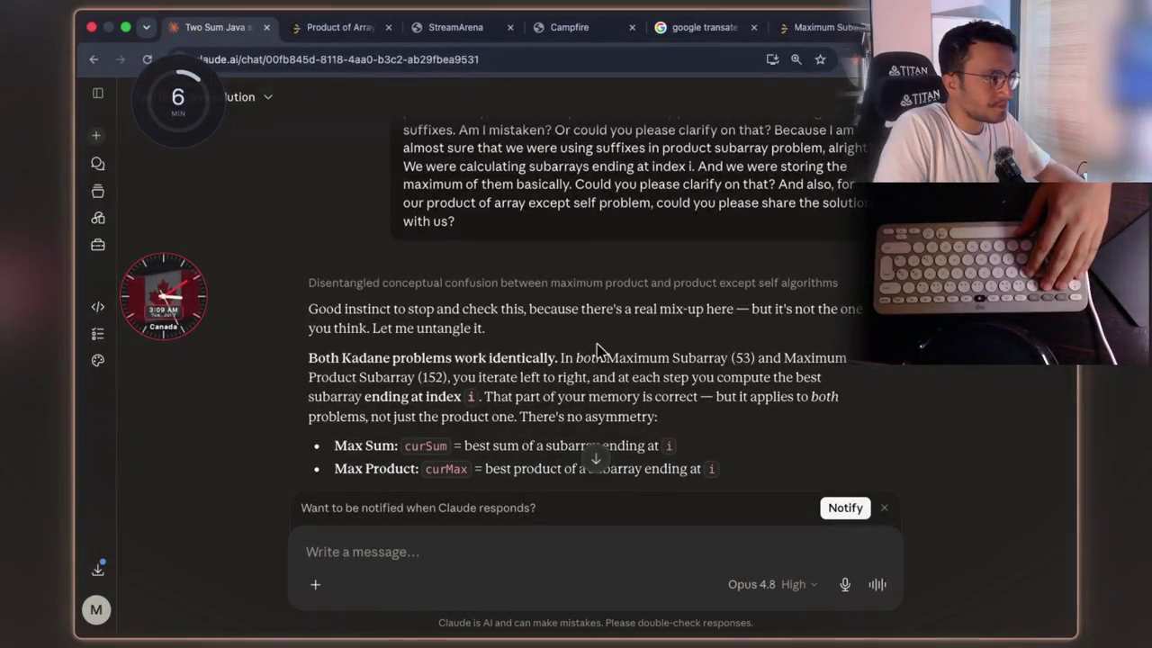
{"action": "scroll", "coordinate": [576, 351], "scroll_direction": "down", "scroll_amount": 2}
{"action": "left_click_drag", "start_coordinate": [487, 351], "coordinate": [655, 351]}
{"action": "scroll", "coordinate": [590, 342], "scroll_direction": "down", "scroll_amount": 1}
{"action": "left_click_drag", "start_coordinate": [532, 372], "coordinate": [691, 376]}
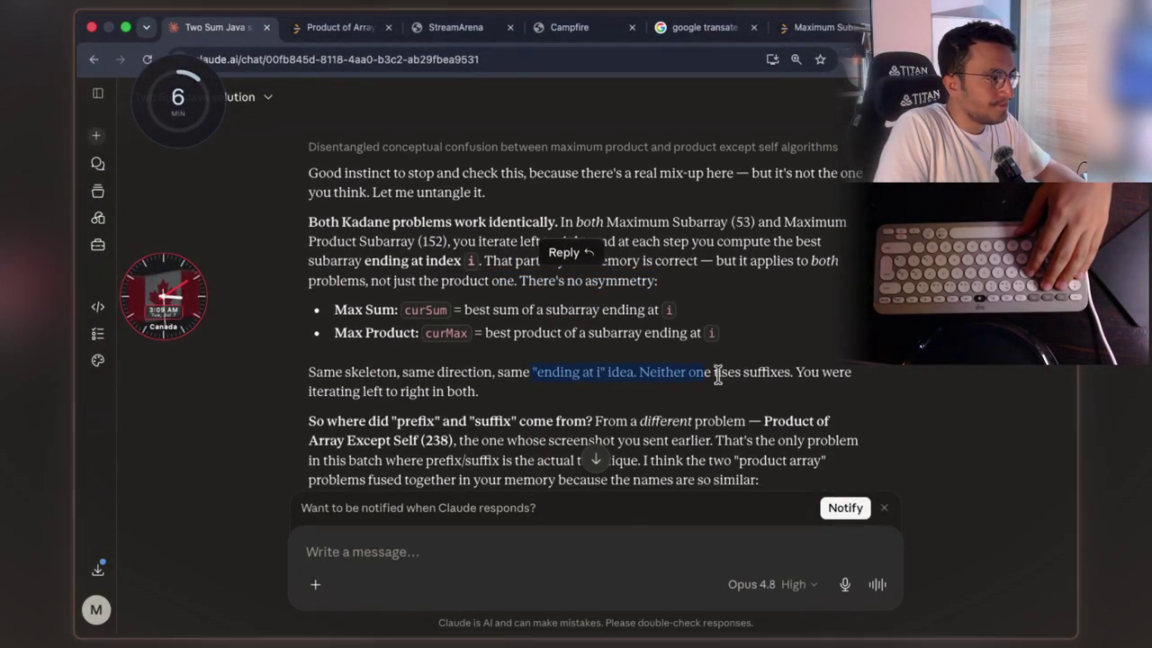
{"action": "left_click", "coordinate": [378, 421]}
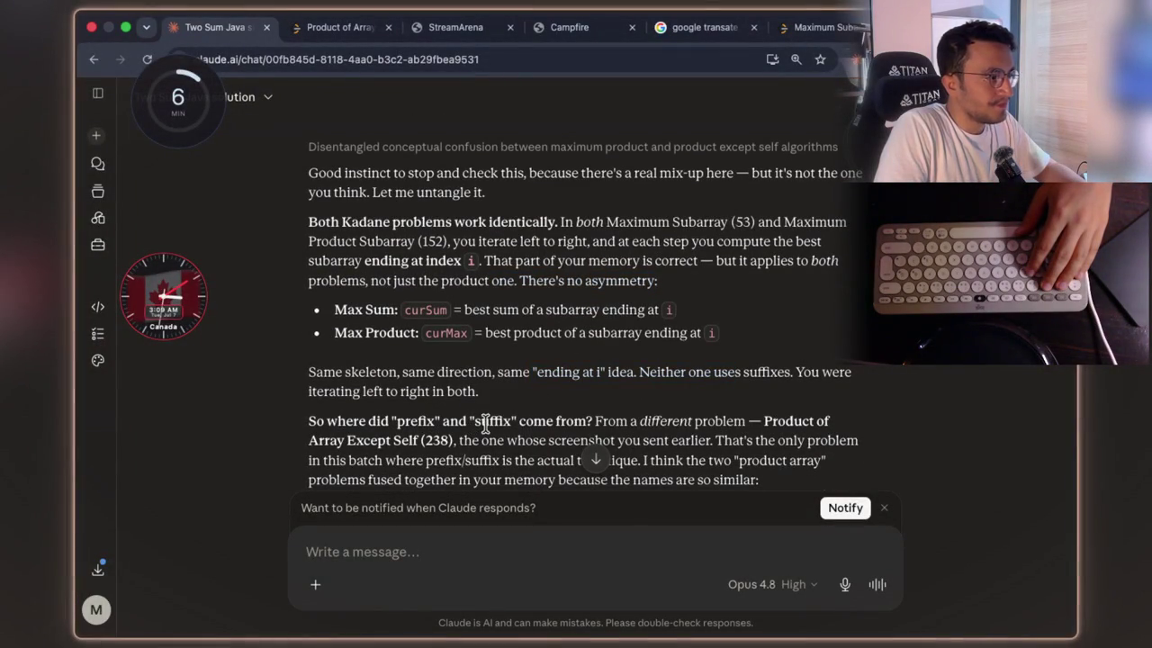
{"action": "scroll", "coordinate": [697, 375], "scroll_direction": "down", "scroll_amount": 1}
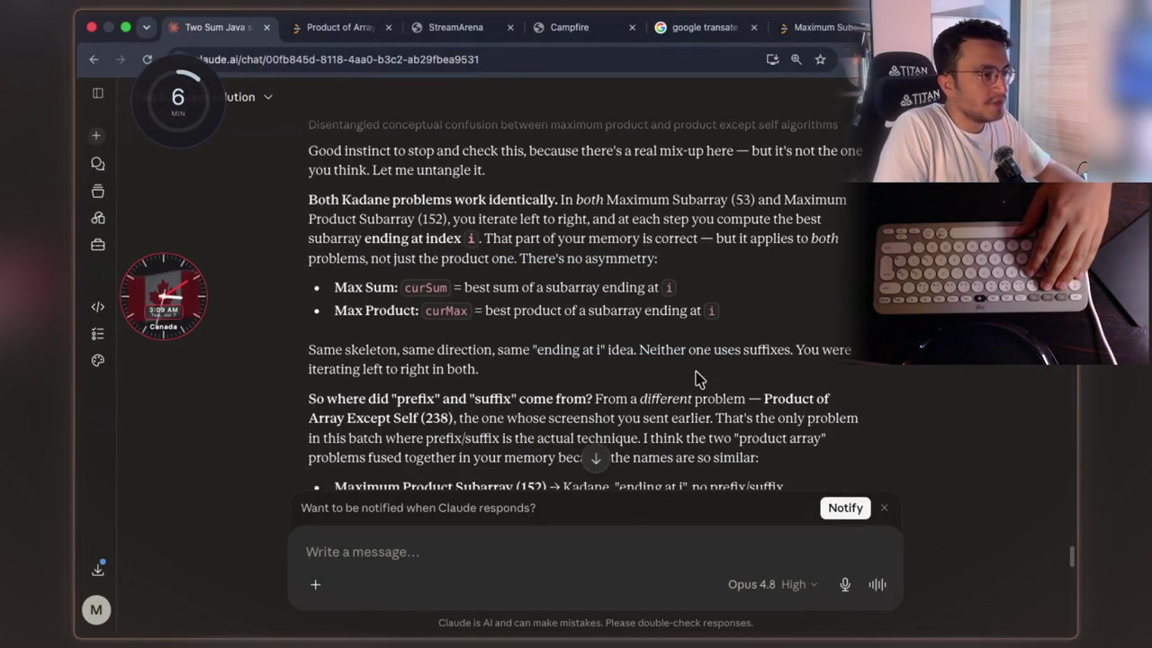
{"action": "double_click", "coordinate": [393, 419]}
{"action": "left_click_drag", "start_coordinate": [460, 419], "coordinate": [725, 418]}
{"action": "left_click", "coordinate": [760, 373]}
{"action": "scroll", "coordinate": [558, 376], "scroll_direction": "down", "scroll_amount": 3}
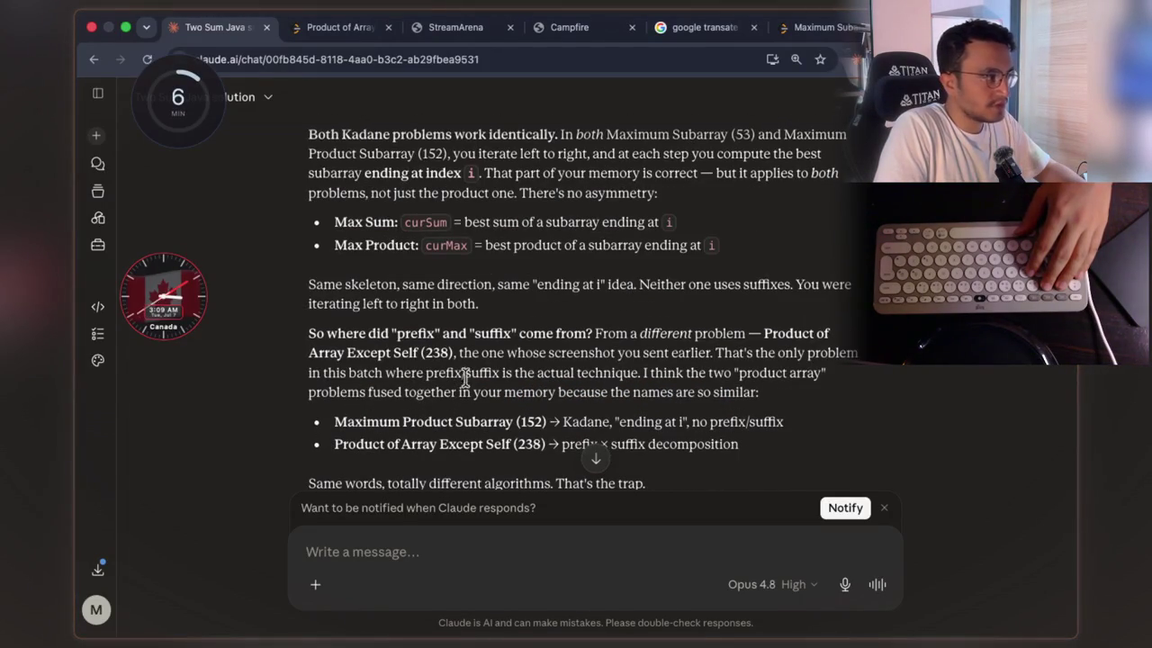
{"action": "left_click_drag", "start_coordinate": [324, 373], "coordinate": [756, 389]}
{"action": "left_click", "coordinate": [759, 282]}
{"action": "scroll", "coordinate": [754, 284], "scroll_direction": "down", "scroll_amount": 3}
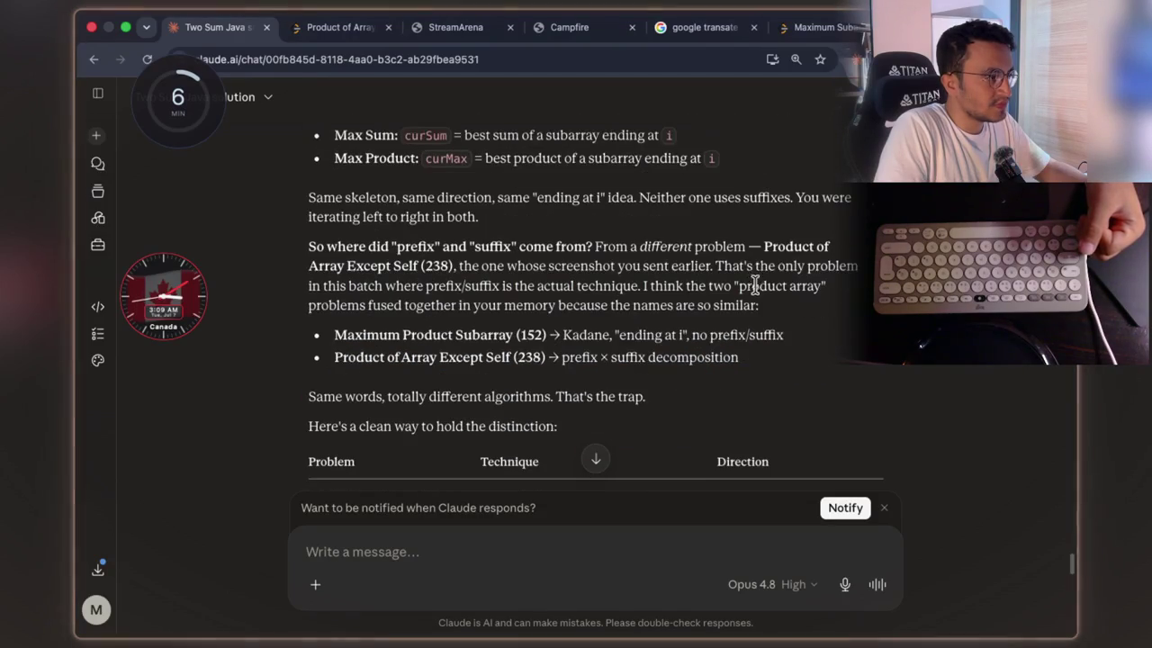
{"action": "mouse_move", "coordinate": [619, 332]}
{"action": "left_mouse_down"}
{"action": "mouse_move", "coordinate": [771, 334]}
{"action": "mouse_move", "coordinate": [616, 332]}
{"action": "mouse_move", "coordinate": [590, 357]}
{"action": "left_mouse_up"}
{"action": "left_click", "coordinate": [591, 375]}
{"action": "left_click_drag", "start_coordinate": [743, 357], "coordinate": [560, 355]}
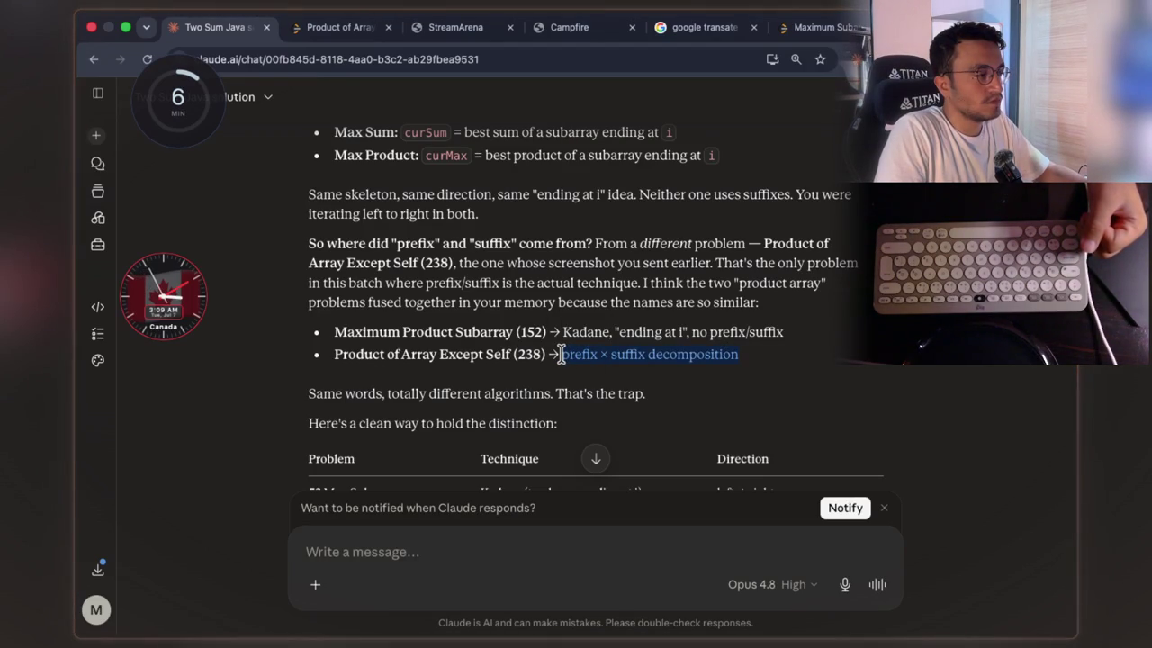
{"action": "left_click_drag", "start_coordinate": [560, 355], "coordinate": [561, 354]}
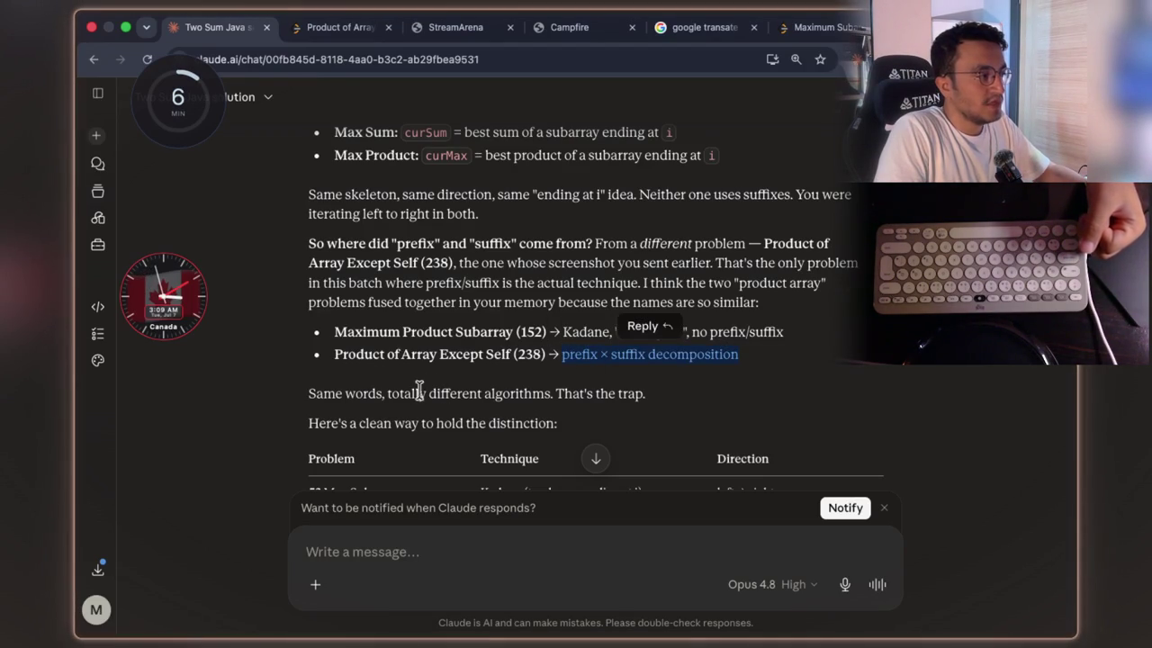
{"action": "left_click", "coordinate": [389, 396]}
{"action": "scroll", "coordinate": [628, 275], "scroll_direction": "down", "scroll_amount": 1}
{"action": "scroll", "coordinate": [628, 275], "scroll_direction": "down", "scroll_amount": 3}
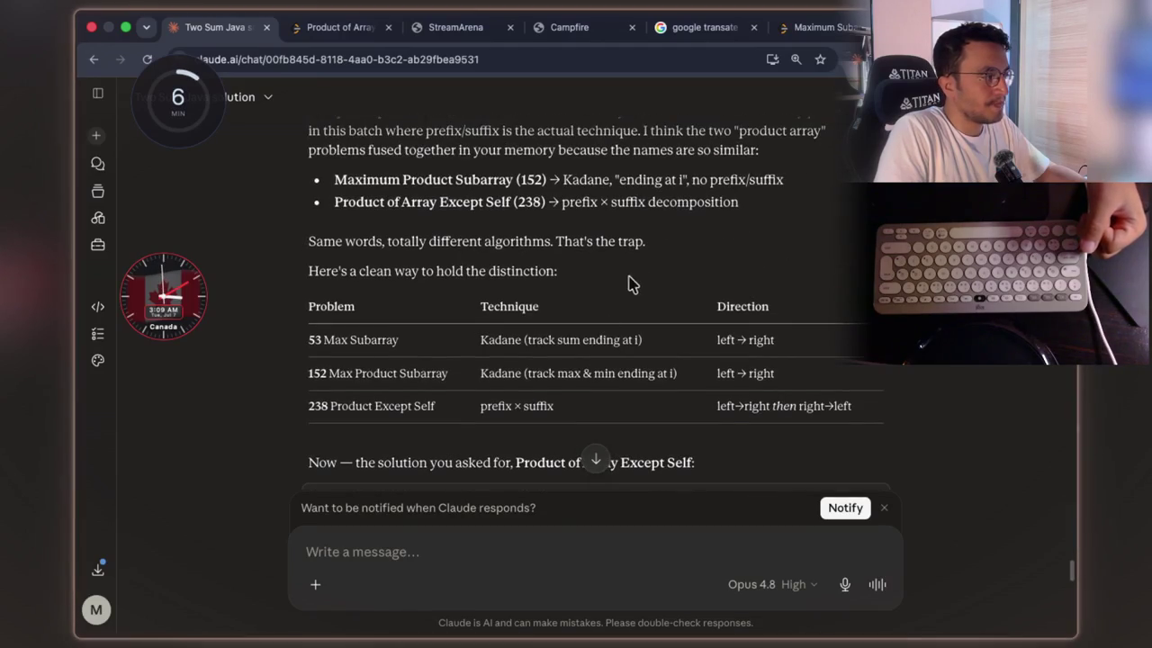
{"action": "left_click_drag", "start_coordinate": [527, 342], "coordinate": [635, 342]}
{"action": "left_click_drag", "start_coordinate": [717, 340], "coordinate": [775, 342]}
{"action": "left_click", "coordinate": [758, 310]}
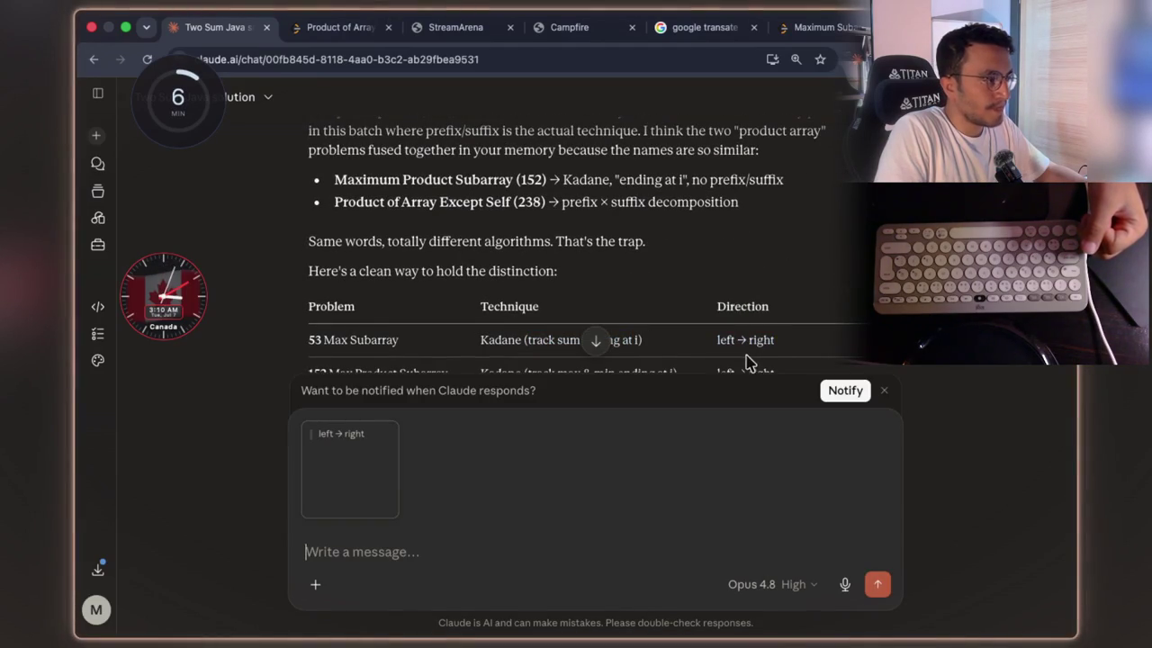
{"action": "left_click", "coordinate": [315, 425]}
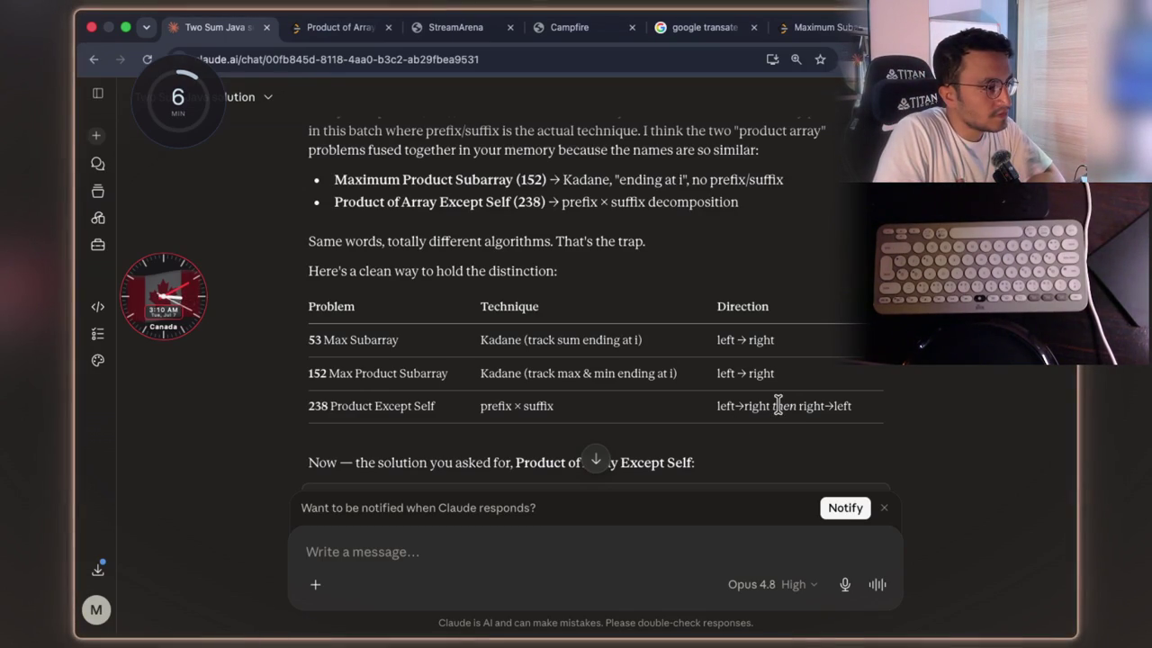
{"action": "scroll", "coordinate": [702, 368], "scroll_direction": "down", "scroll_amount": 1}
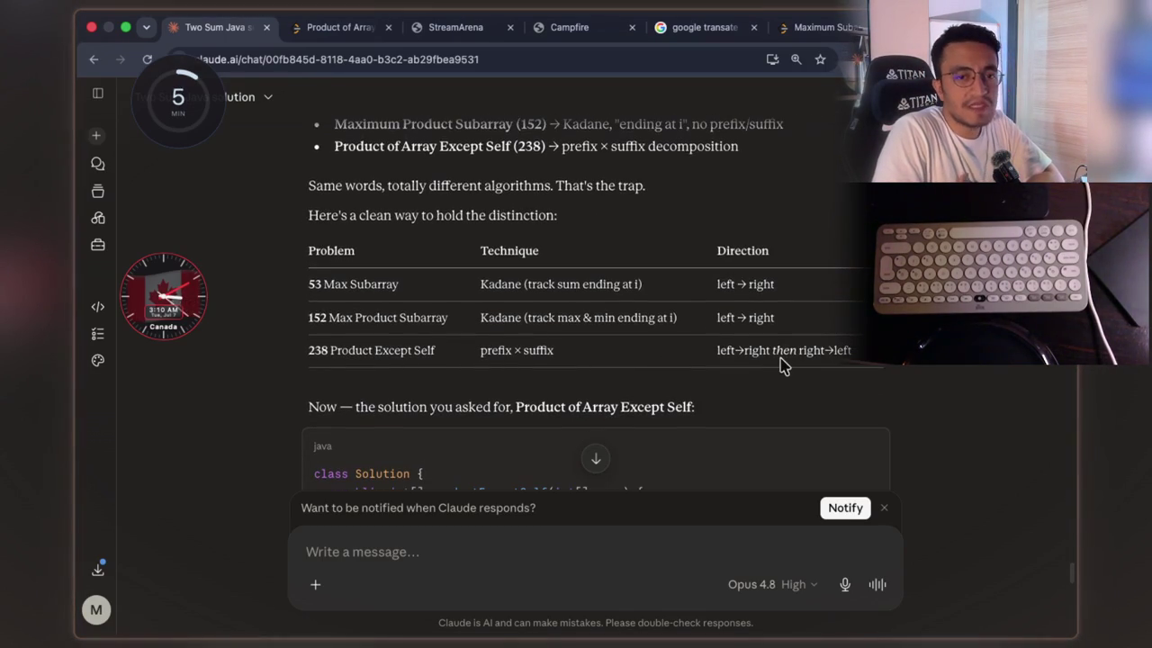
{"action": "left_click_drag", "start_coordinate": [832, 352], "coordinate": [717, 362]}
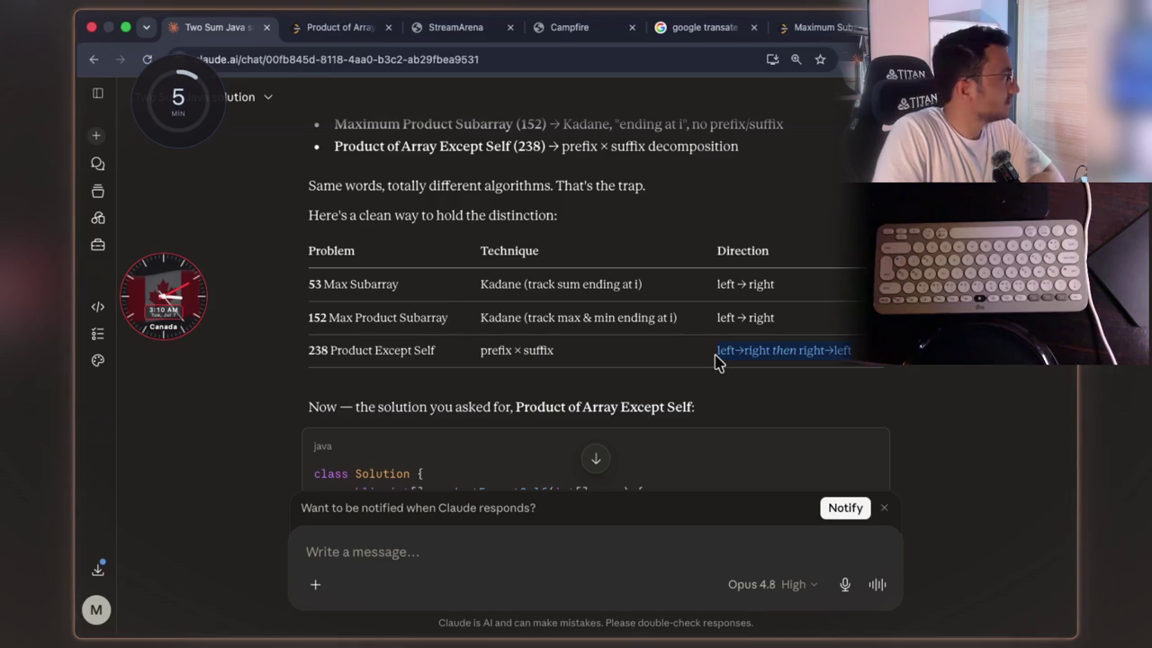
{"action": "left_click_drag", "start_coordinate": [851, 352], "coordinate": [717, 350]}
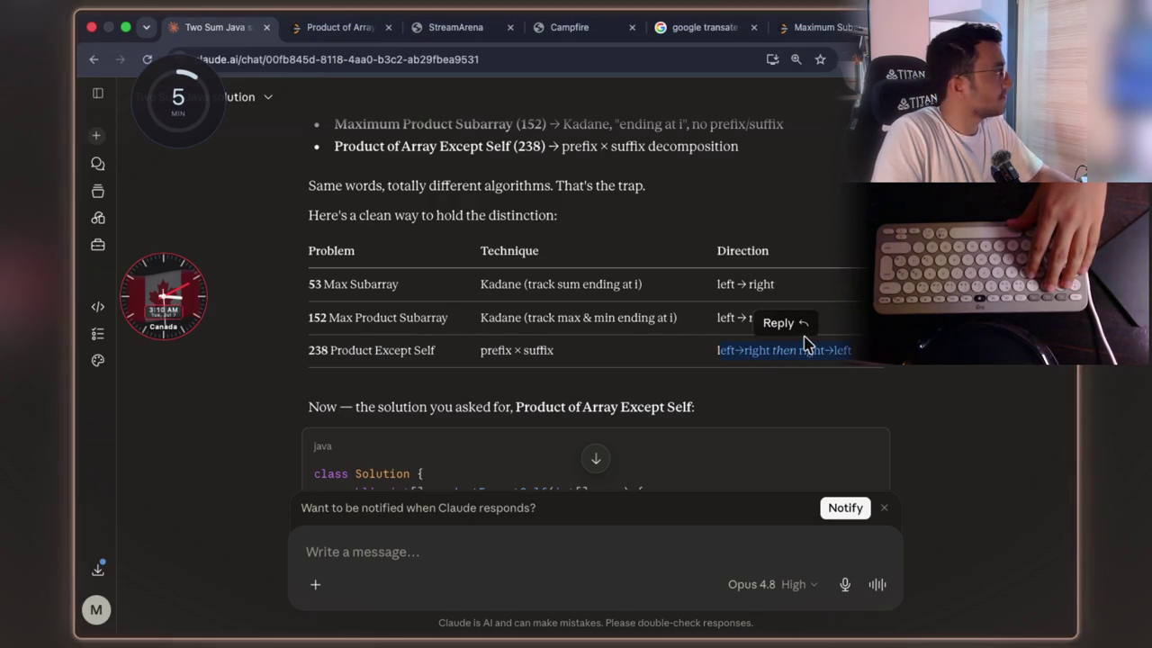
{"action": "scroll", "coordinate": [711, 357], "scroll_direction": "down", "scroll_amount": 3}
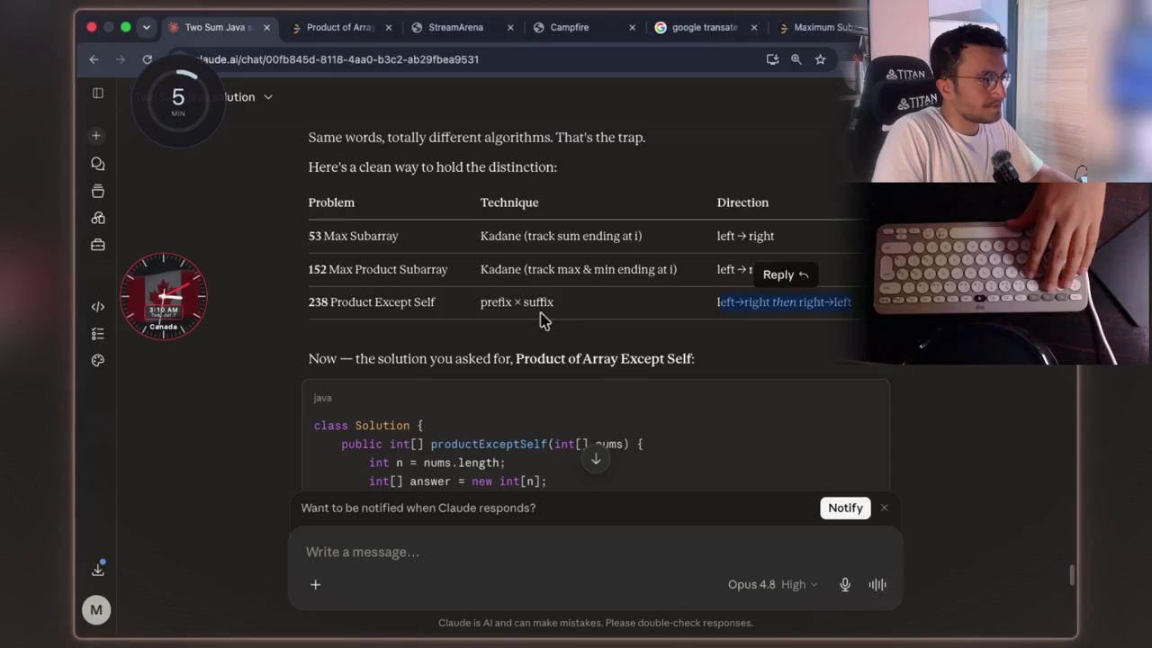
{"action": "left_click_drag", "start_coordinate": [358, 292], "coordinate": [694, 291]}
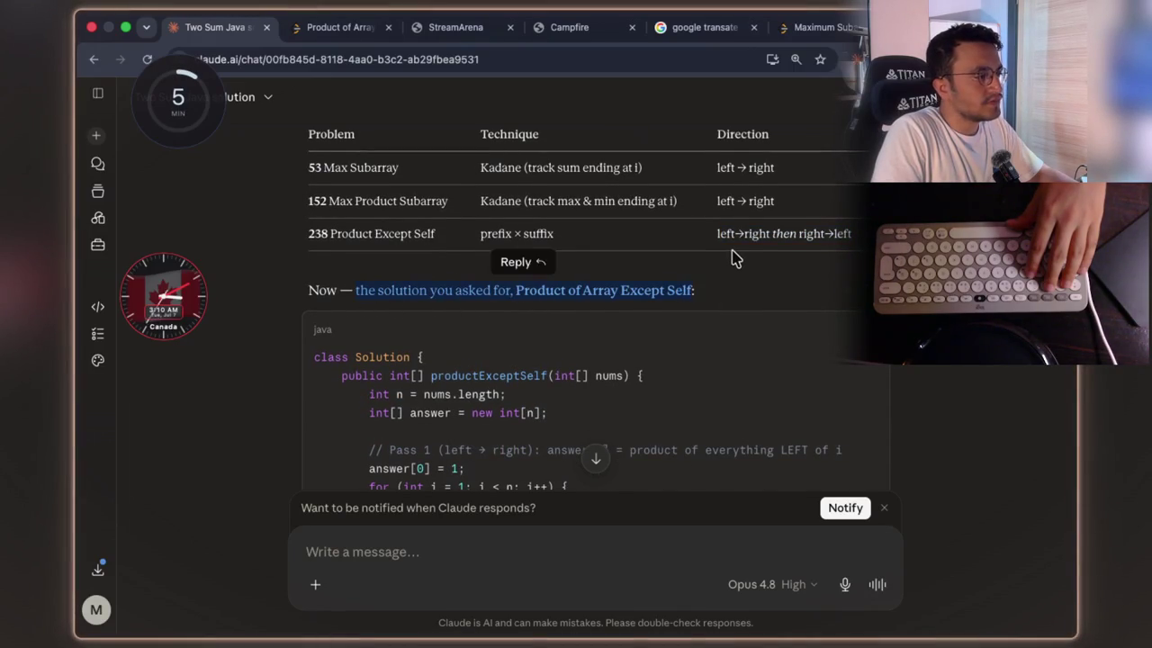
{"action": "scroll", "coordinate": [731, 258], "scroll_direction": "down", "scroll_amount": 2}
{"action": "scroll", "coordinate": [732, 259], "scroll_direction": "down", "scroll_amount": 1}
{"action": "scroll", "coordinate": [729, 261], "scroll_direction": "down", "scroll_amount": 1}
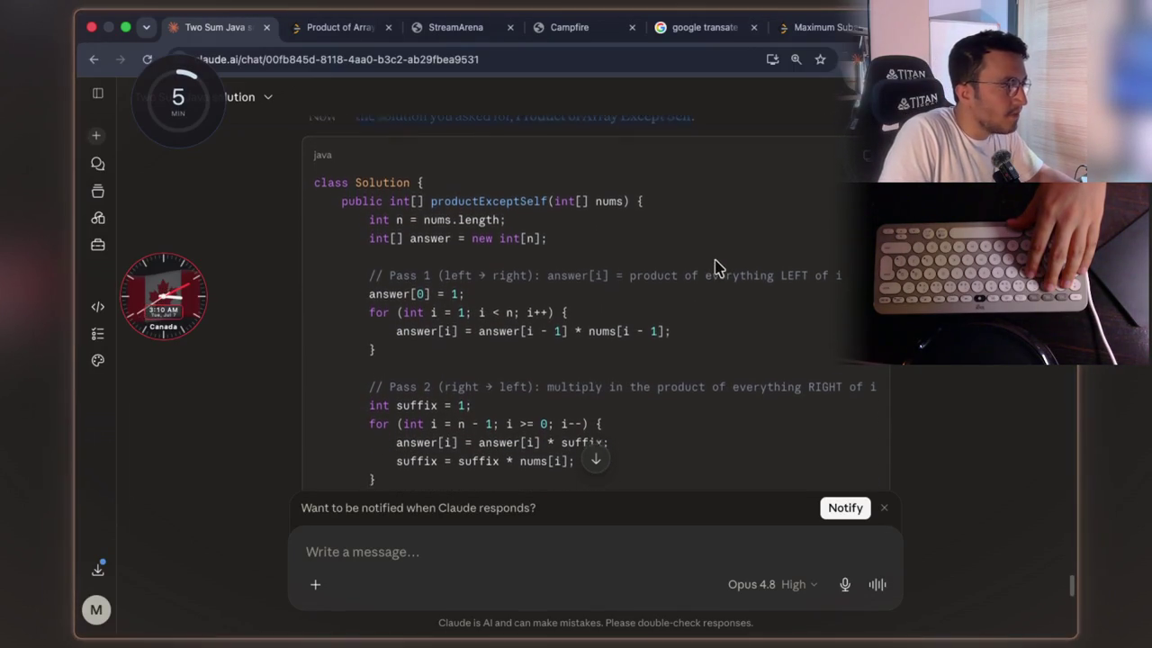
{"action": "scroll", "coordinate": [714, 261], "scroll_direction": "down", "scroll_amount": 1}
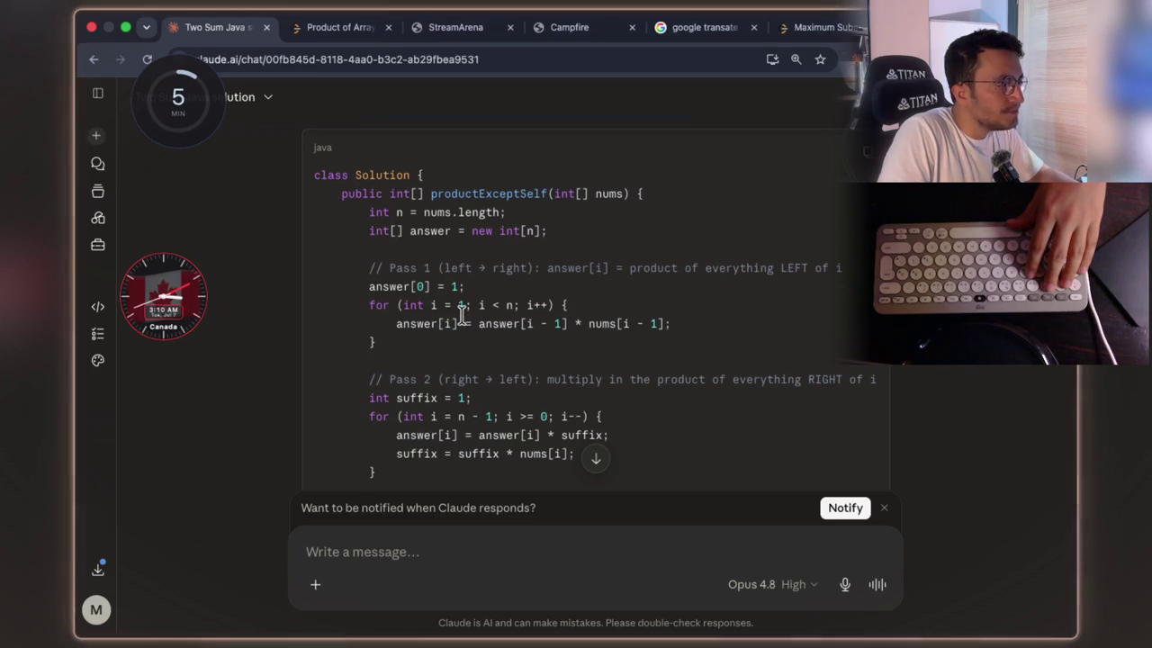
{"action": "scroll", "coordinate": [461, 315], "scroll_direction": "down", "scroll_amount": 1}
{"action": "left_click_drag", "start_coordinate": [363, 237], "coordinate": [389, 284]}
{"action": "left_click", "coordinate": [389, 285]}
{"action": "scroll", "coordinate": [464, 283], "scroll_direction": "up", "scroll_amount": 1}
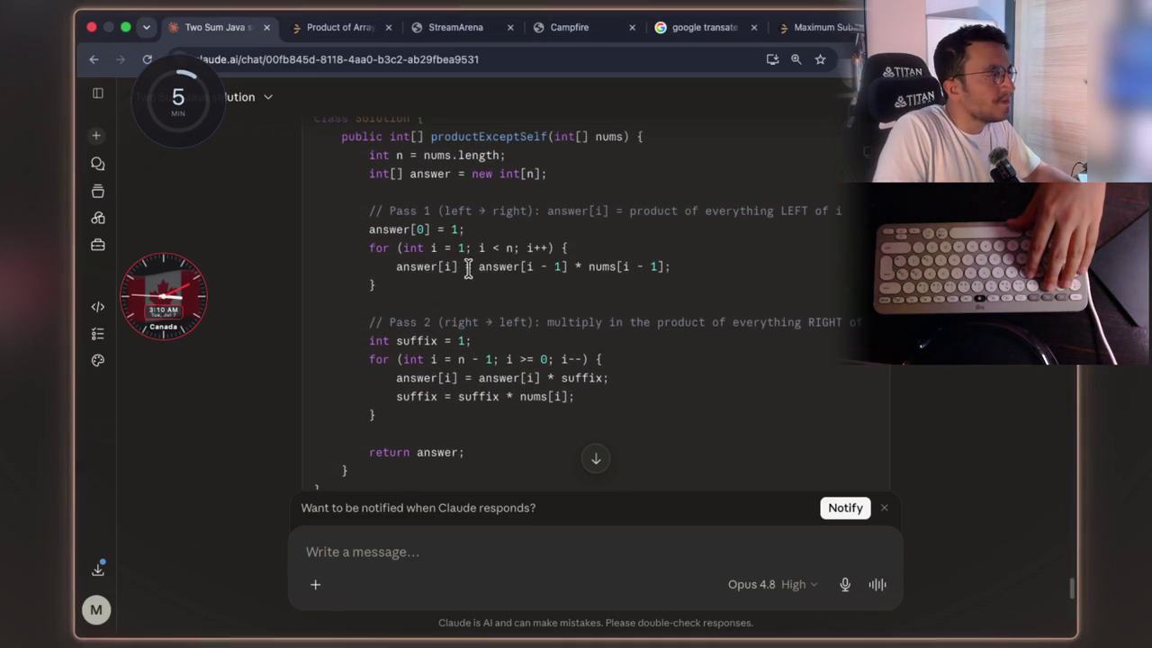
{"action": "left_click_drag", "start_coordinate": [545, 214], "coordinate": [552, 212]}
{"action": "left_click_drag", "start_coordinate": [839, 212], "coordinate": [737, 212]}
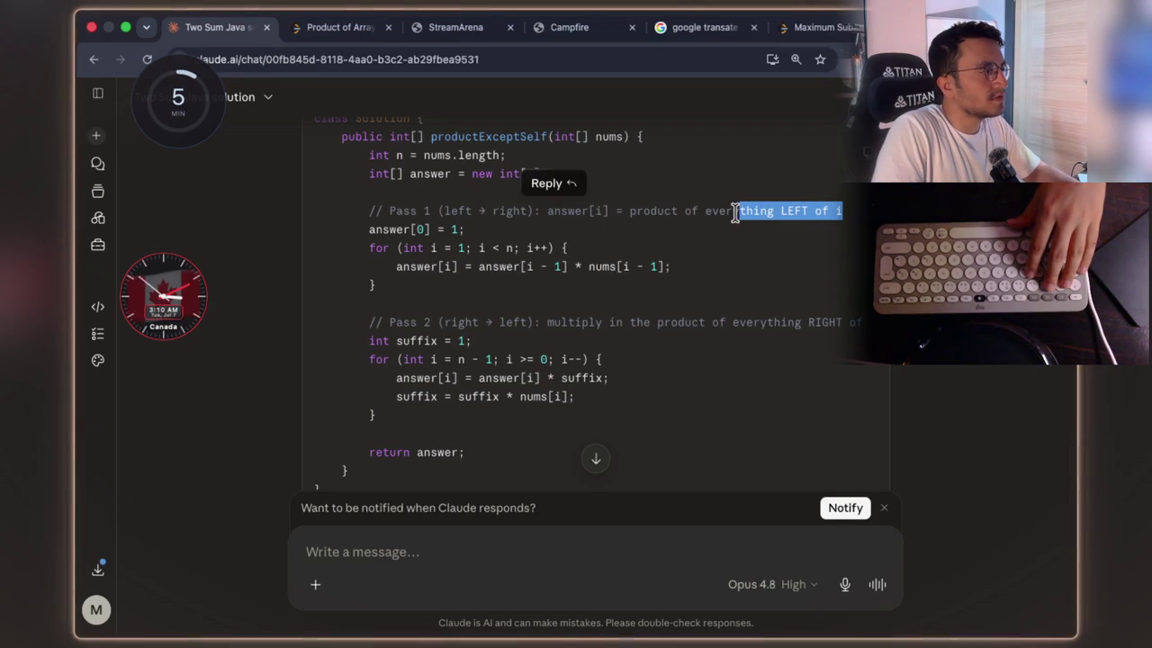
{"action": "left_click", "coordinate": [727, 252]}
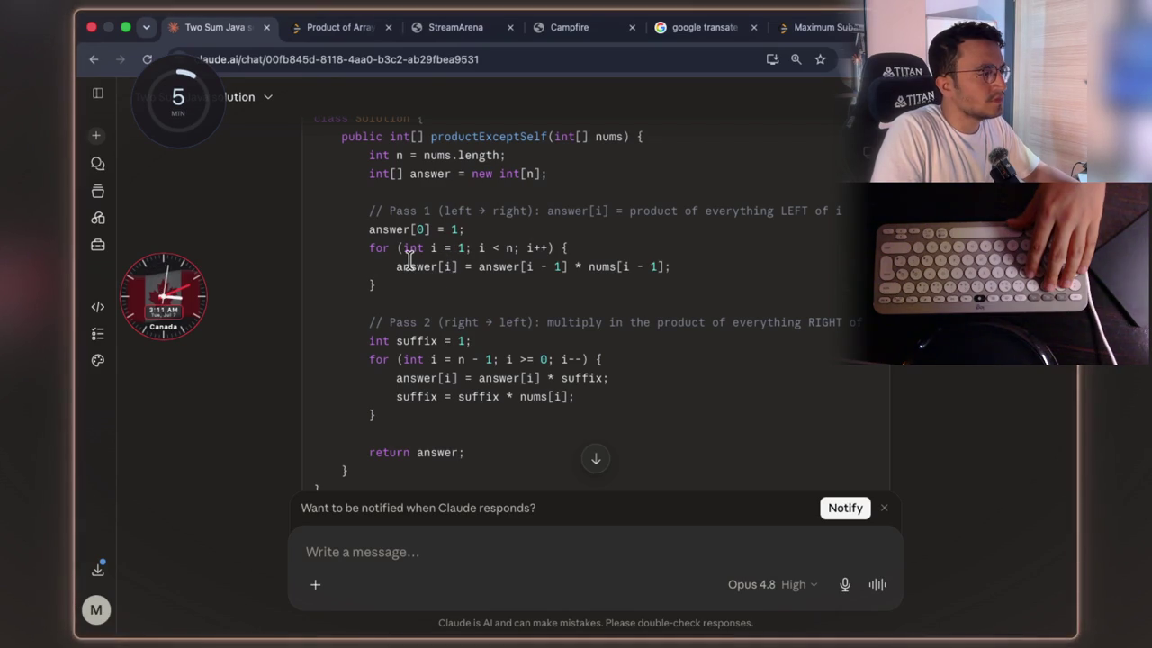
{"action": "double_click", "coordinate": [409, 266]}
{"action": "left_click", "coordinate": [416, 284]}
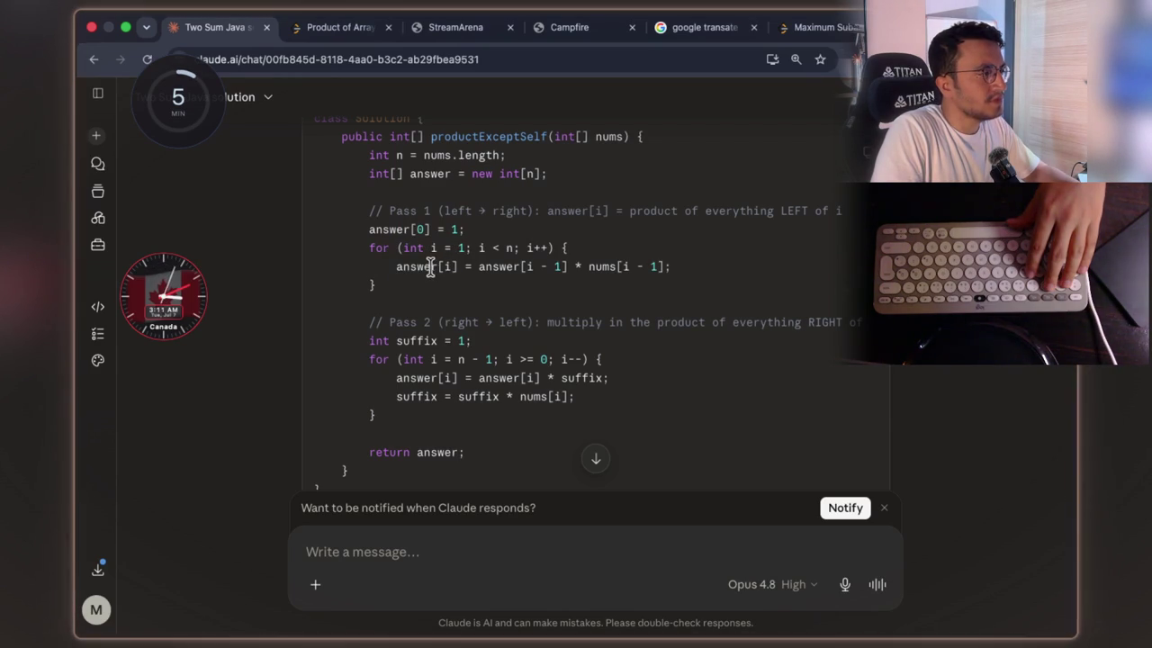
{"action": "double_click", "coordinate": [432, 267]}
{"action": "left_click_drag", "start_coordinate": [477, 267], "coordinate": [612, 267]}
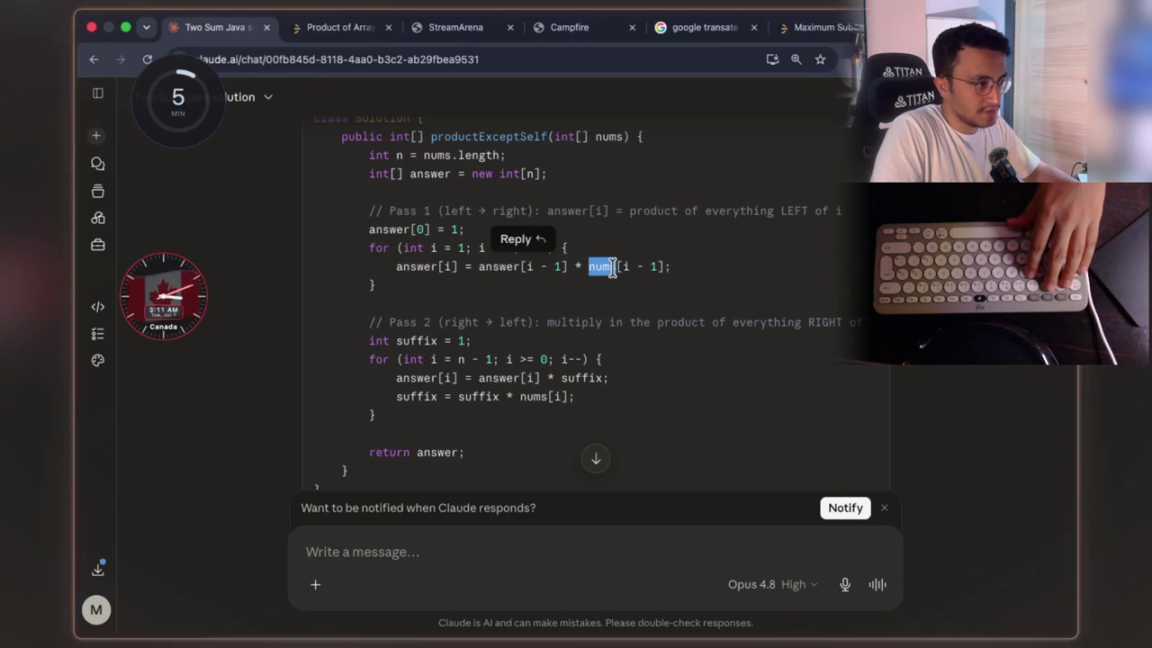
{"action": "left_click", "coordinate": [676, 275]}
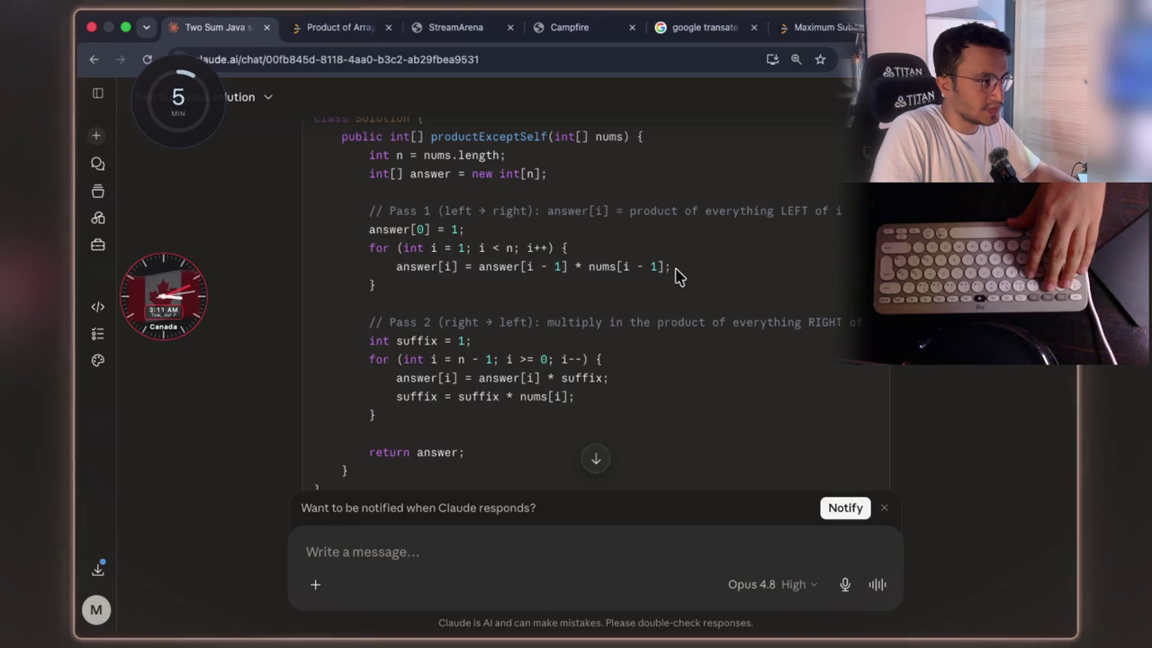
{"action": "mouse_move", "coordinate": [567, 266]}
{"action": "left_mouse_down"}
{"action": "mouse_move", "coordinate": [483, 273]}
{"action": "mouse_move", "coordinate": [491, 280]}
{"action": "left_mouse_up"}
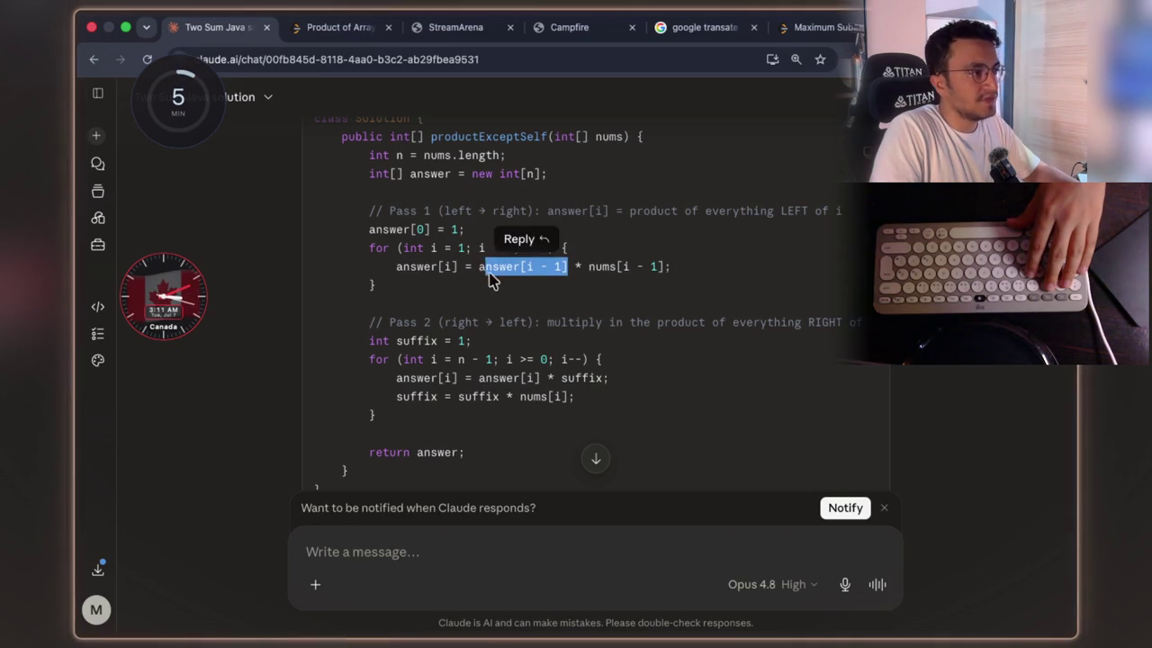
{"action": "left_click", "coordinate": [551, 289]}
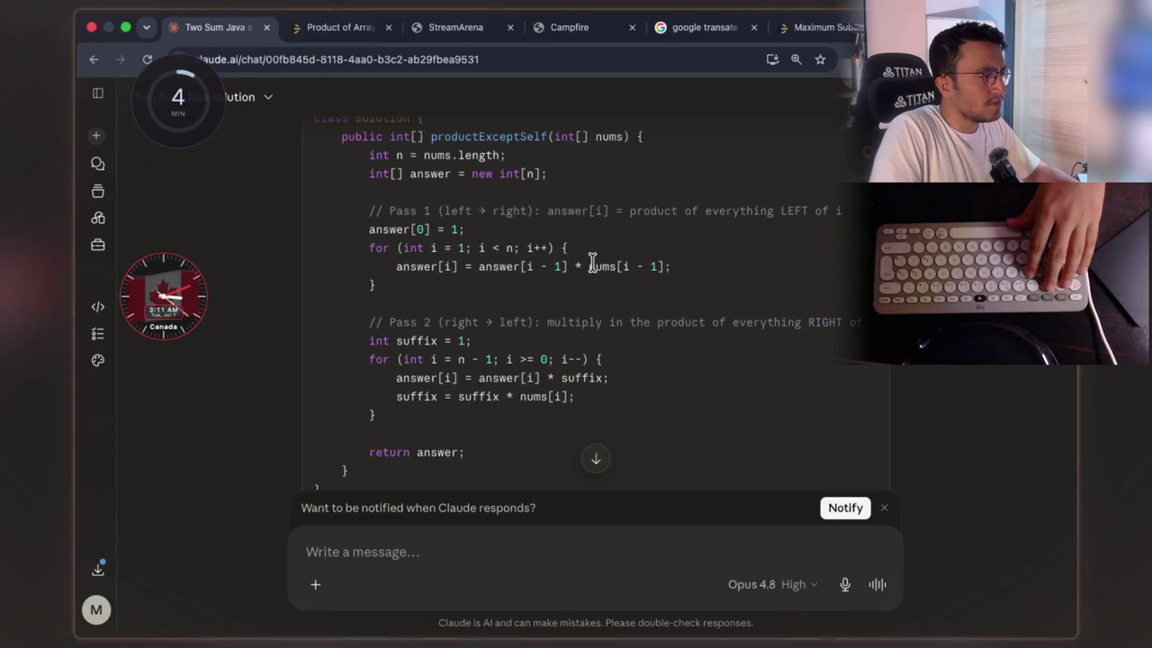
{"action": "left_click_drag", "start_coordinate": [589, 267], "coordinate": [676, 270]}
{"action": "left_click", "coordinate": [725, 261]}
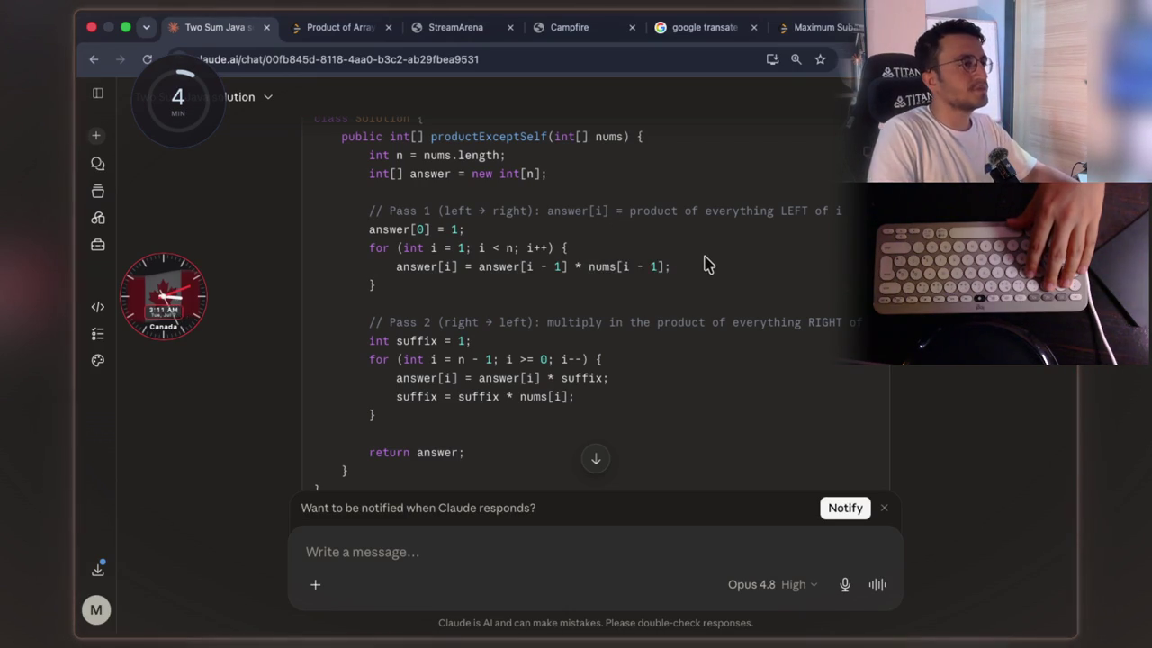
{"action": "left_click_drag", "start_coordinate": [673, 266], "coordinate": [402, 268]}
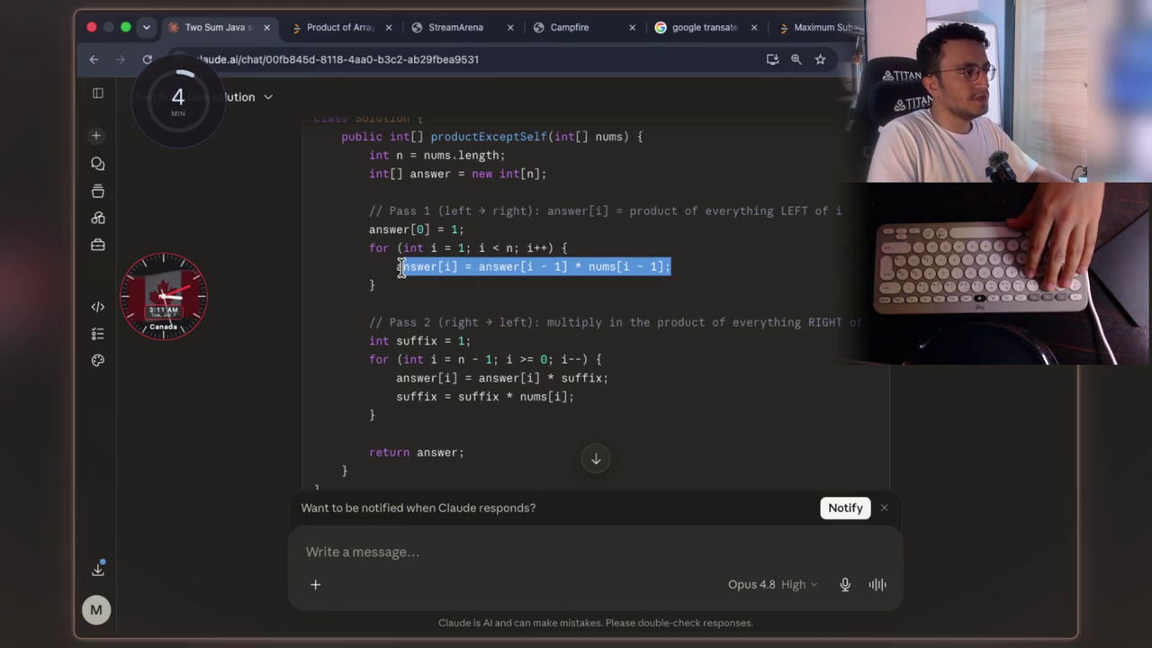
{"action": "left_click_drag", "start_coordinate": [627, 208], "coordinate": [818, 208]}
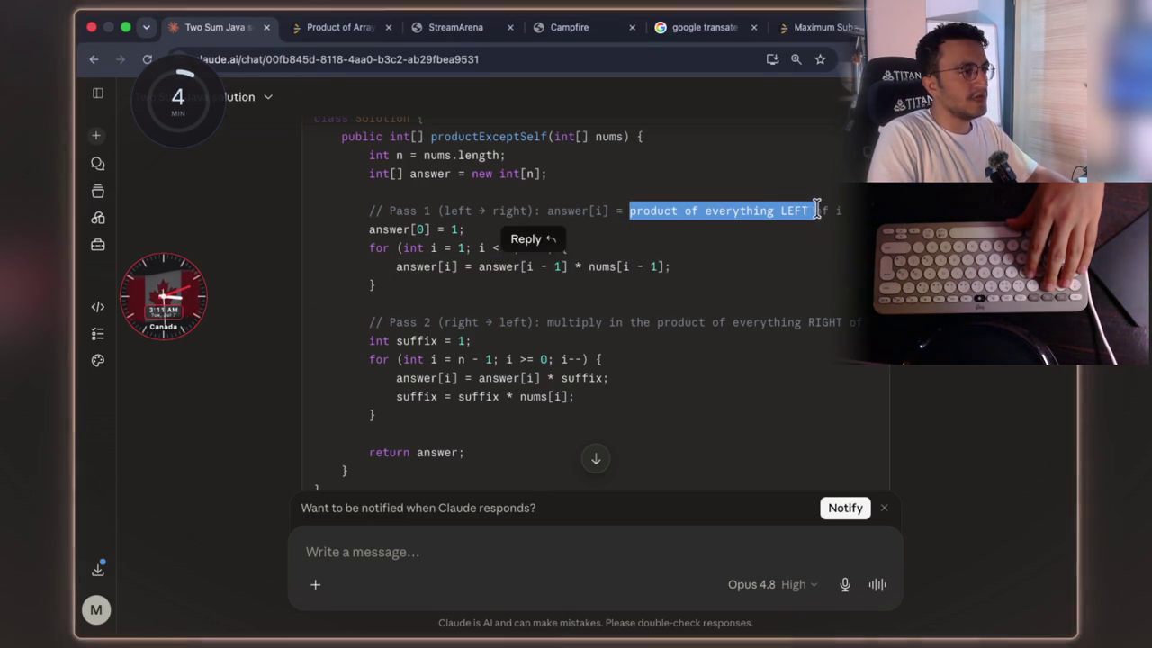
{"action": "left_click", "coordinate": [862, 220]}
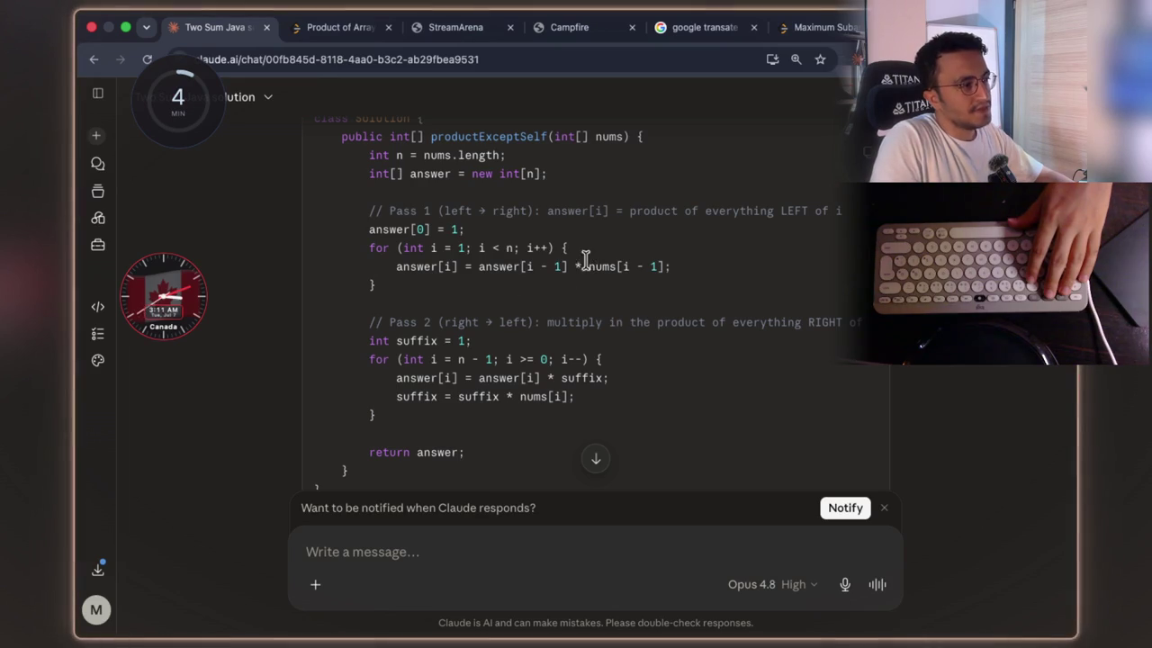
{"action": "mouse_move", "coordinate": [594, 268]}
{"action": "left_mouse_down"}
{"action": "mouse_move", "coordinate": [665, 268]}
{"action": "mouse_move", "coordinate": [554, 270]}
{"action": "left_mouse_up"}
{"action": "left_click", "coordinate": [614, 269]}
{"action": "left_click", "coordinate": [468, 272]}
{"action": "left_click_drag", "start_coordinate": [674, 268], "coordinate": [394, 268]}
{"action": "left_click", "coordinate": [673, 252]}
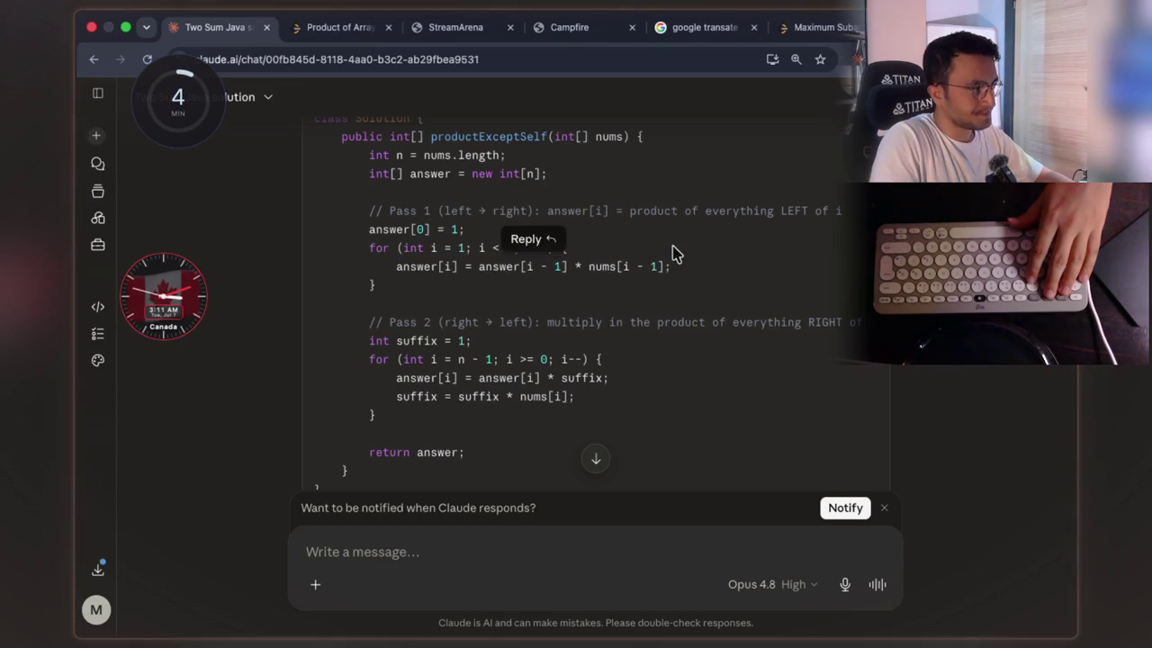
{"action": "scroll", "coordinate": [629, 243], "scroll_direction": "down", "scroll_amount": 1}
{"action": "left_click_drag", "start_coordinate": [442, 314], "coordinate": [490, 315]}
{"action": "left_click", "coordinate": [557, 317]}
{"action": "left_click_drag", "start_coordinate": [725, 317], "coordinate": [802, 316]}
{"action": "left_click", "coordinate": [763, 286]}
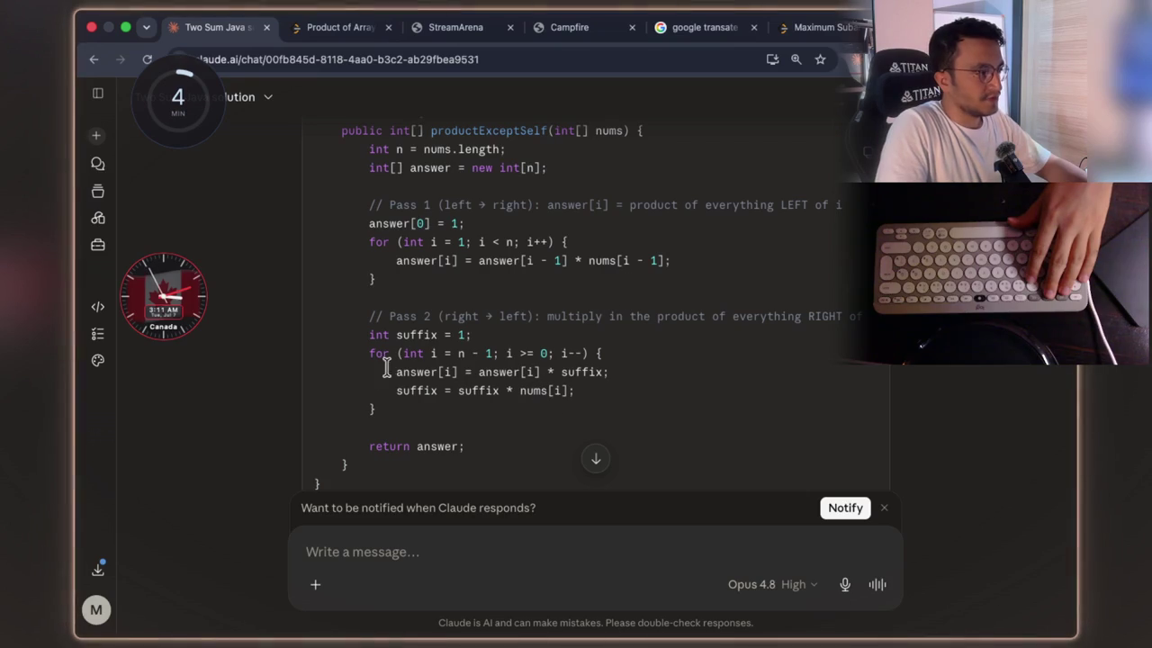
{"action": "left_click_drag", "start_coordinate": [383, 371], "coordinate": [609, 373]}
{"action": "scroll", "coordinate": [642, 279], "scroll_direction": "down", "scroll_amount": 1}
{"action": "left_click", "coordinate": [662, 331]}
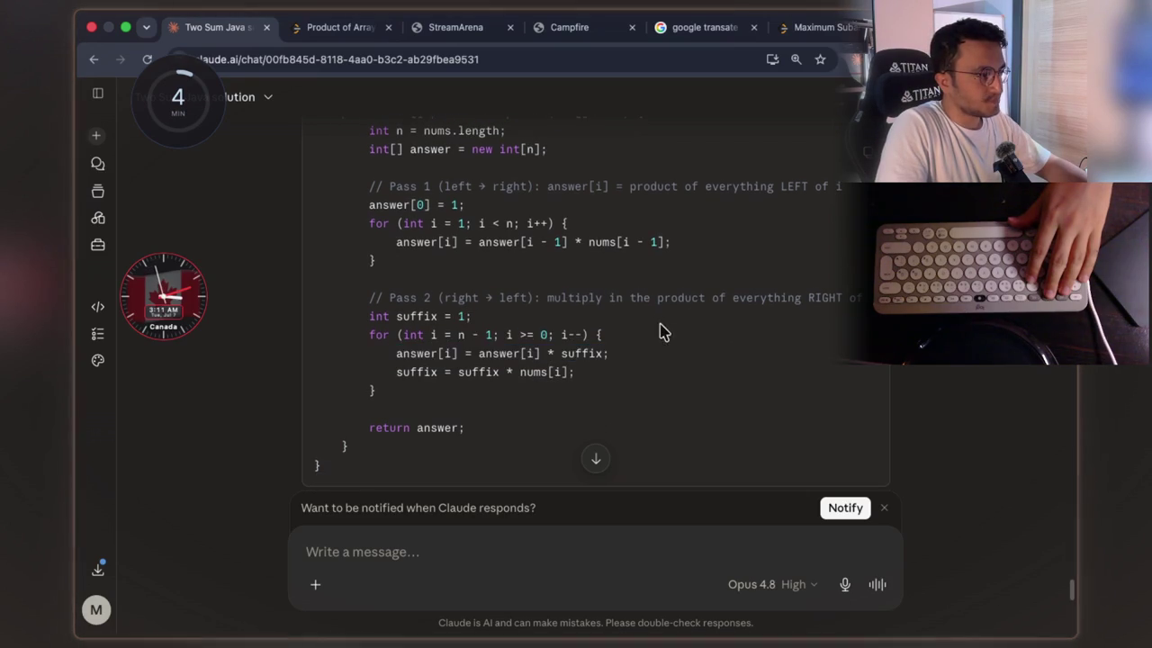
{"action": "scroll", "coordinate": [634, 270], "scroll_direction": "down", "scroll_amount": 1}
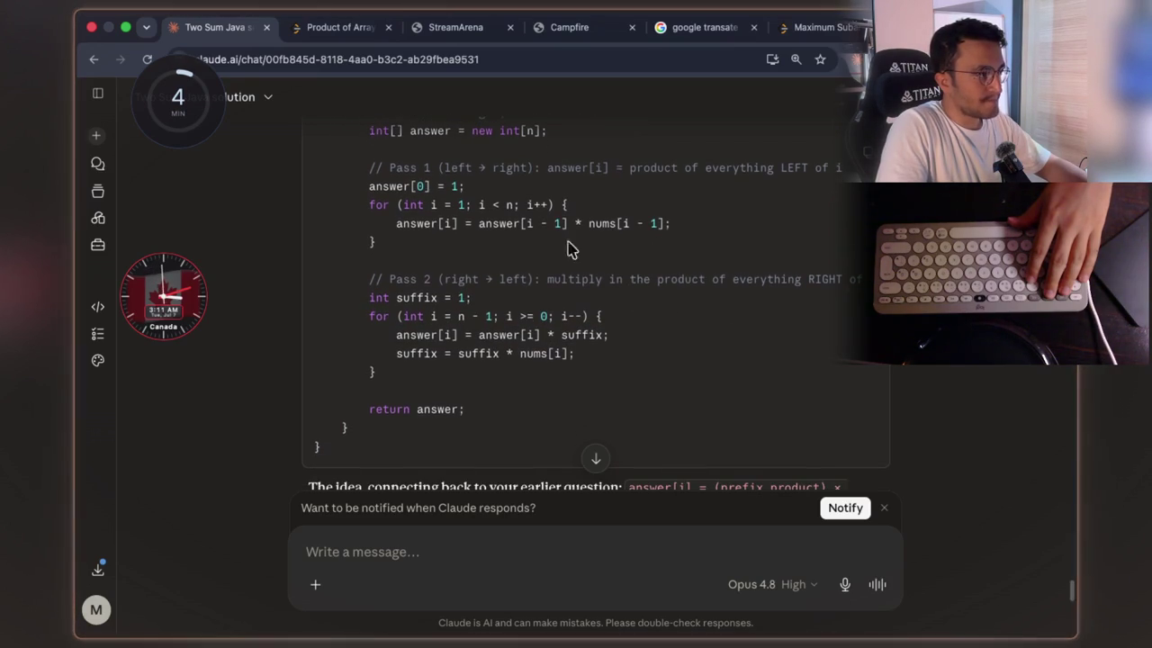
{"action": "scroll", "coordinate": [638, 252], "scroll_direction": "down", "scroll_amount": 8}
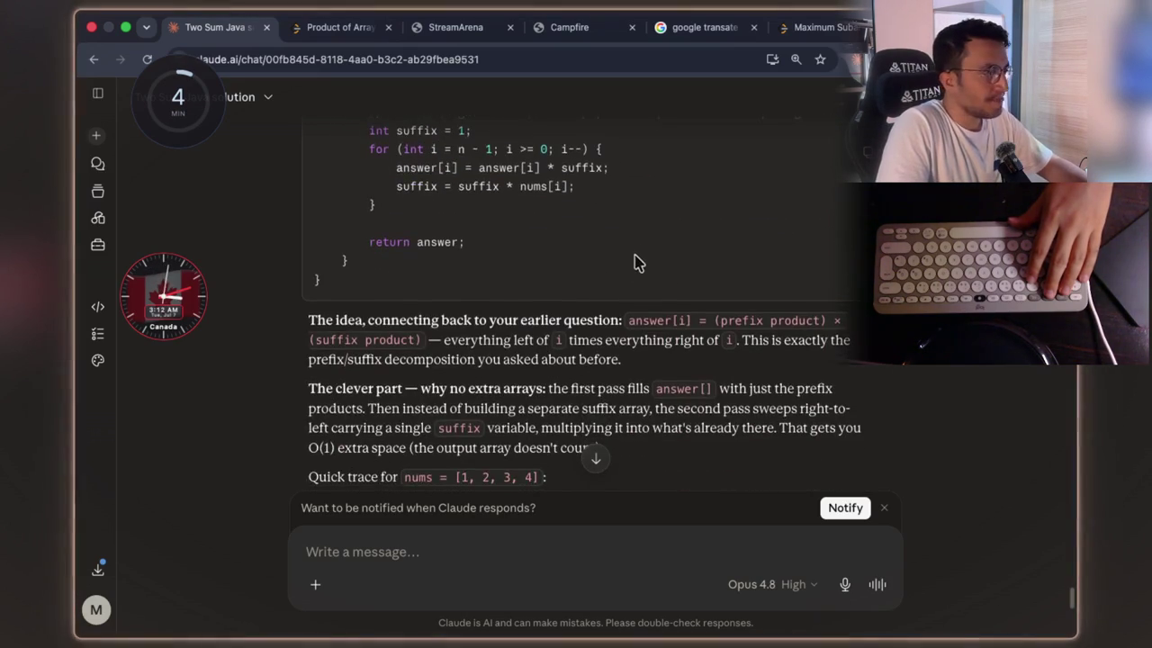
{"action": "left_click_drag", "start_coordinate": [389, 319], "coordinate": [621, 320]}
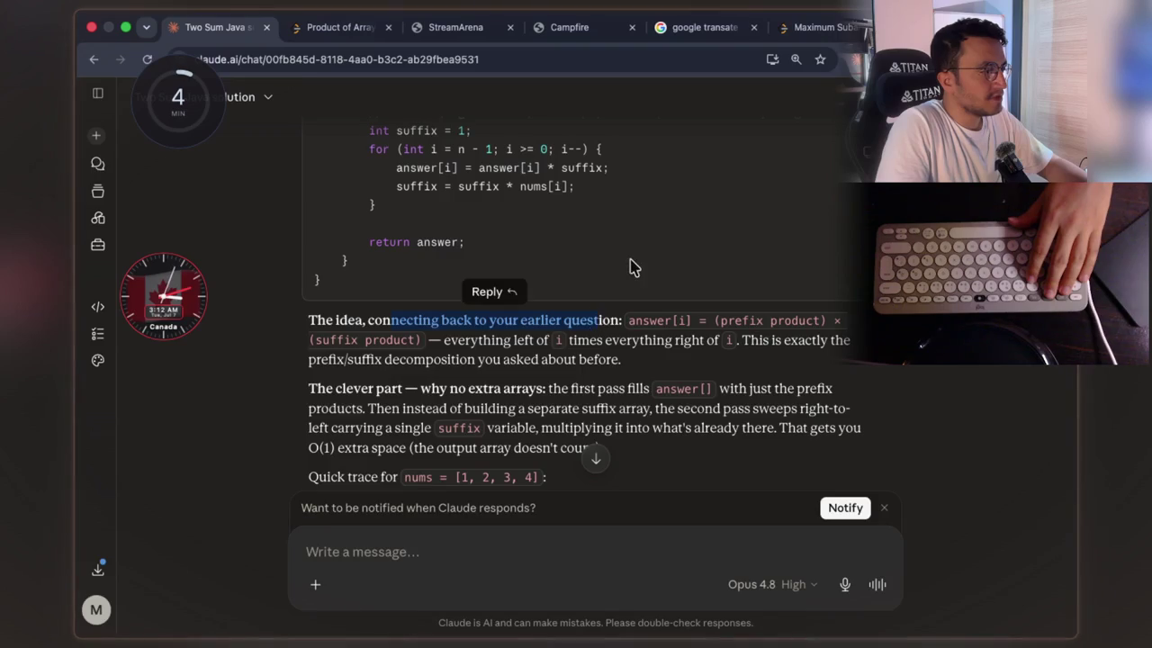
{"action": "scroll", "coordinate": [635, 268], "scroll_direction": "down", "scroll_amount": 15}
{"action": "scroll", "coordinate": [630, 266], "scroll_direction": "down", "scroll_amount": 6}
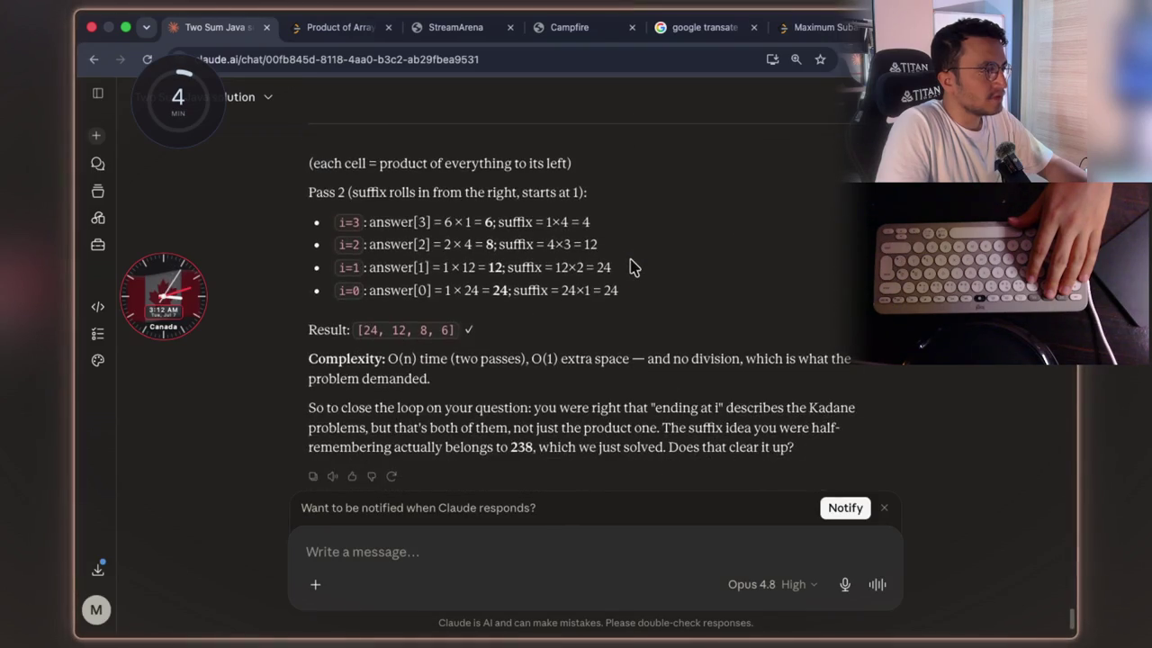
{"action": "scroll", "coordinate": [629, 264], "scroll_direction": "up", "scroll_amount": 10}
{"action": "scroll", "coordinate": [602, 270], "scroll_direction": "down", "scroll_amount": 3}
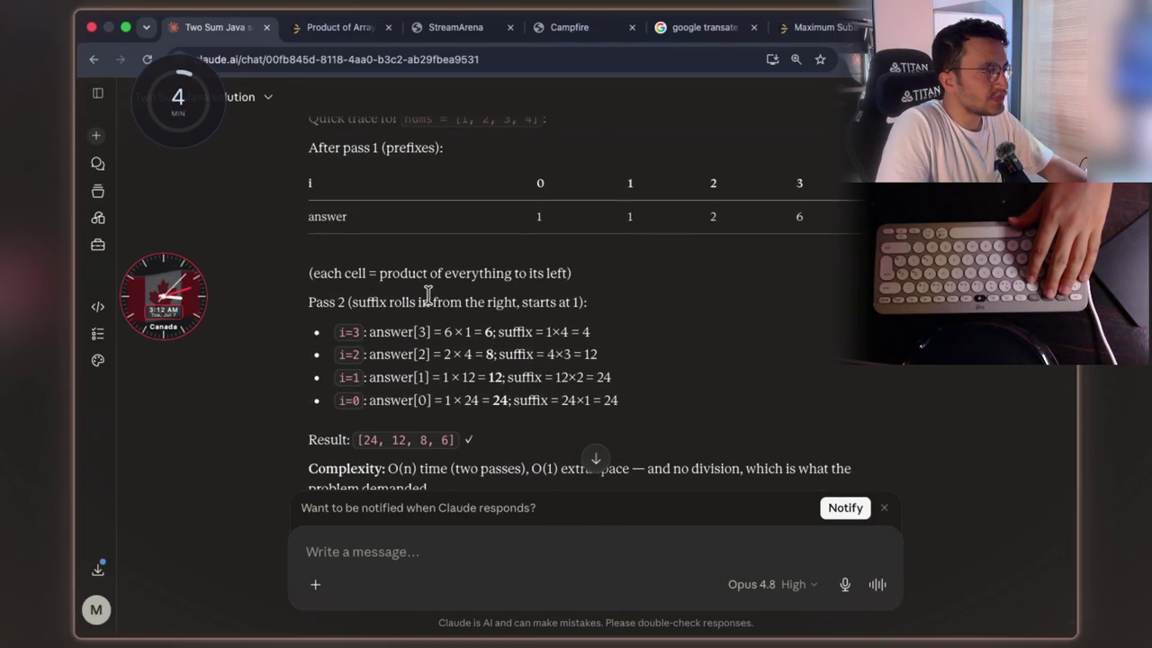
{"action": "scroll", "coordinate": [430, 296], "scroll_direction": "up", "scroll_amount": 10}
{"action": "scroll", "coordinate": [434, 301], "scroll_direction": "up", "scroll_amount": 3}
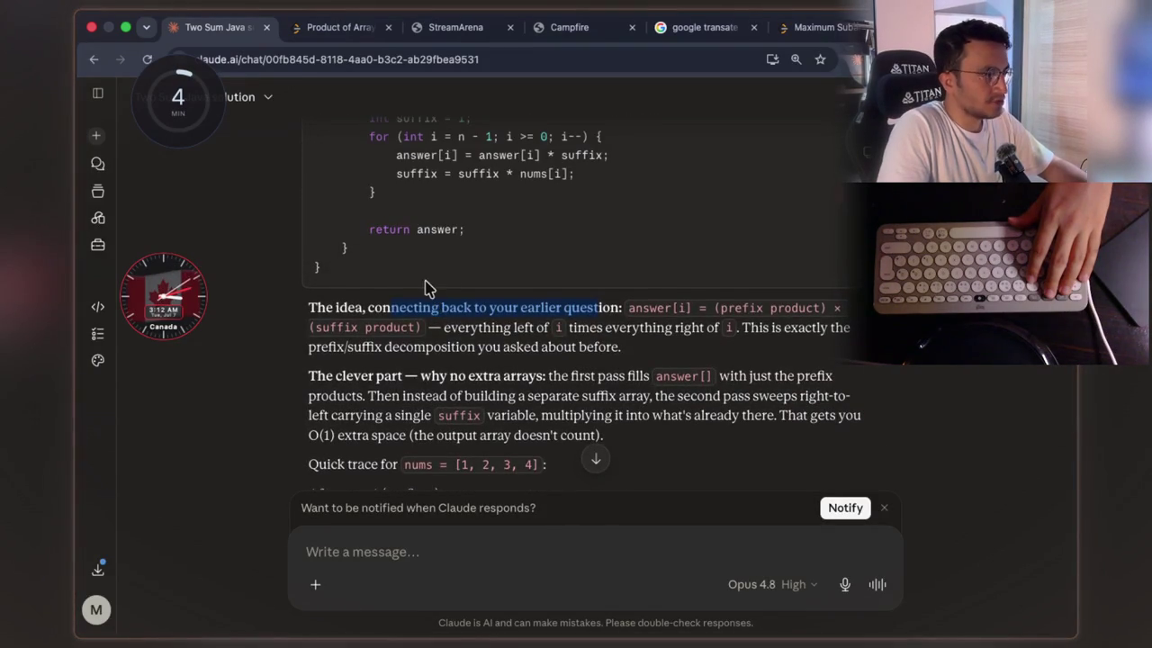
{"action": "scroll", "coordinate": [431, 292], "scroll_direction": "down", "scroll_amount": 2}
{"action": "scroll", "coordinate": [450, 301], "scroll_direction": "down", "scroll_amount": 4}
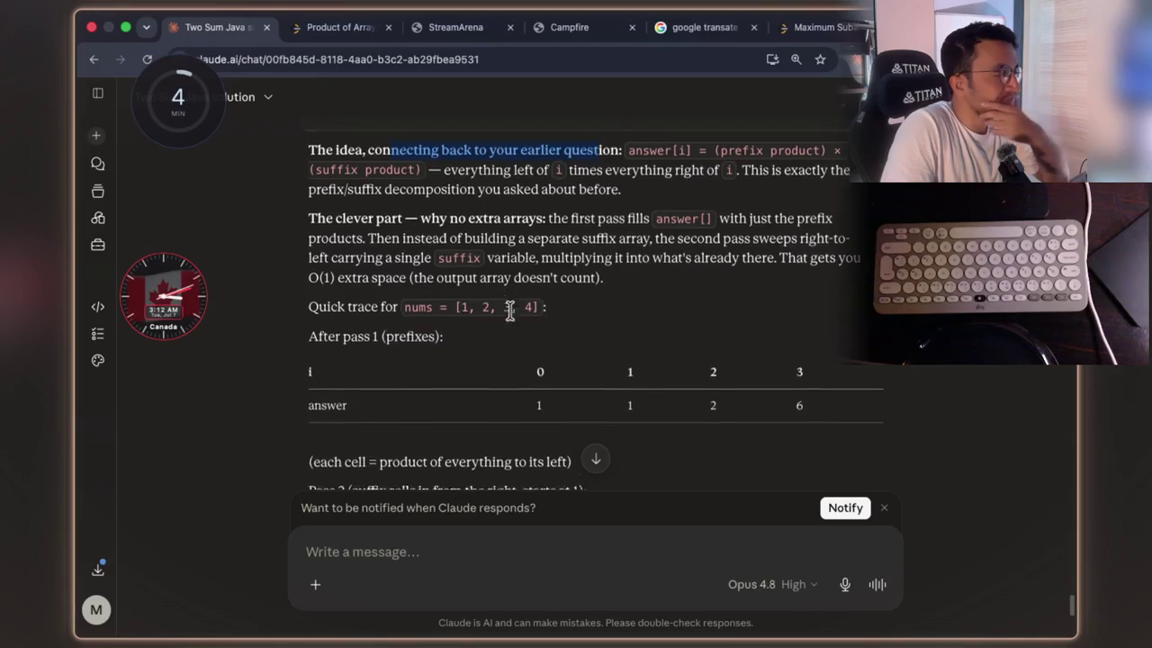
{"action": "left_click_drag", "start_coordinate": [349, 258], "coordinate": [388, 258]}
{"action": "left_click", "coordinate": [409, 261]}
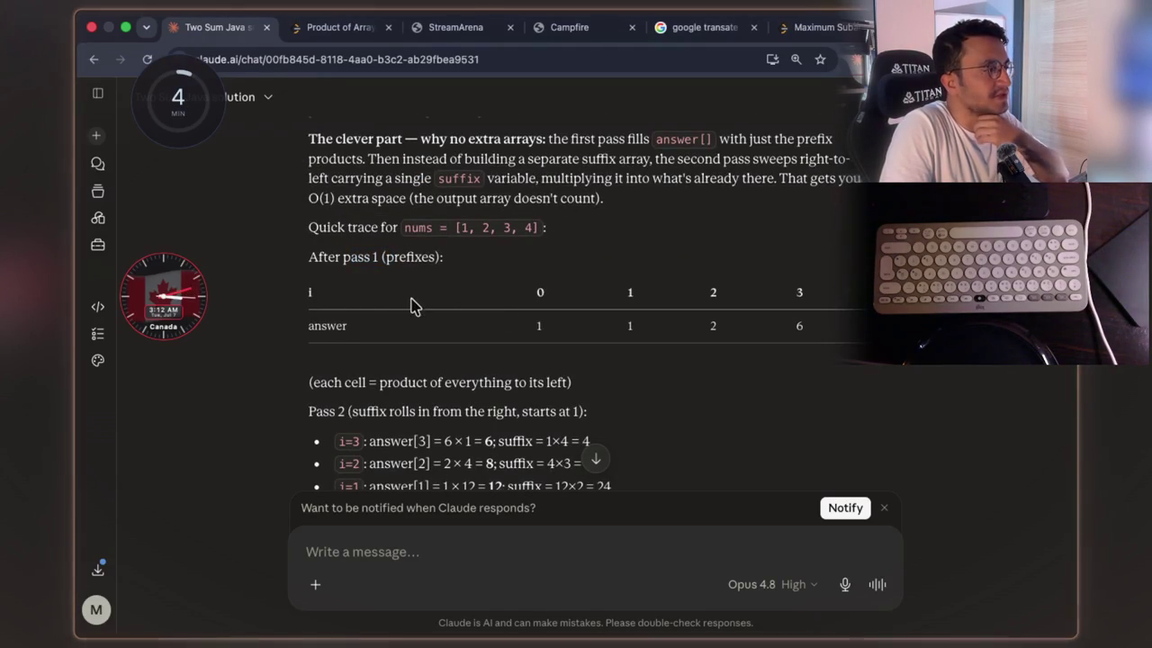
{"action": "double_click", "coordinate": [346, 329]}
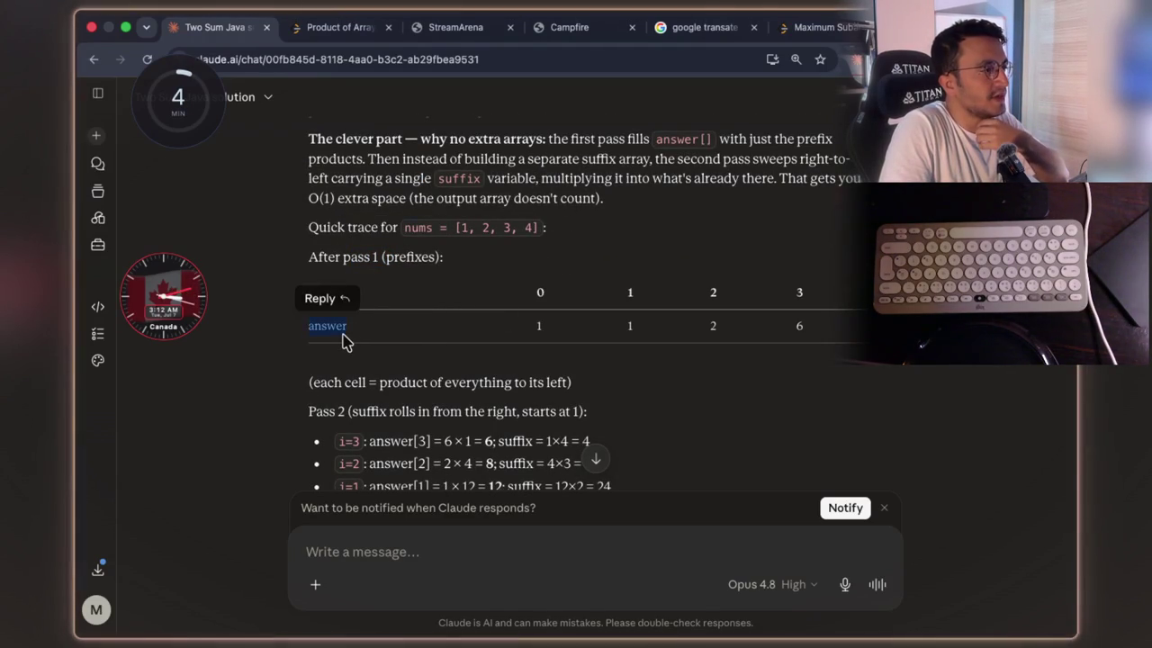
{"action": "left_click", "coordinate": [418, 299]}
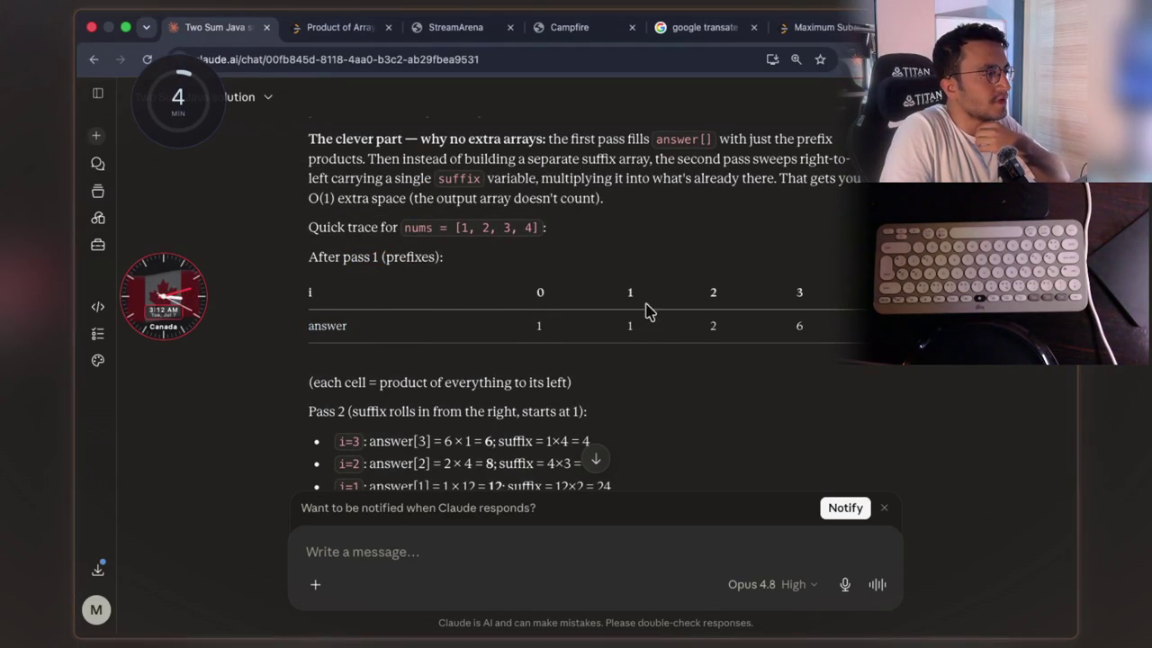
{"action": "scroll", "coordinate": [570, 258], "scroll_direction": "up", "scroll_amount": 1}
{"action": "left_click_drag", "start_coordinate": [415, 250], "coordinate": [470, 249]}
{"action": "left_click", "coordinate": [493, 280]}
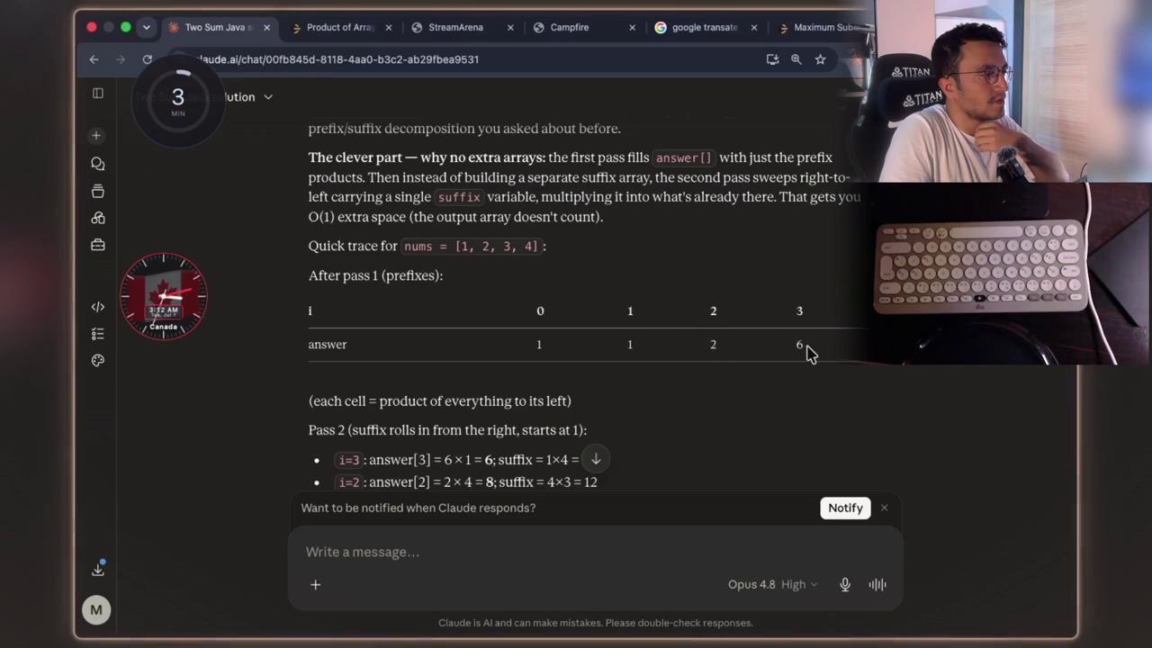
{"action": "left_click_drag", "start_coordinate": [806, 346], "coordinate": [615, 347]}
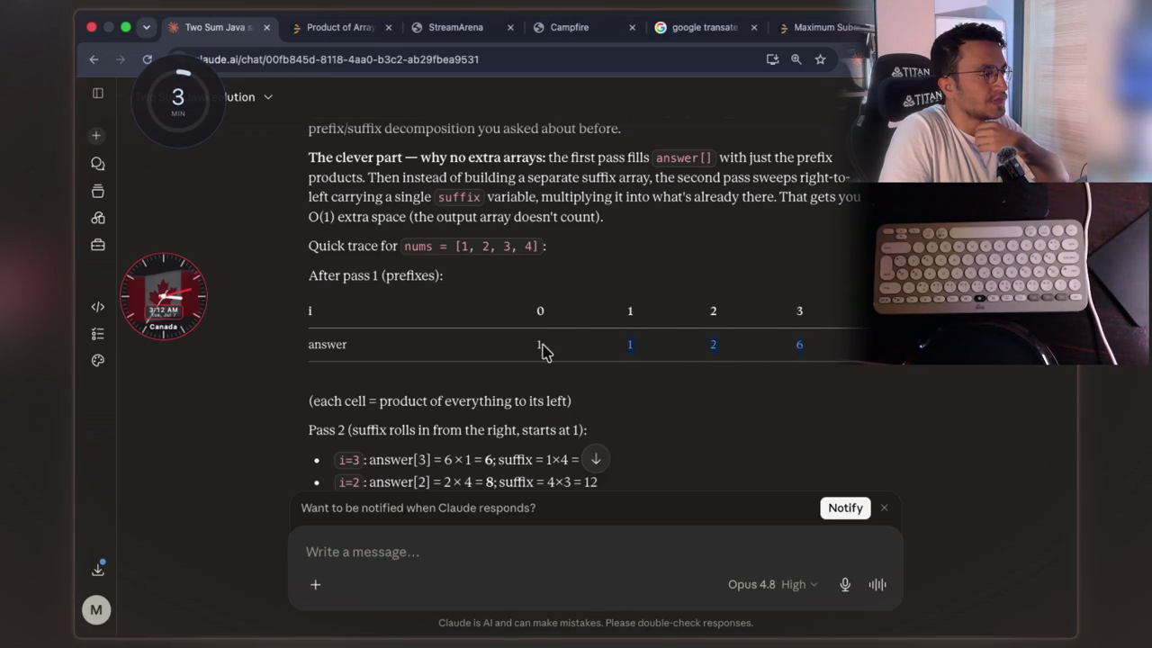
{"action": "scroll", "coordinate": [552, 326], "scroll_direction": "up", "scroll_amount": 5}
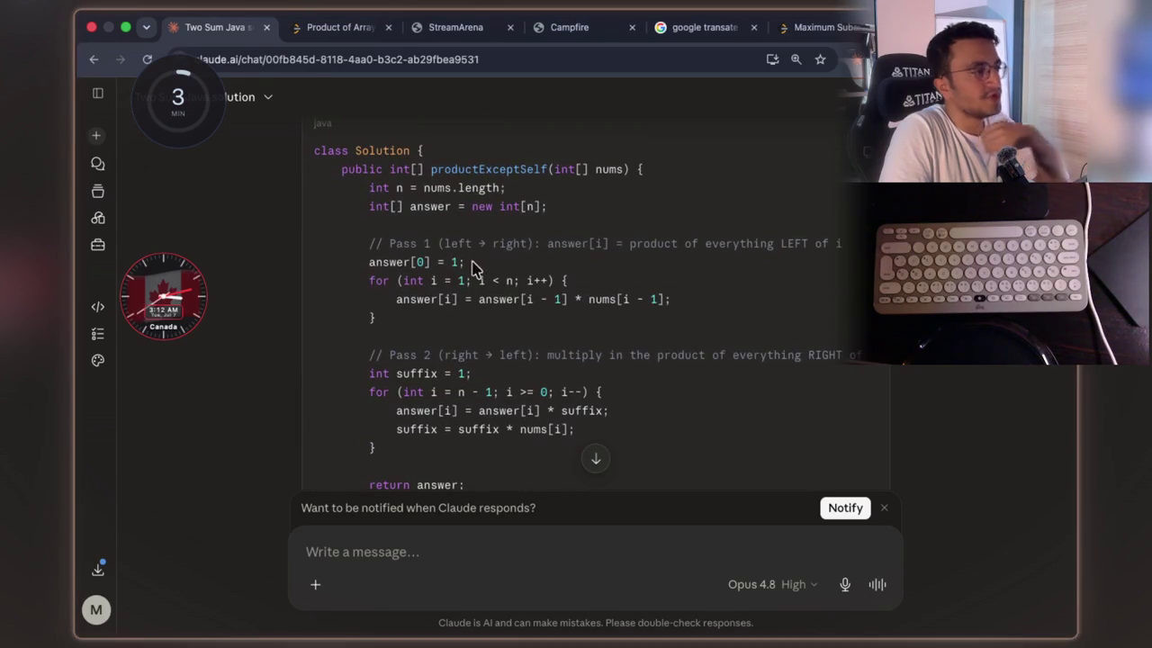
{"action": "left_click_drag", "start_coordinate": [465, 262], "coordinate": [372, 261]}
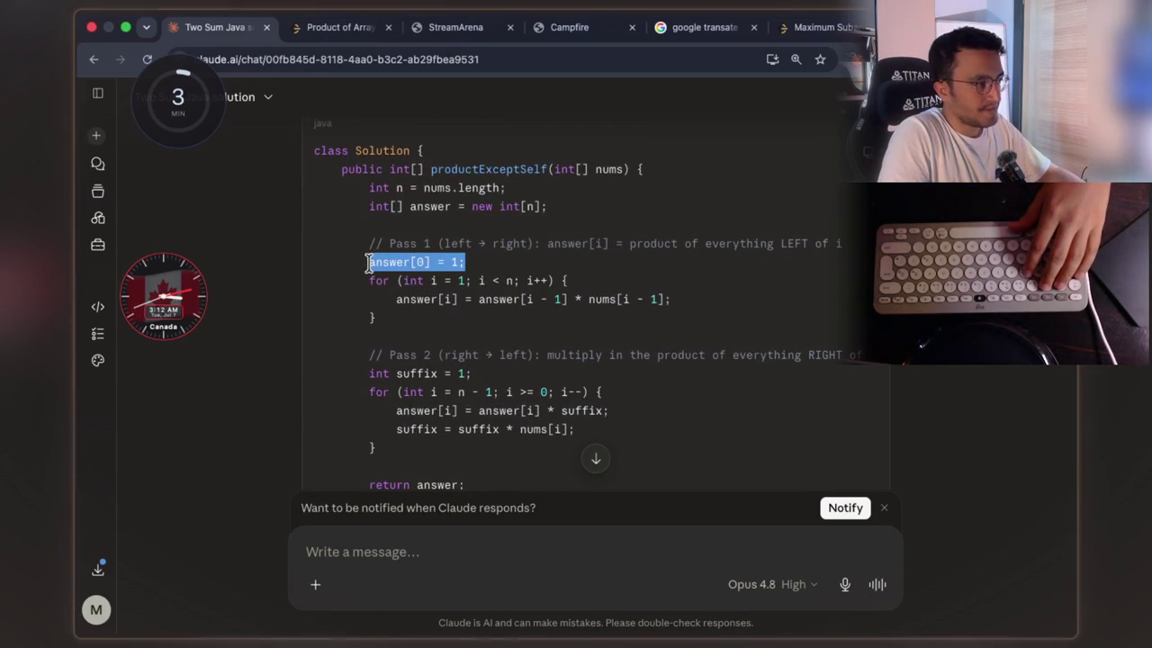
{"action": "left_click", "coordinate": [475, 264]}
{"action": "left_click_drag", "start_coordinate": [468, 263], "coordinate": [373, 262]}
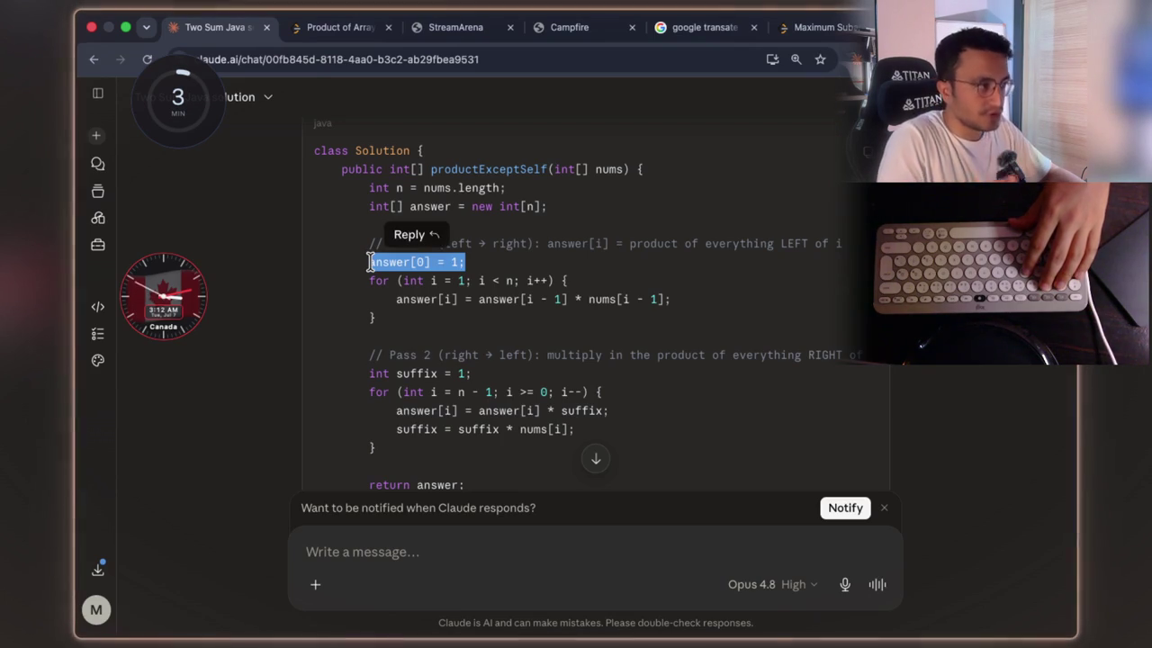
{"action": "left_click", "coordinate": [505, 273]}
{"action": "left_click_drag", "start_coordinate": [478, 264], "coordinate": [396, 260]}
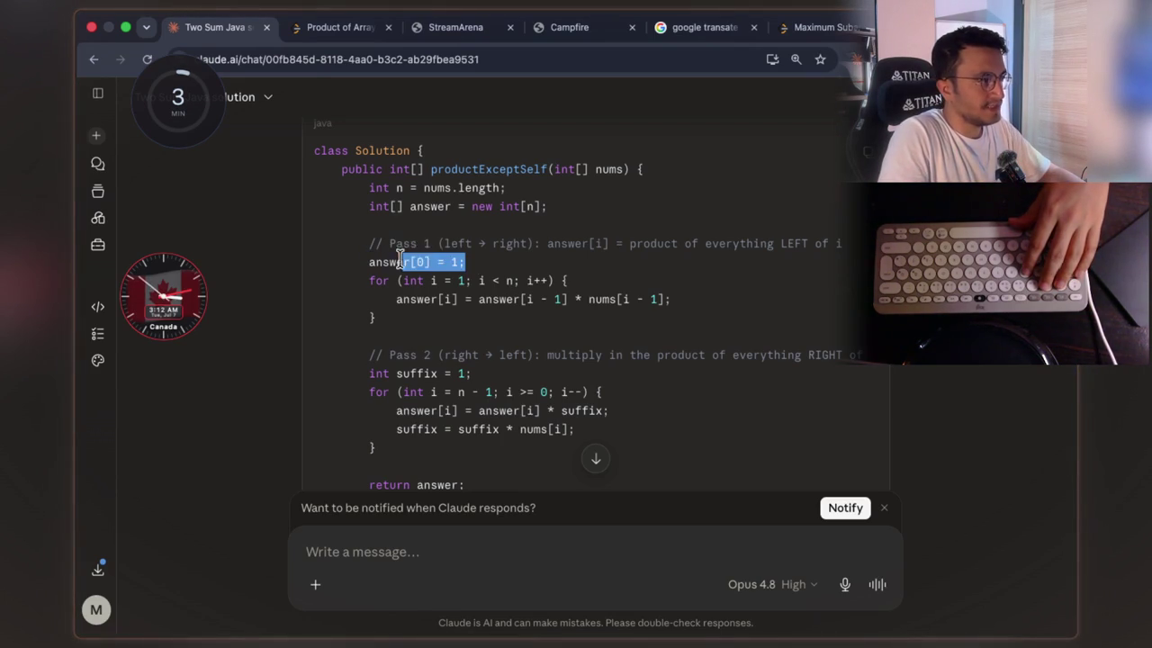
{"action": "scroll", "coordinate": [518, 242], "scroll_direction": "down", "scroll_amount": 10}
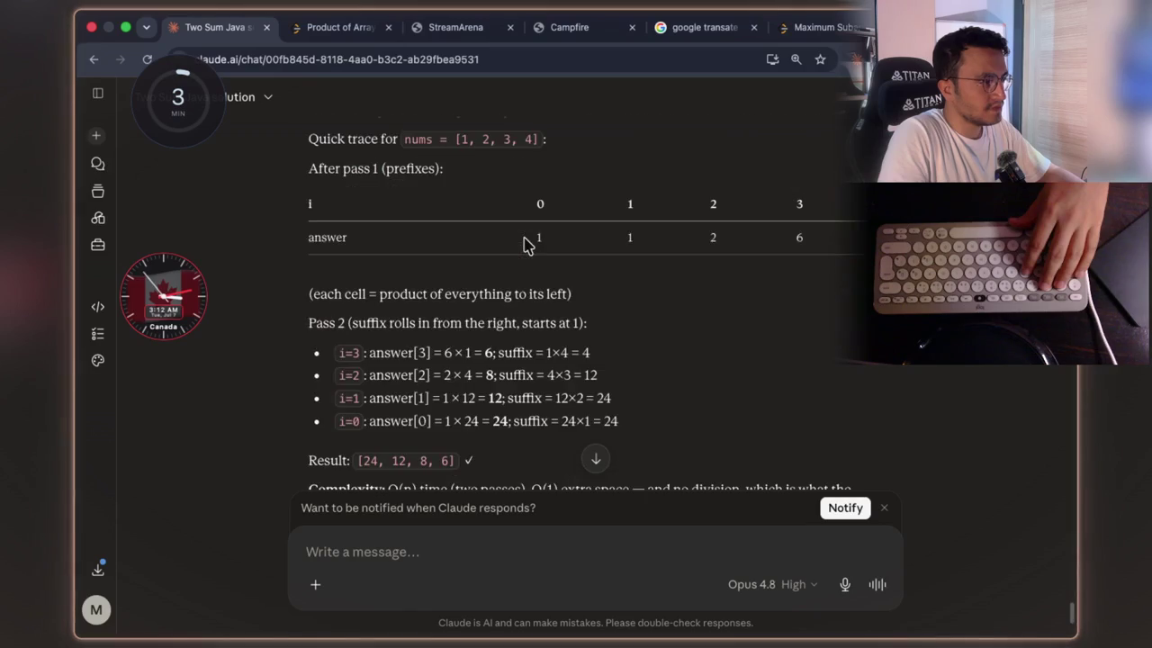
{"action": "scroll", "coordinate": [529, 244], "scroll_direction": "up", "scroll_amount": 1}
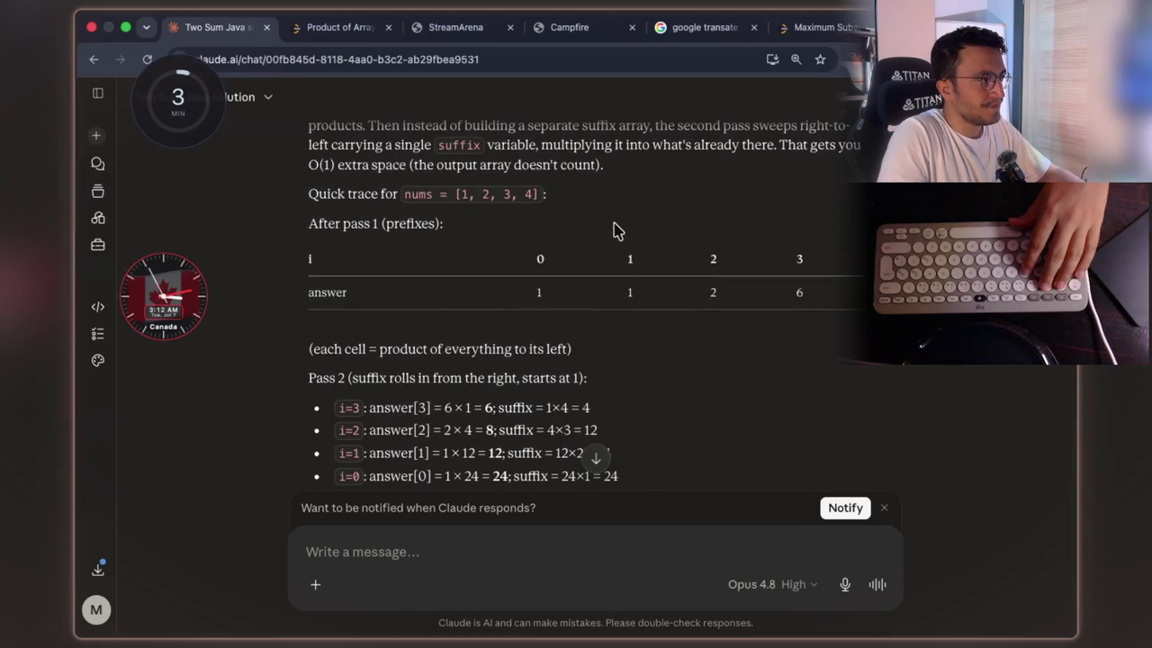
{"action": "scroll", "coordinate": [612, 230], "scroll_direction": "up", "scroll_amount": 10}
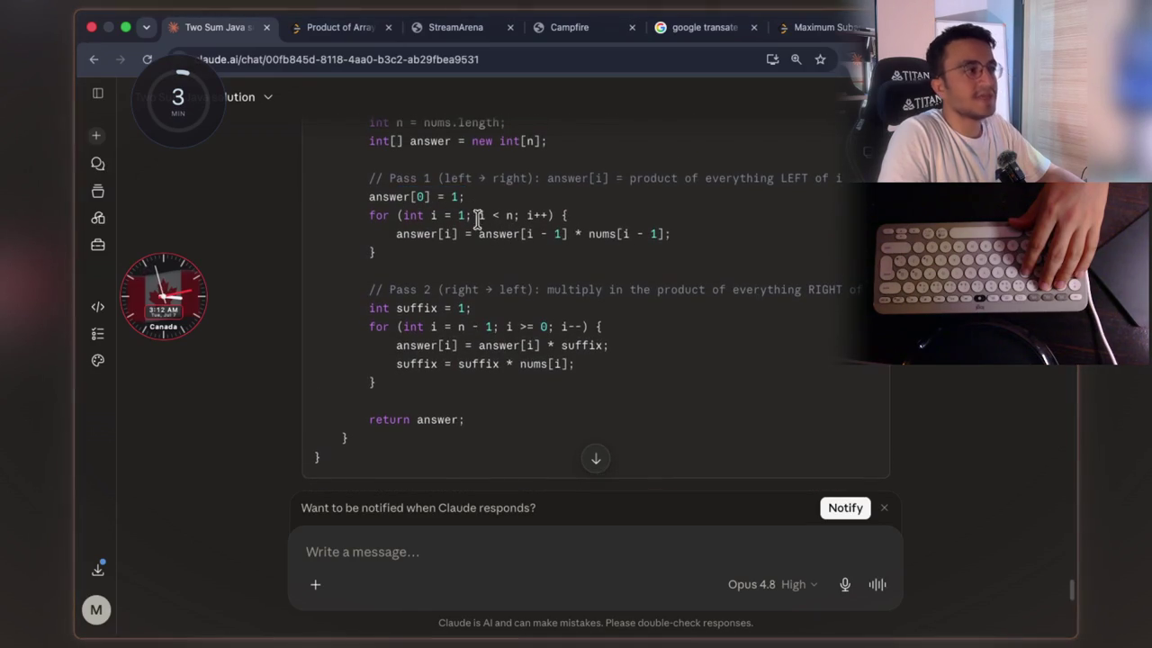
{"action": "left_click_drag", "start_coordinate": [472, 216], "coordinate": [430, 216]}
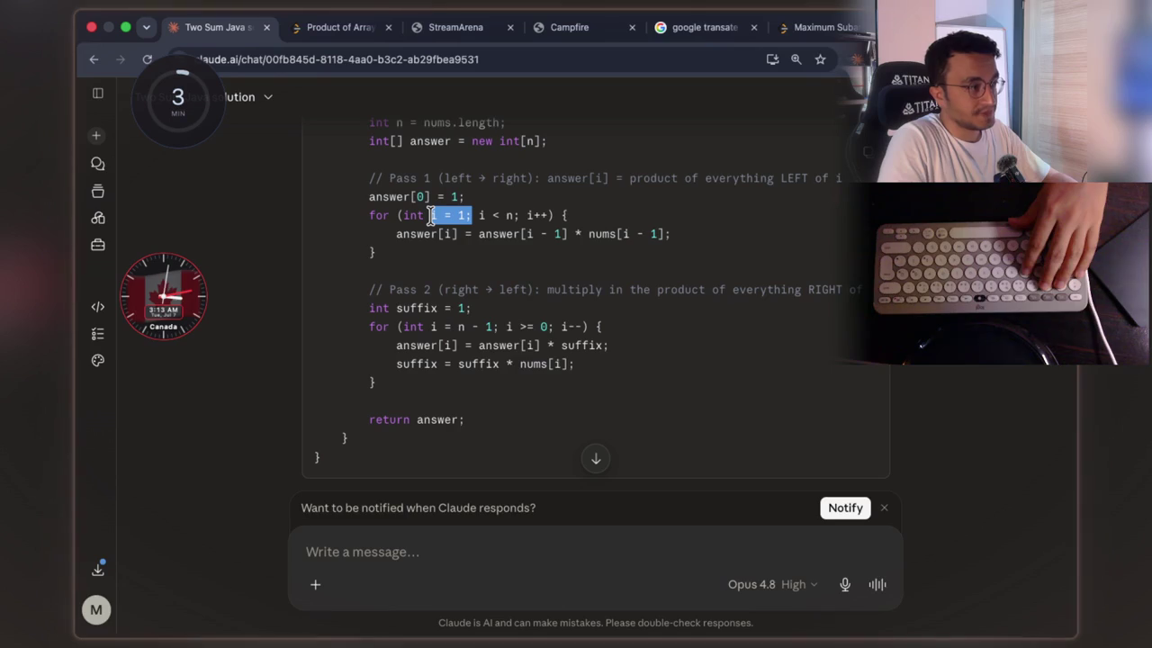
{"action": "left_click", "coordinate": [449, 219]}
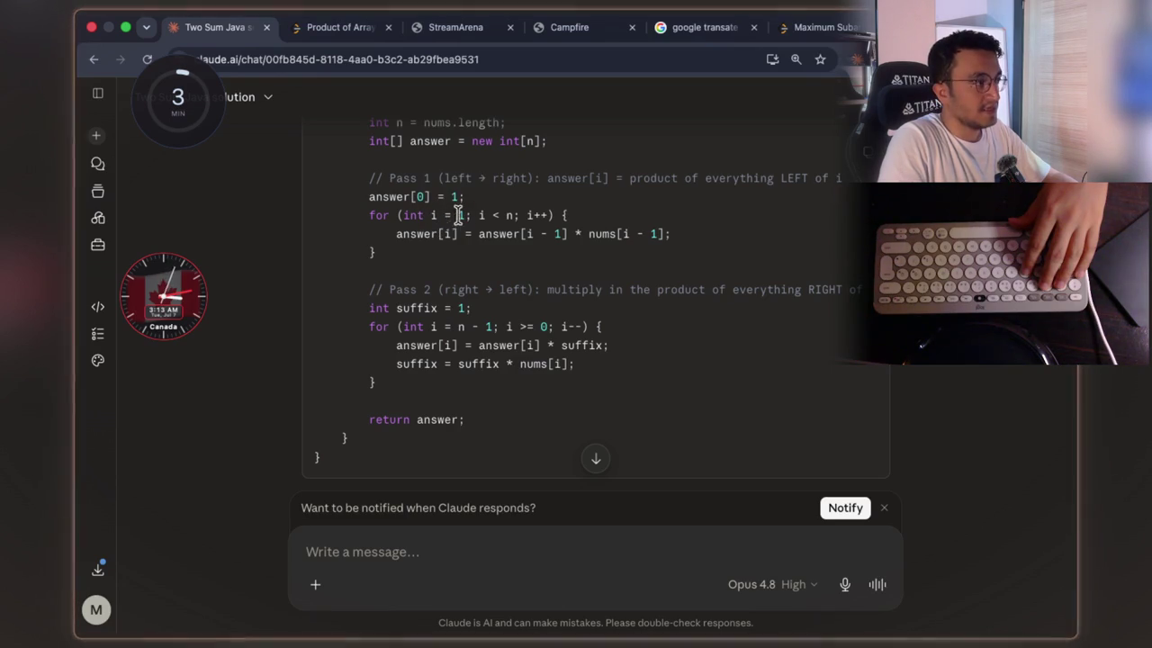
{"action": "left_click_drag", "start_coordinate": [466, 211], "coordinate": [419, 218]}
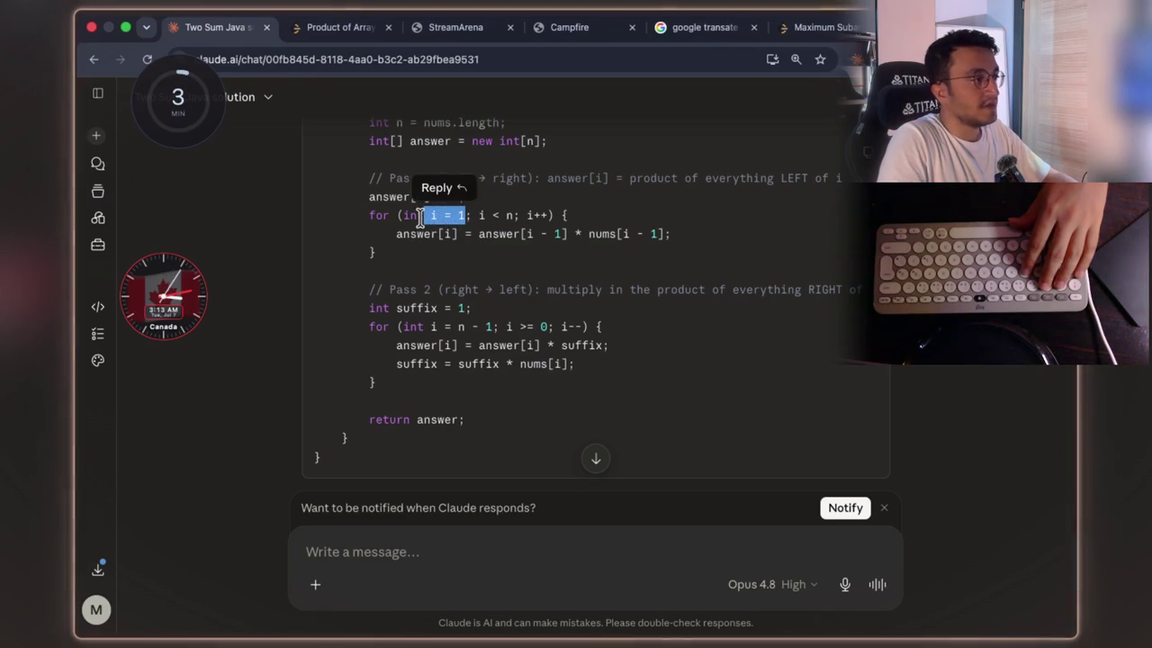
{"action": "left_click", "coordinate": [438, 261]}
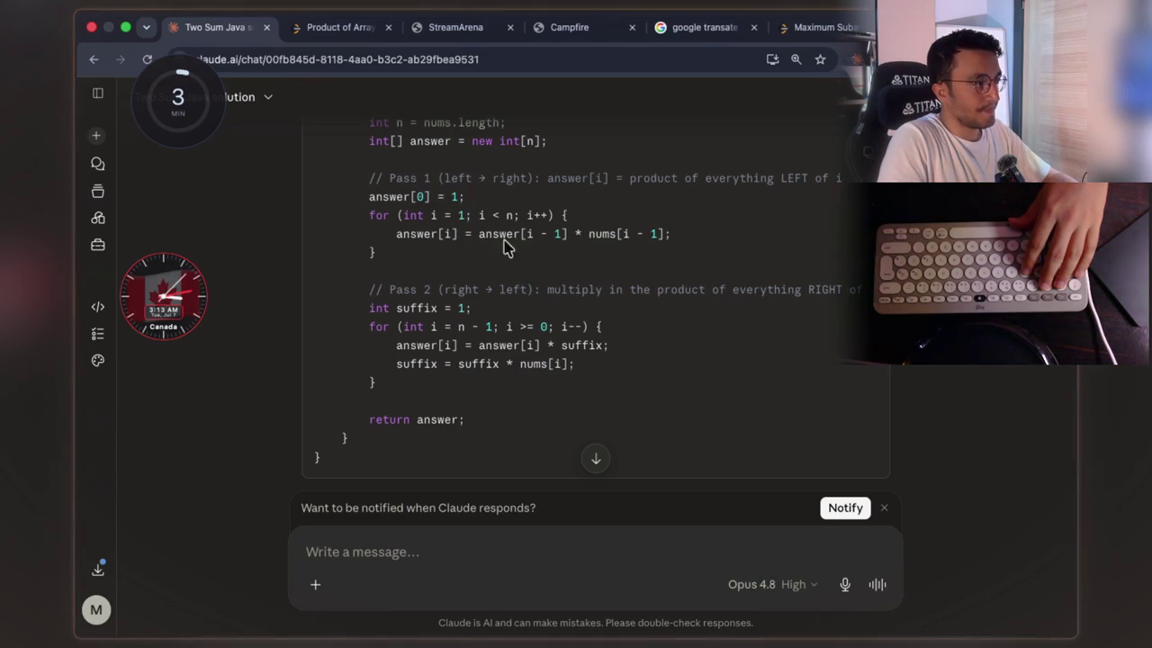
{"action": "scroll", "coordinate": [521, 231], "scroll_direction": "down", "scroll_amount": 3}
{"action": "scroll", "coordinate": [522, 231], "scroll_direction": "down", "scroll_amount": 5}
{"action": "left_click_drag", "start_coordinate": [538, 328], "coordinate": [558, 327]}
{"action": "scroll", "coordinate": [522, 270], "scroll_direction": "up", "scroll_amount": 1}
{"action": "scroll", "coordinate": [512, 232], "scroll_direction": "up", "scroll_amount": 5}
{"action": "left_click_drag", "start_coordinate": [466, 225], "coordinate": [365, 225]}
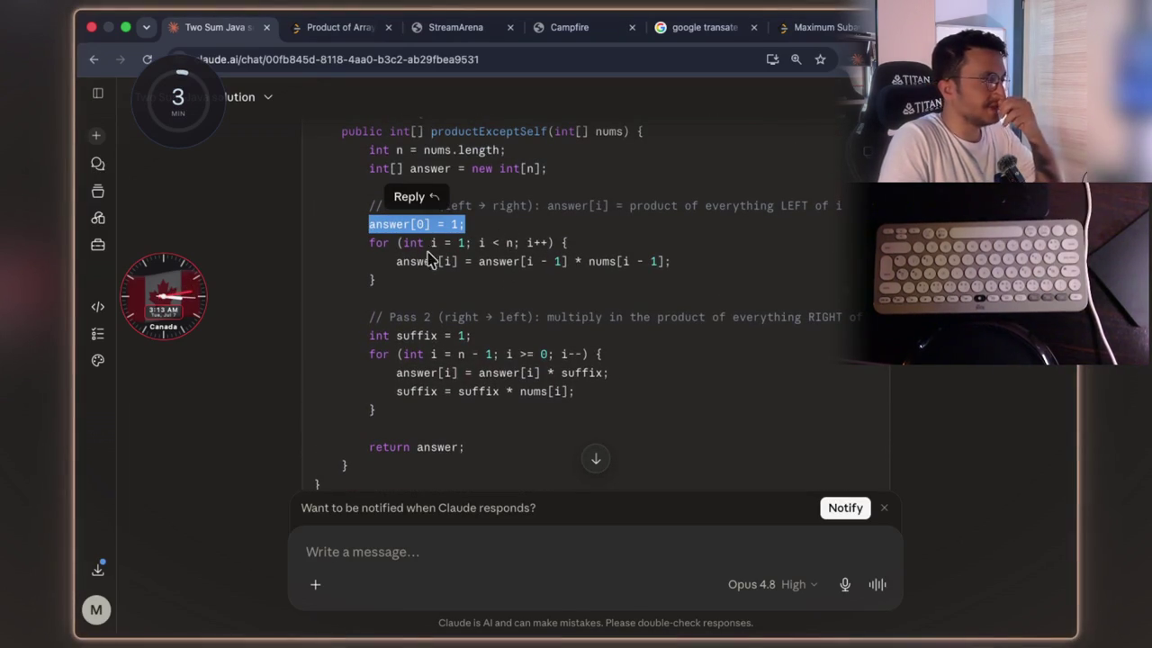
{"action": "left_click", "coordinate": [477, 257]}
{"action": "scroll", "coordinate": [479, 253], "scroll_direction": "down", "scroll_amount": 5}
{"action": "scroll", "coordinate": [479, 254], "scroll_direction": "down", "scroll_amount": 3}
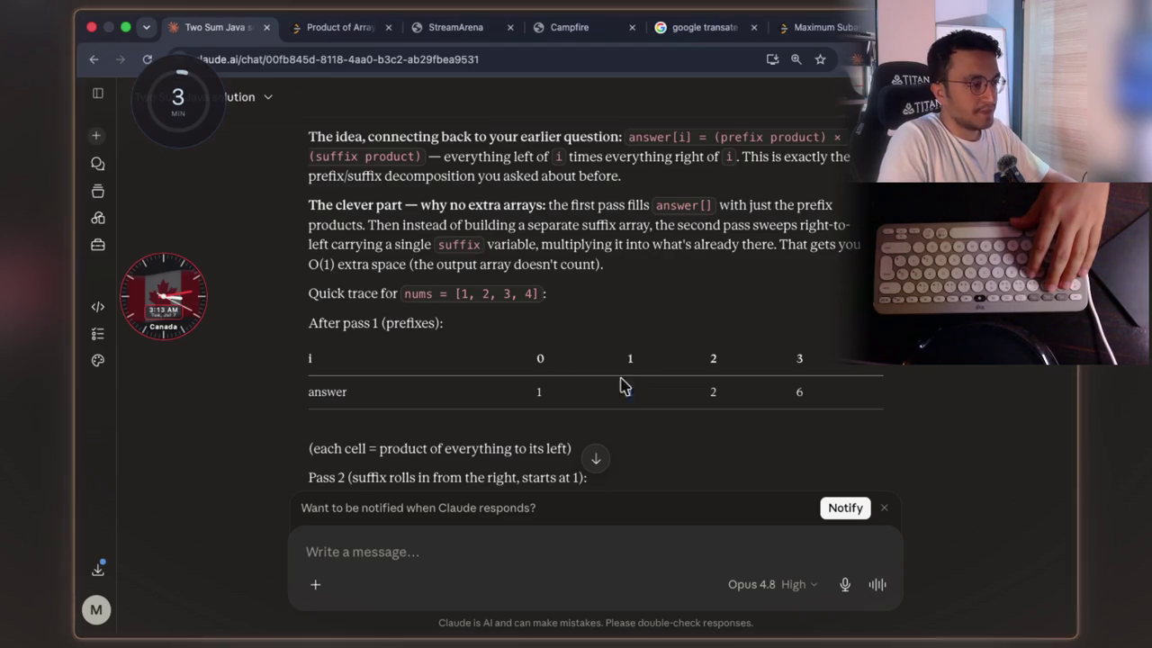
{"action": "scroll", "coordinate": [616, 363], "scroll_direction": "up", "scroll_amount": 10}
{"action": "scroll", "coordinate": [616, 362], "scroll_direction": "up", "scroll_amount": 1}
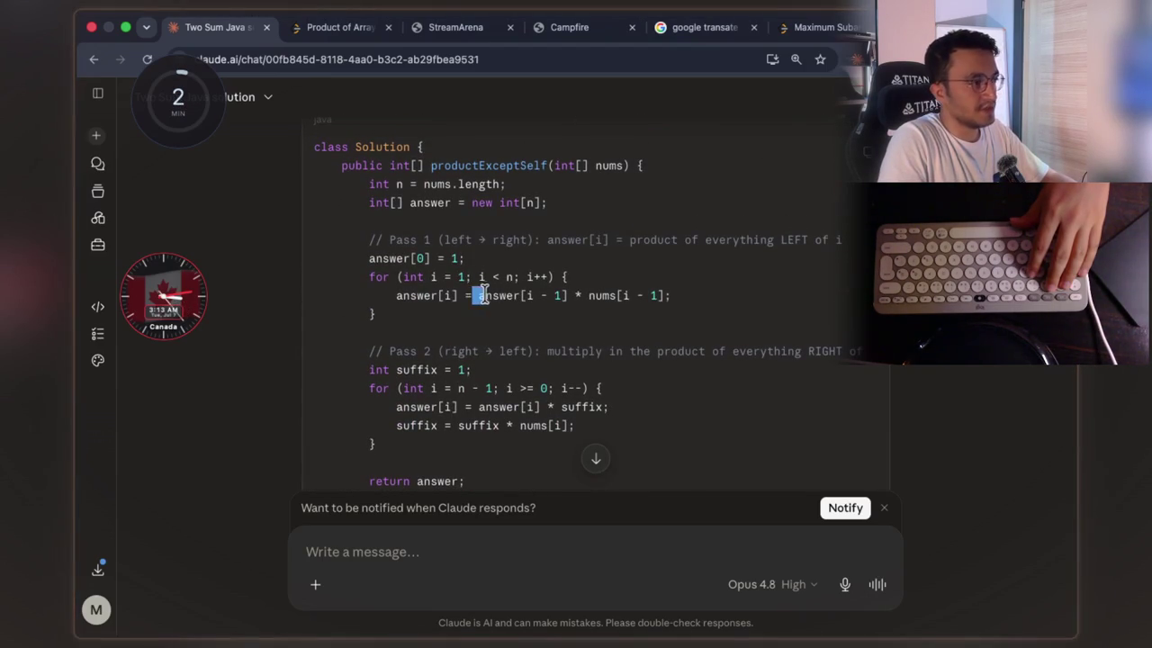
{"action": "left_click_drag", "start_coordinate": [477, 297], "coordinate": [569, 297]}
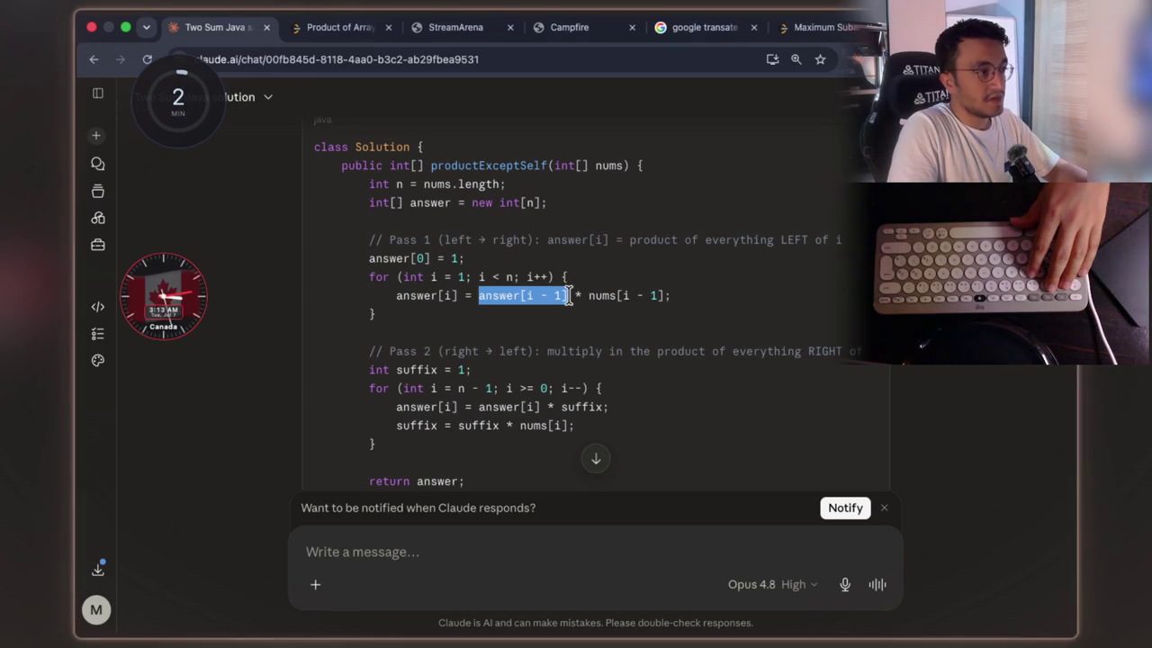
{"action": "left_click", "coordinate": [583, 295]}
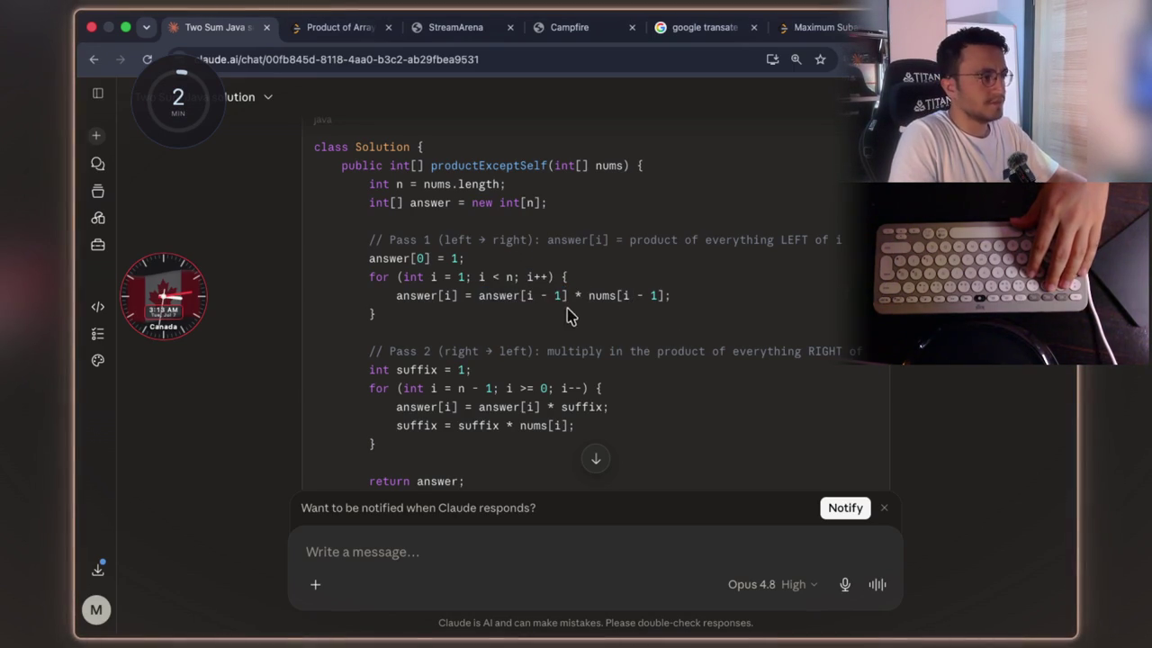
{"action": "left_click_drag", "start_coordinate": [566, 296], "coordinate": [478, 300]}
{"action": "scroll", "coordinate": [615, 314], "scroll_direction": "down", "scroll_amount": 5}
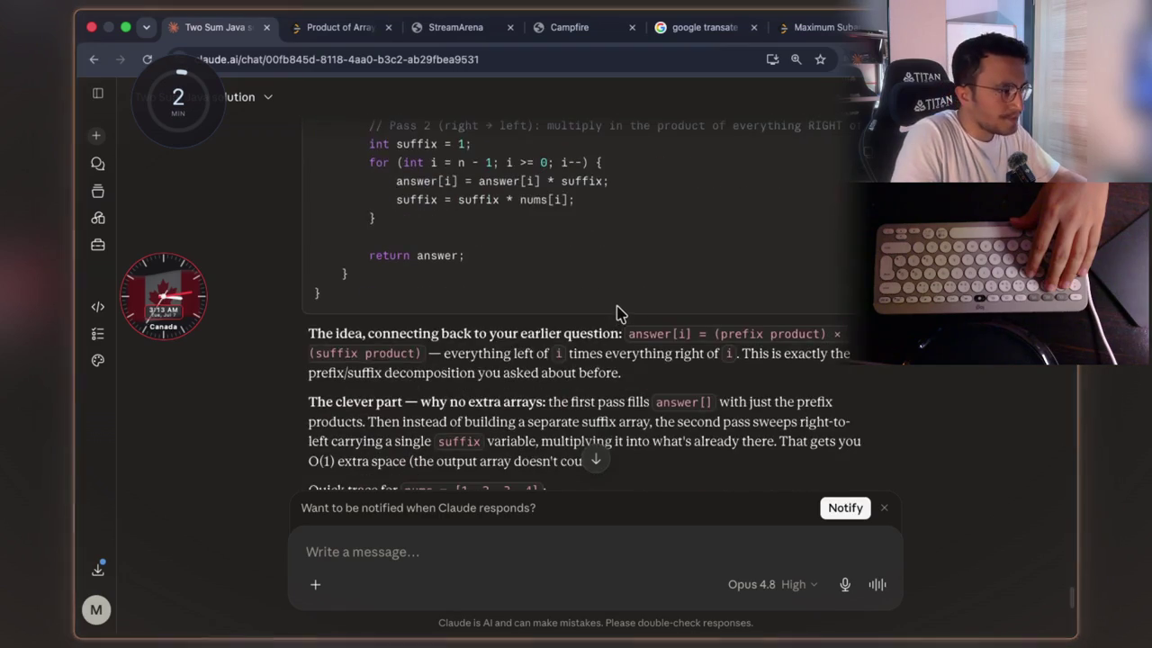
{"action": "scroll", "coordinate": [617, 312], "scroll_direction": "down", "scroll_amount": 5}
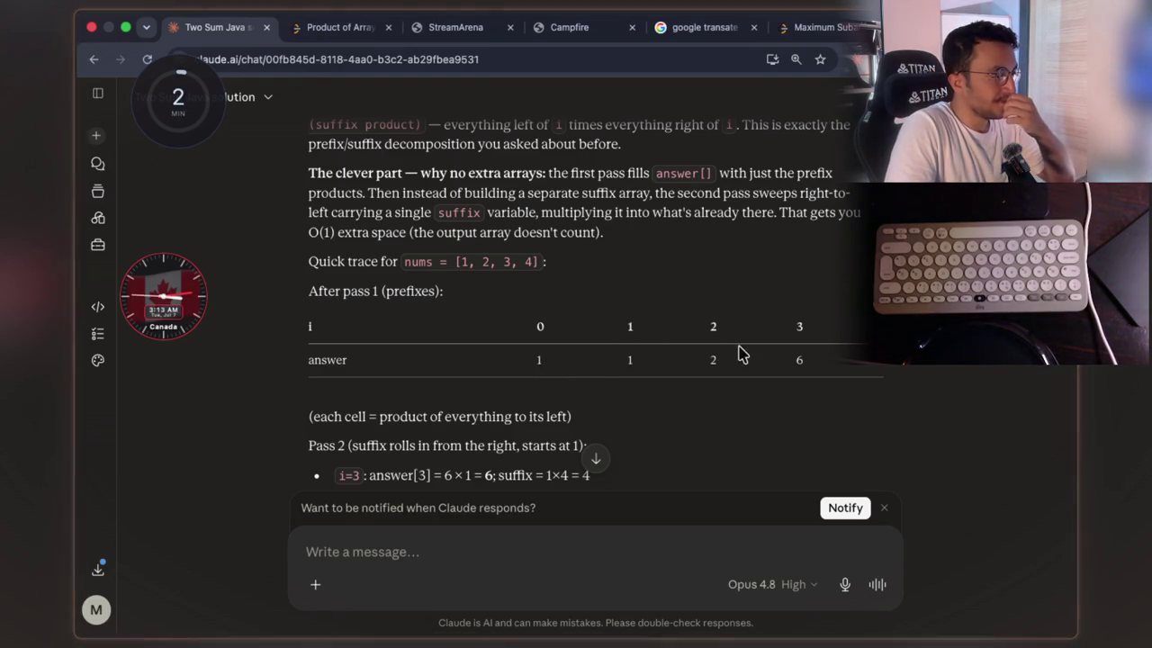
{"action": "double_click", "coordinate": [709, 360]}
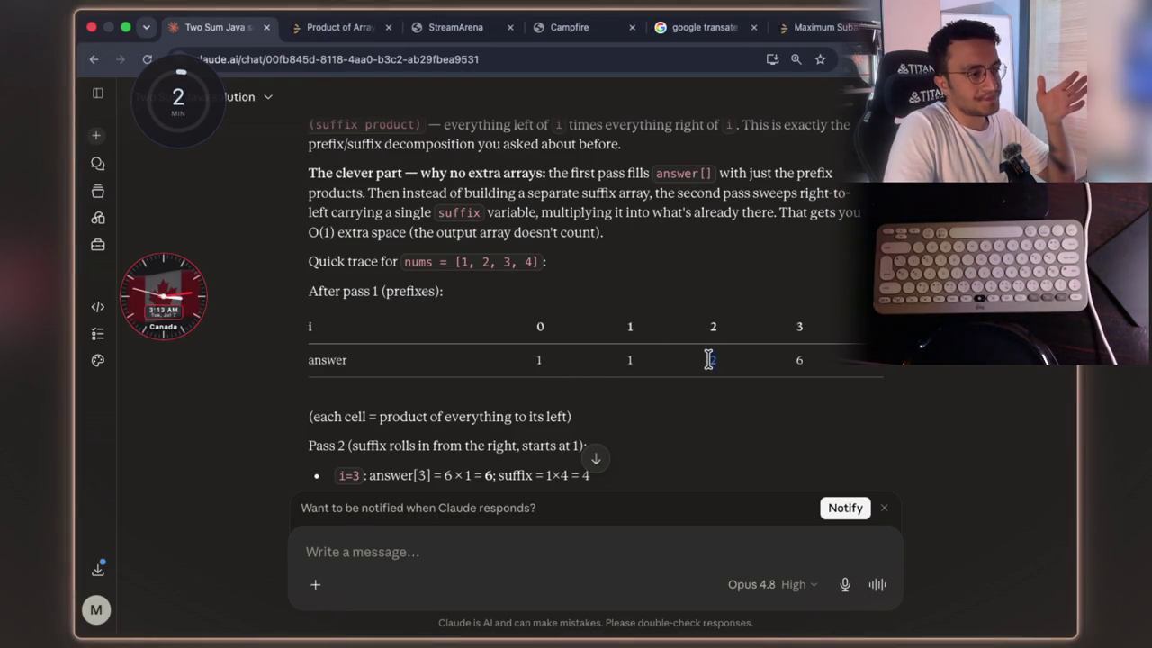
{"action": "left_click", "coordinate": [709, 360]}
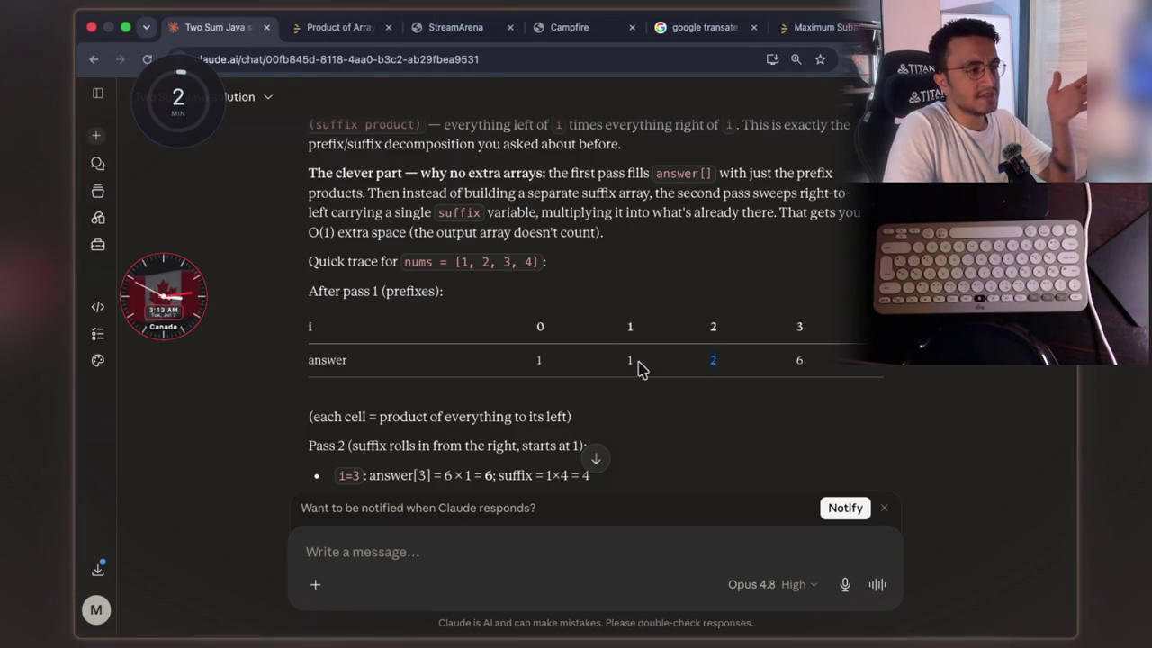
{"action": "double_click", "coordinate": [627, 360]}
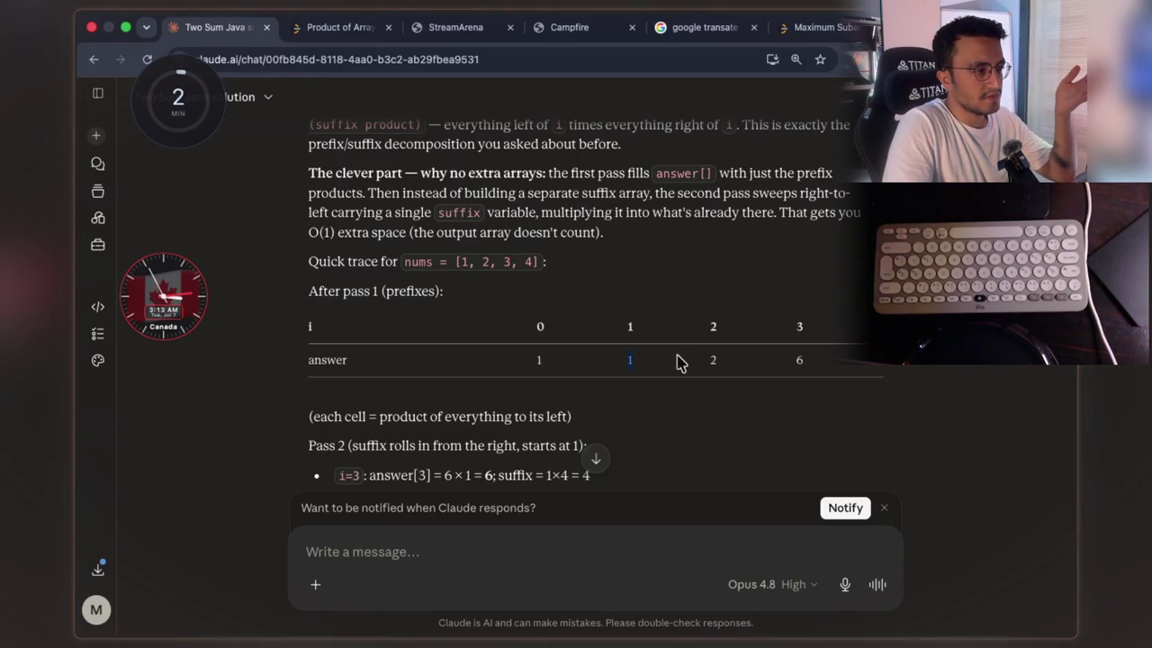
{"action": "scroll", "coordinate": [683, 356], "scroll_direction": "up", "scroll_amount": 2}
{"action": "double_click", "coordinate": [711, 440]}
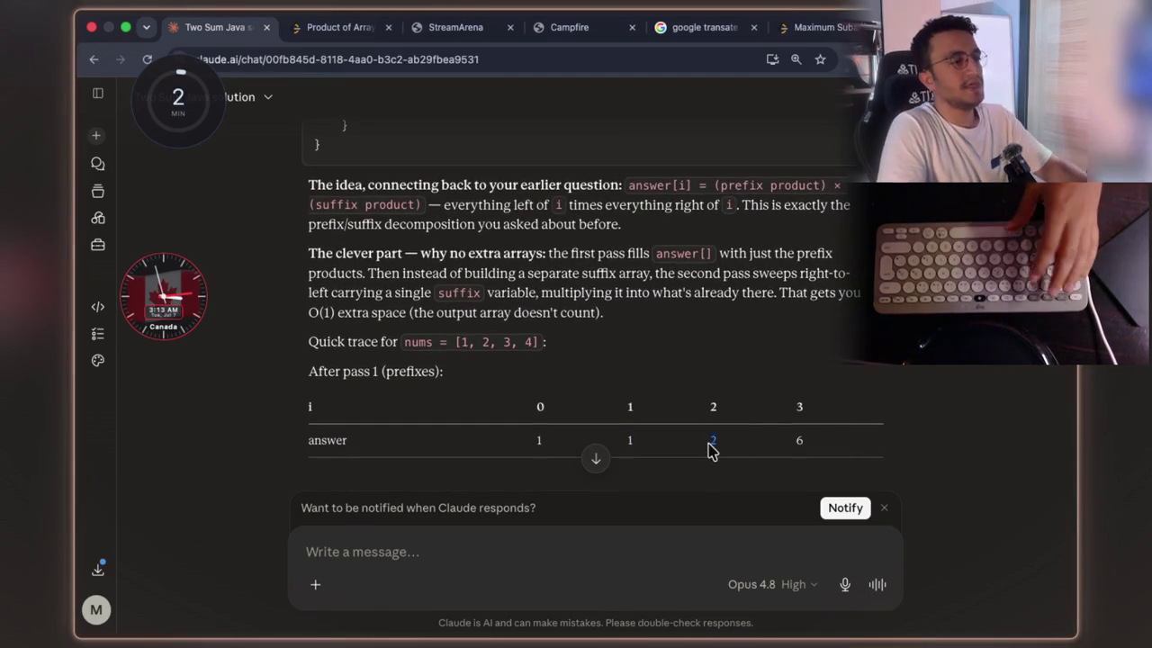
{"action": "scroll", "coordinate": [666, 378], "scroll_direction": "up", "scroll_amount": 5}
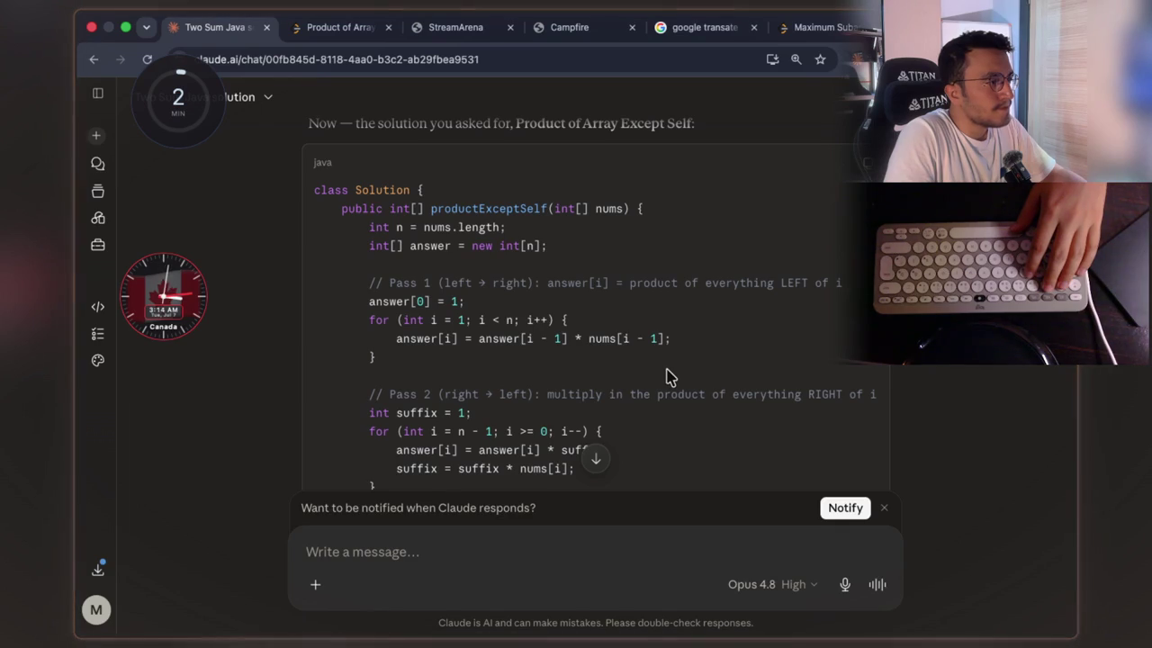
{"action": "scroll", "coordinate": [672, 374], "scroll_direction": "down", "scroll_amount": 5}
{"action": "scroll", "coordinate": [674, 373], "scroll_direction": "up", "scroll_amount": 5}
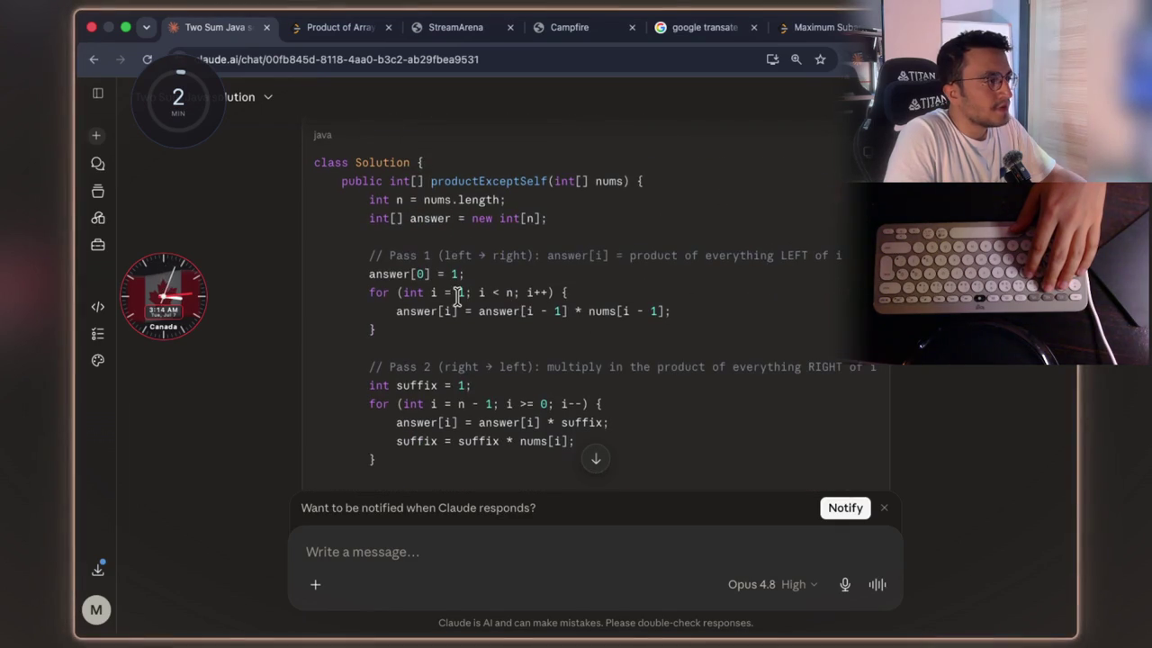
{"action": "scroll", "coordinate": [496, 308], "scroll_direction": "down", "scroll_amount": 5}
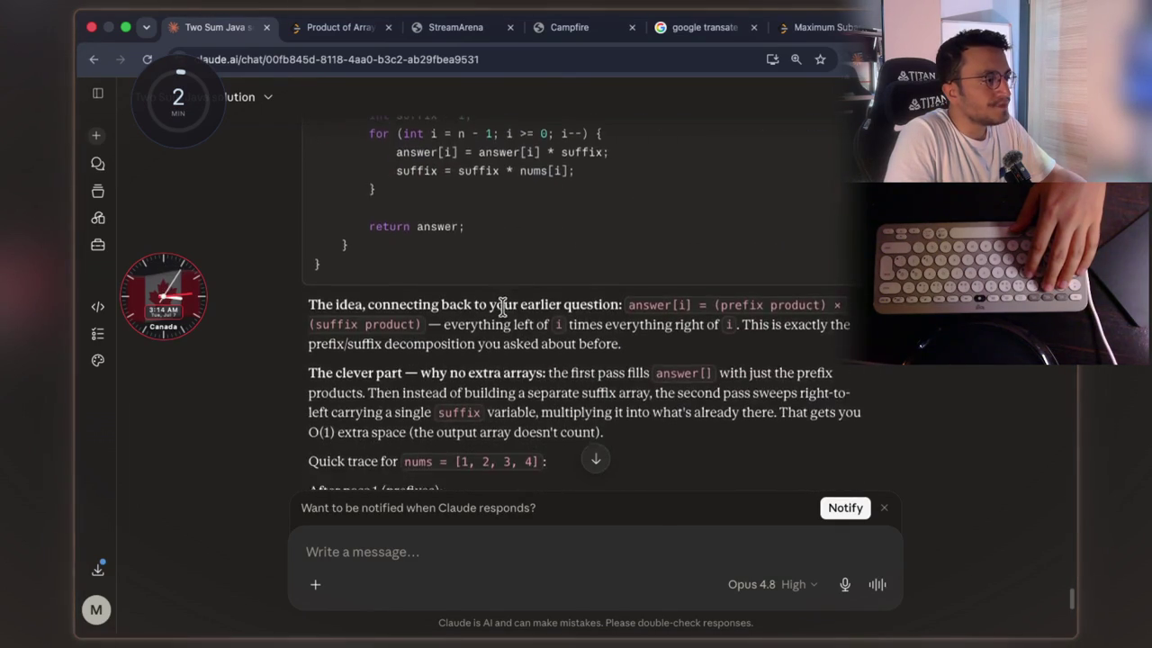
{"action": "scroll", "coordinate": [506, 310], "scroll_direction": "down", "scroll_amount": 2}
{"action": "scroll", "coordinate": [681, 368], "scroll_direction": "up", "scroll_amount": 5}
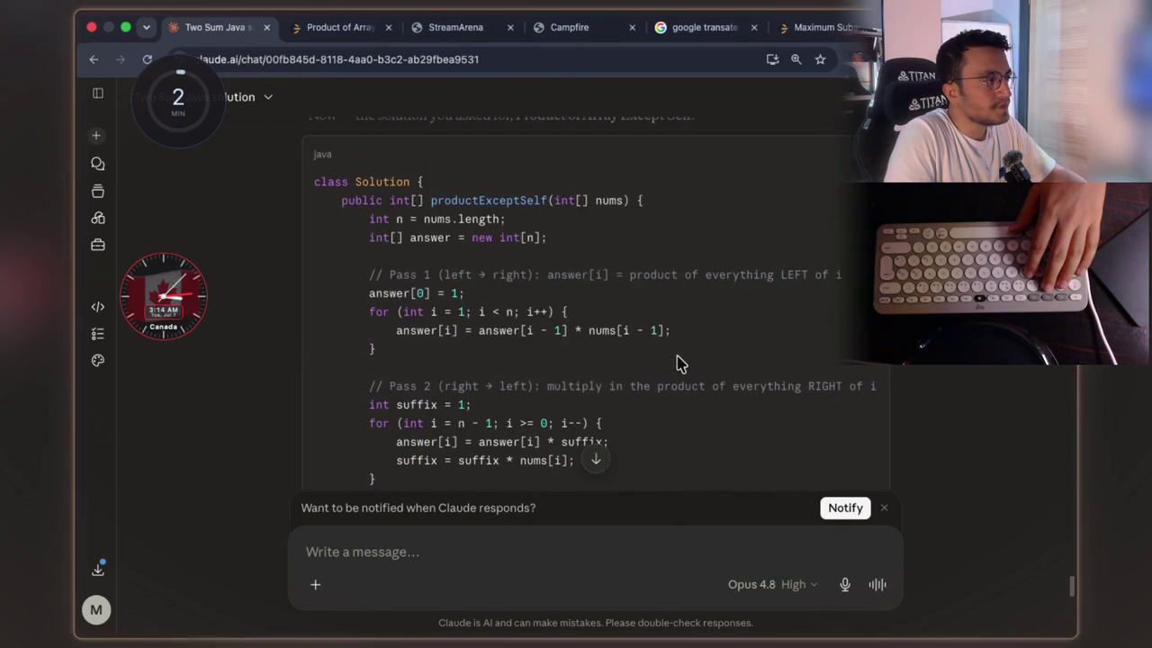
{"action": "left_click_drag", "start_coordinate": [403, 332], "coordinate": [452, 330]}
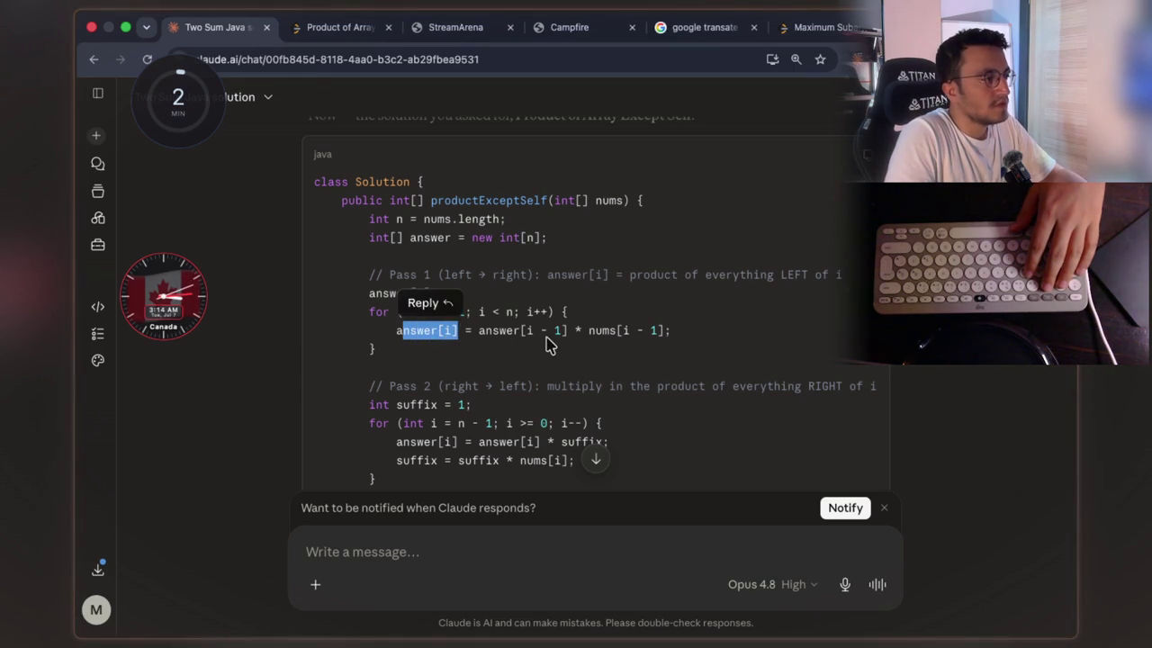
{"action": "scroll", "coordinate": [549, 342], "scroll_direction": "down", "scroll_amount": 2}
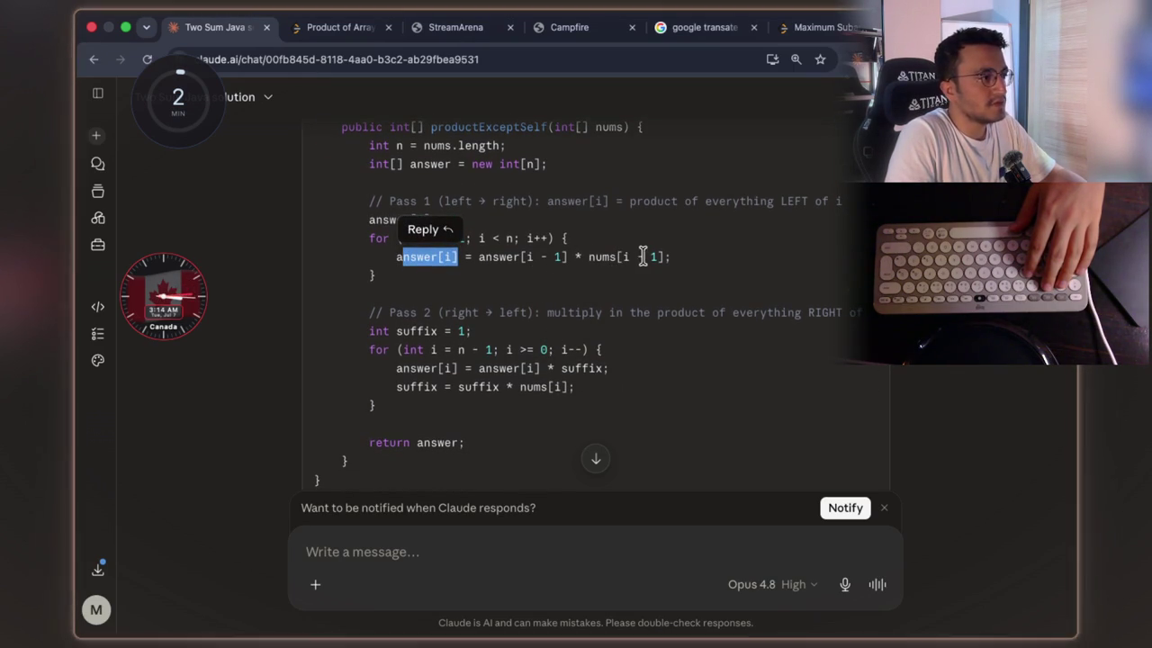
{"action": "double_click", "coordinate": [591, 258]}
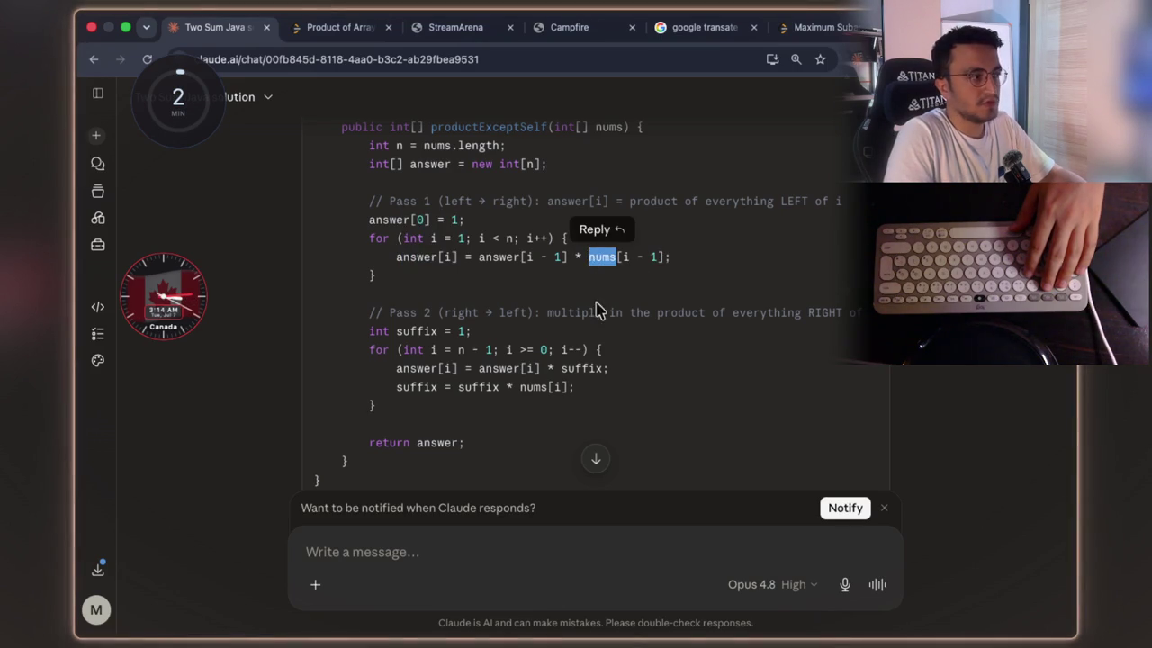
{"action": "scroll", "coordinate": [597, 304], "scroll_direction": "down", "scroll_amount": 8}
{"action": "double_click", "coordinate": [482, 345]}
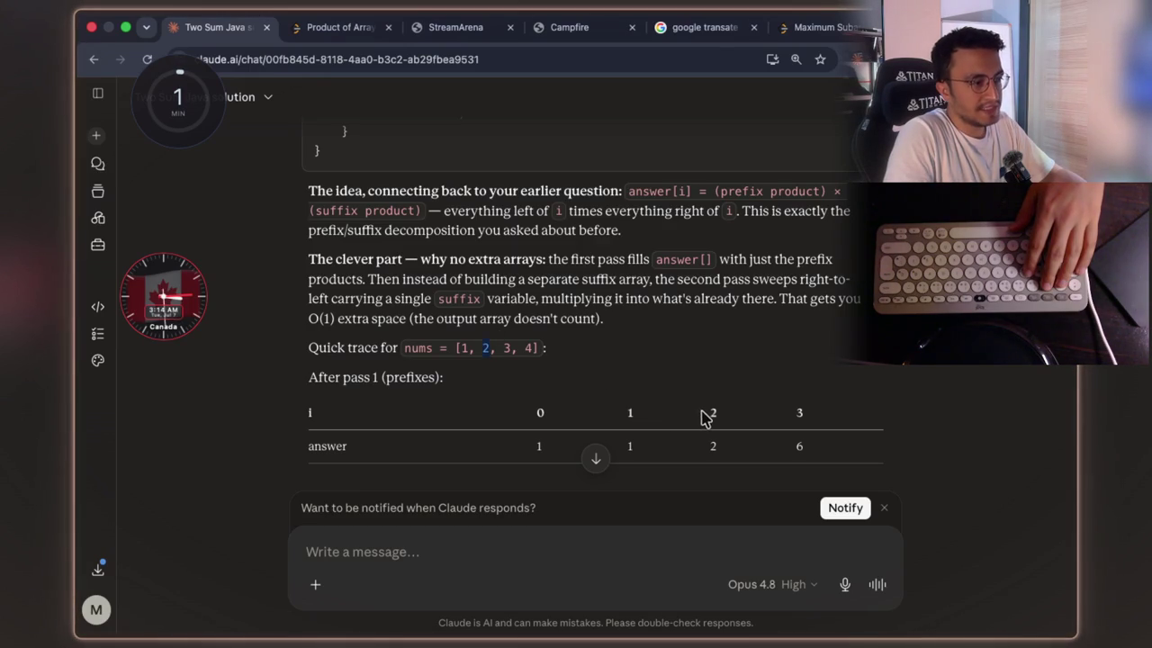
{"action": "double_click", "coordinate": [713, 445]}
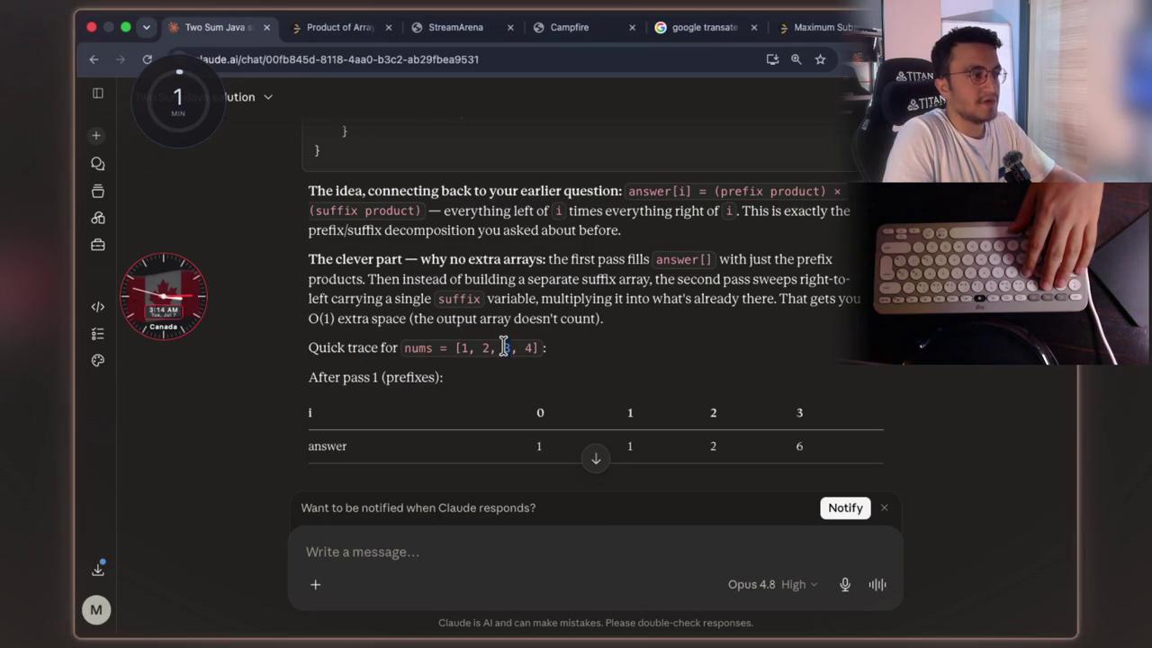
{"action": "left_click_drag", "start_coordinate": [495, 347], "coordinate": [486, 347]}
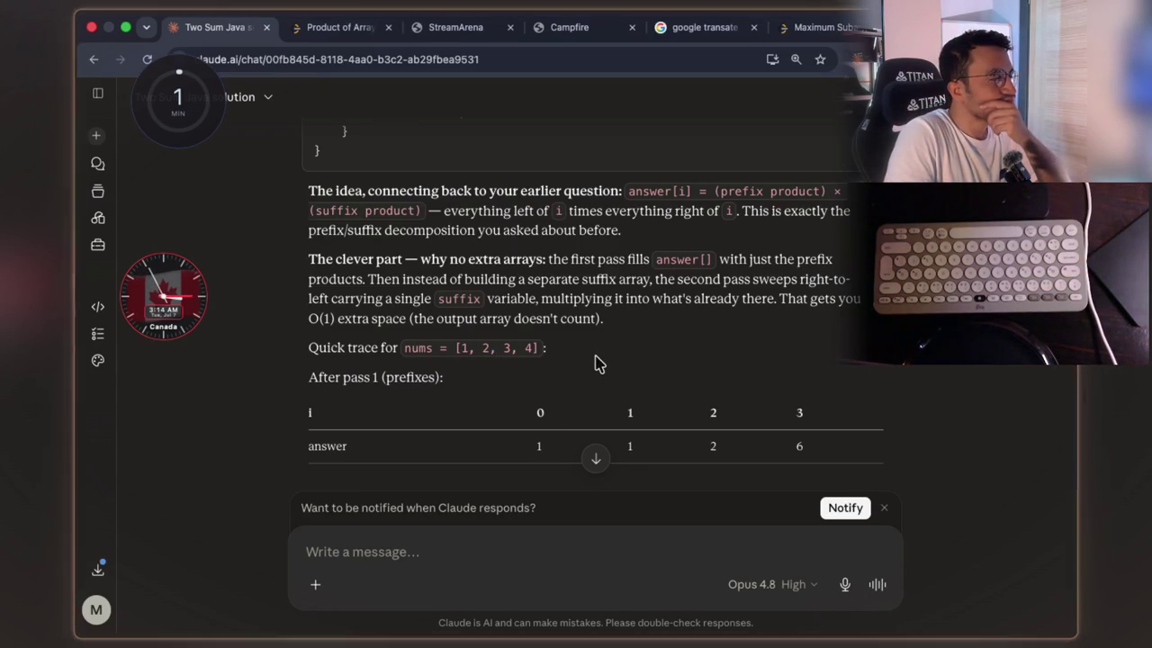
{"action": "left_click", "coordinate": [515, 347]}
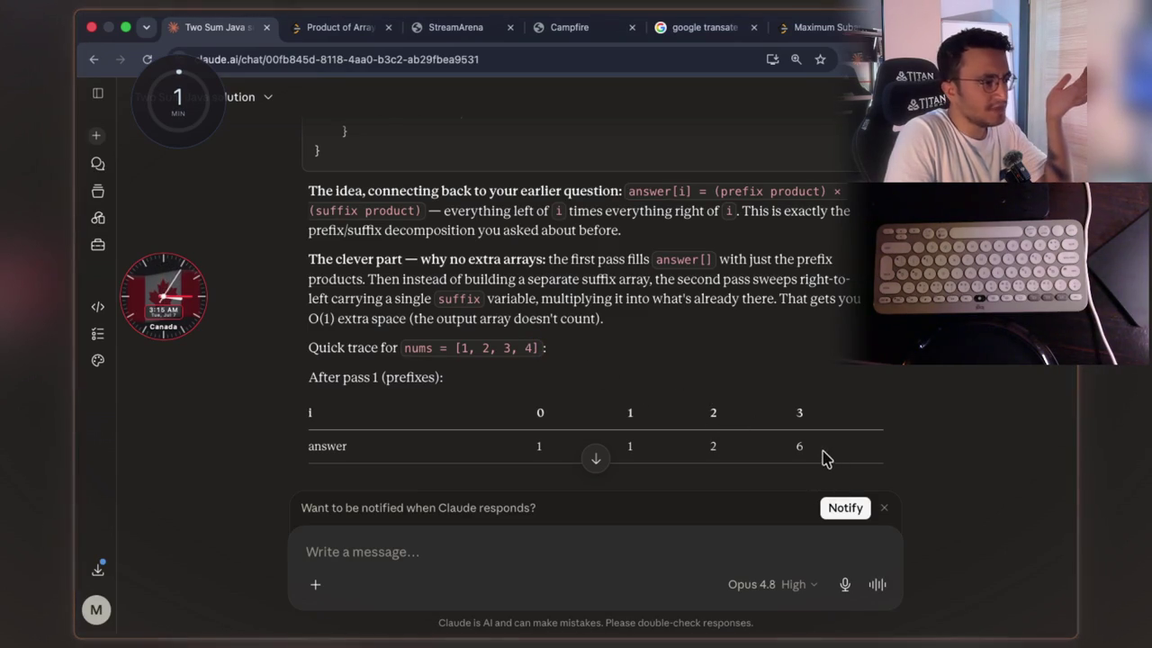
{"action": "left_click_drag", "start_coordinate": [798, 446], "coordinate": [843, 443]}
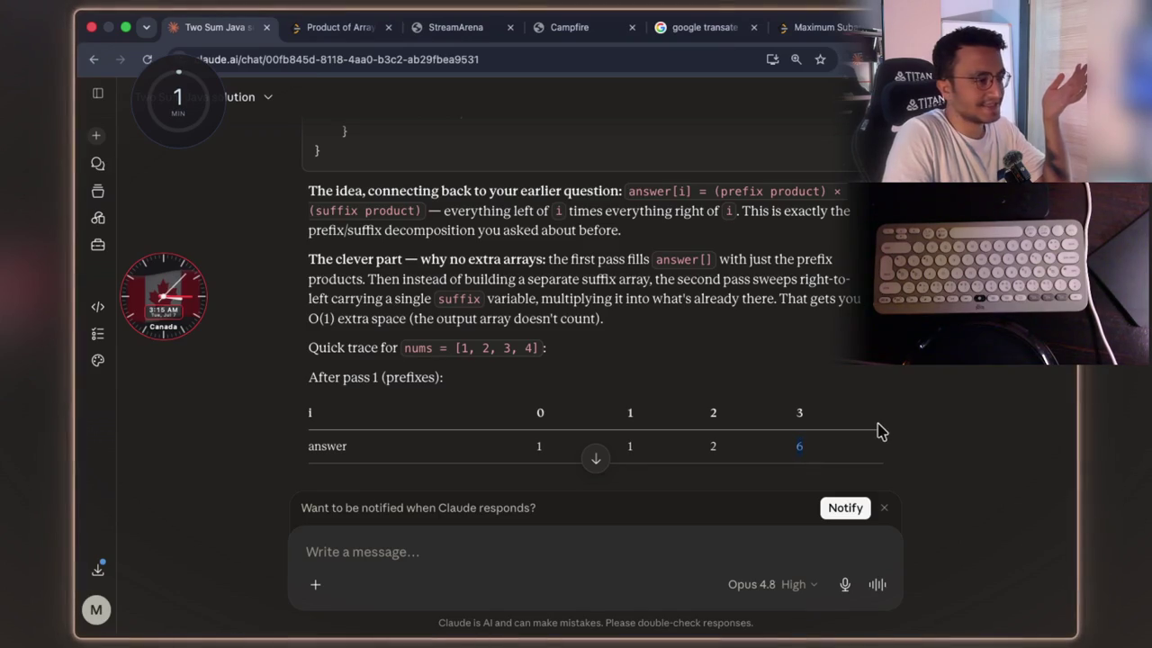
{"action": "left_click", "coordinate": [544, 360]}
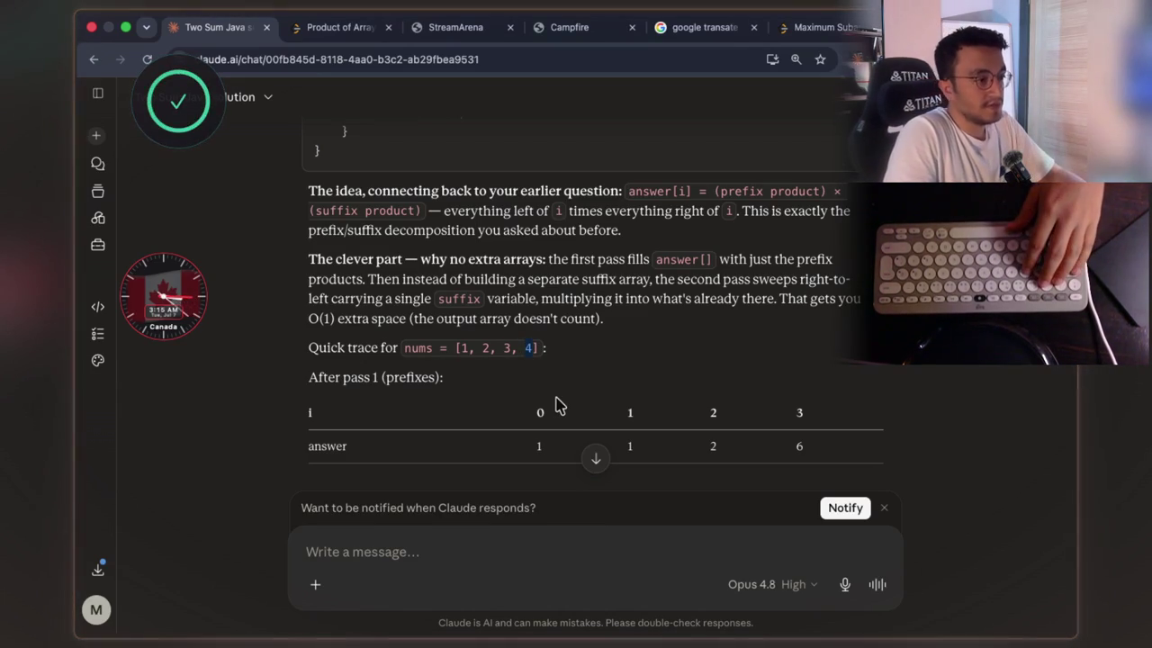
{"action": "left_click", "coordinate": [549, 371]}
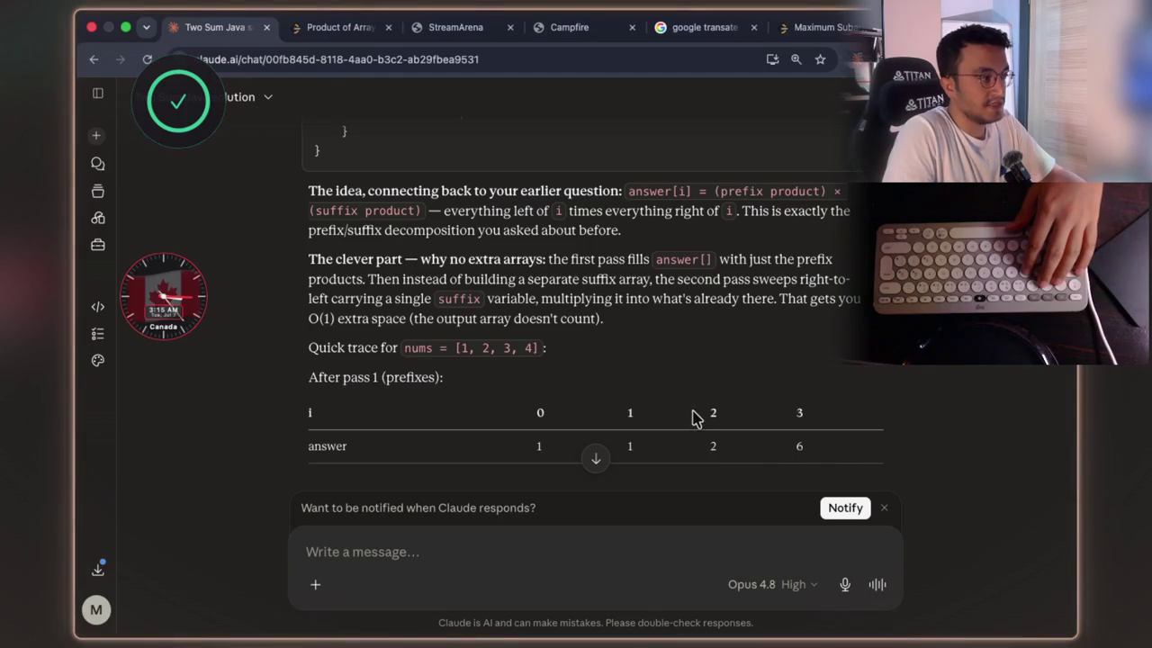
{"action": "scroll", "coordinate": [467, 358], "scroll_direction": "down", "scroll_amount": 1}
{"action": "double_click", "coordinate": [422, 357]}
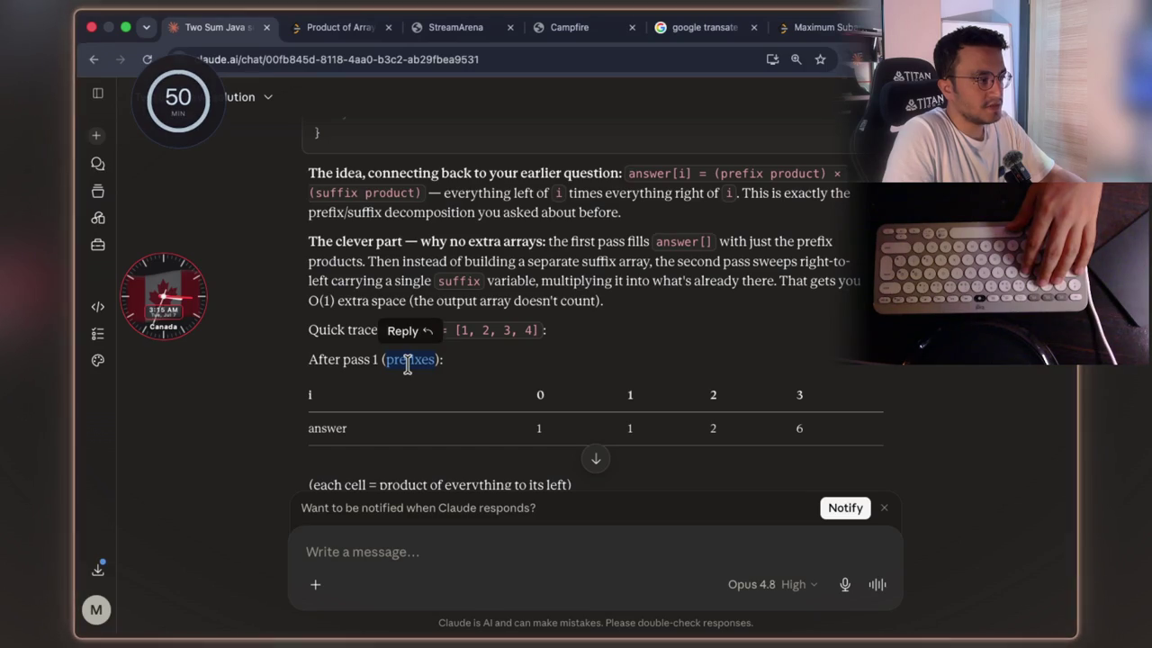
{"action": "scroll", "coordinate": [407, 362], "scroll_direction": "up", "scroll_amount": 10}
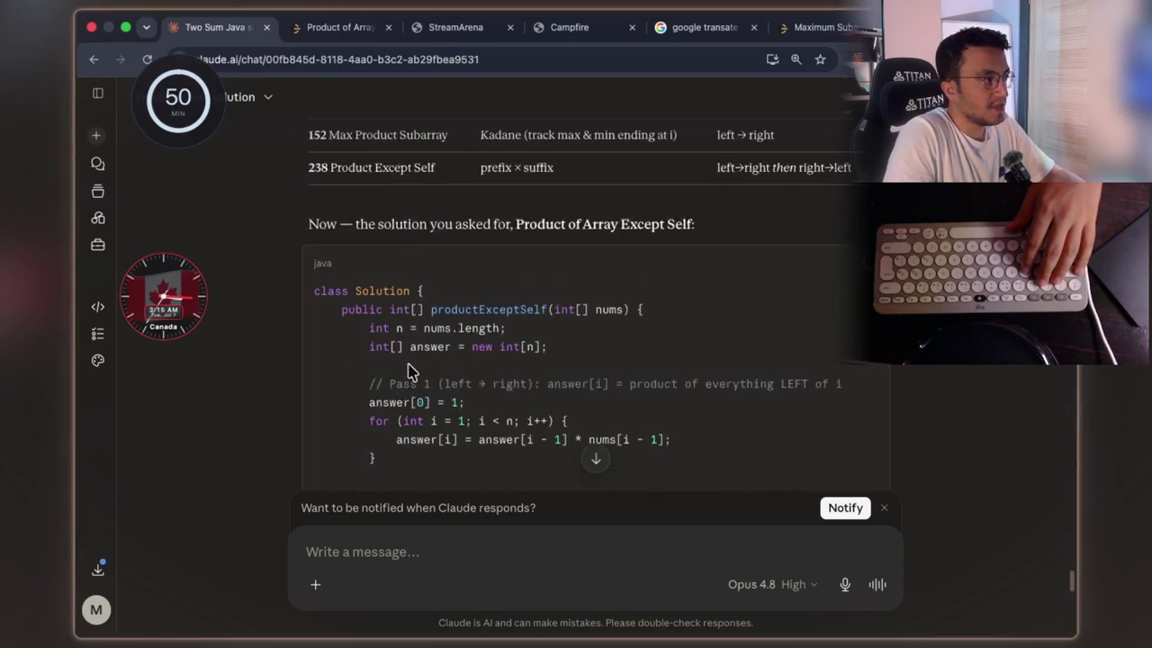
- Scroll back up to the earlier explanation with the Prefixes and Suffixes lists
{"action": "scroll", "coordinate": [407, 371], "scroll_direction": "up", "scroll_amount": 10}
{"action": "scroll", "coordinate": [409, 370], "scroll_direction": "up", "scroll_amount": 10}
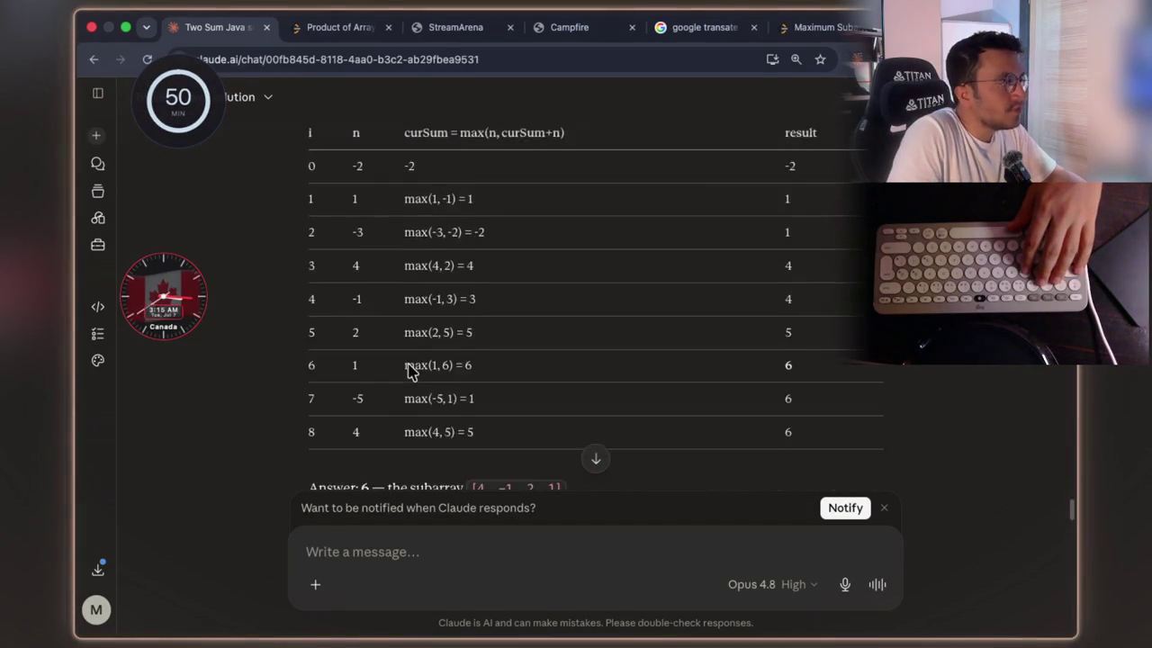
{"action": "scroll", "coordinate": [409, 370], "scroll_direction": "up", "scroll_amount": 10}
{"action": "scroll", "coordinate": [409, 371], "scroll_direction": "up", "scroll_amount": 10}
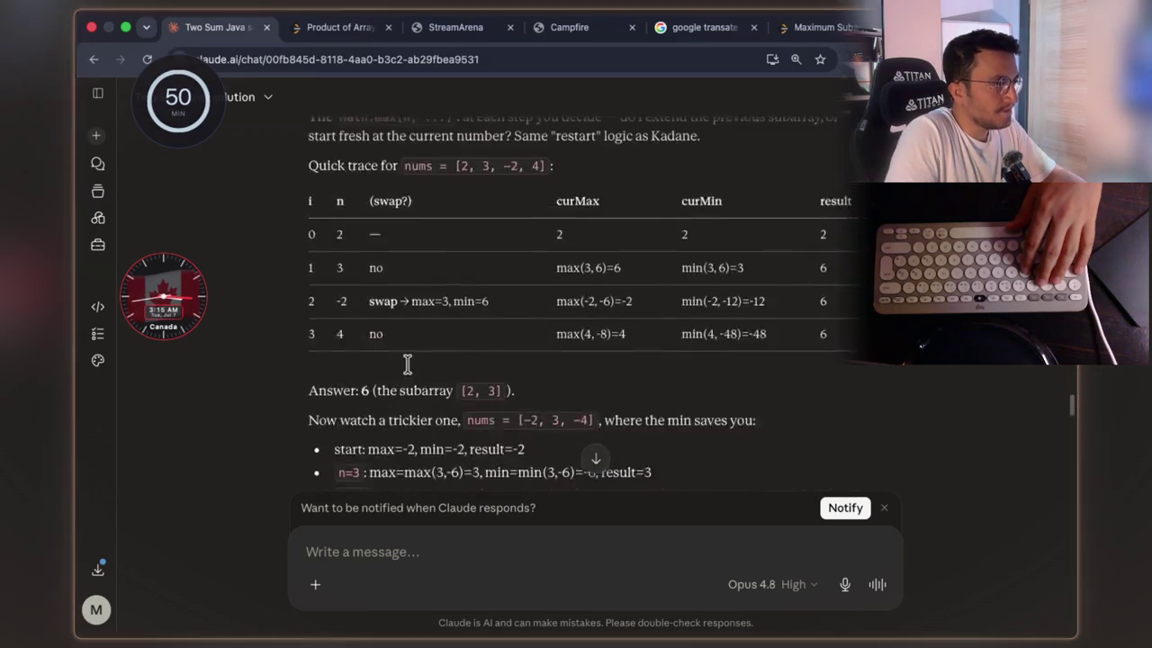
{"action": "scroll", "coordinate": [407, 363], "scroll_direction": "up", "scroll_amount": 10}
{"action": "scroll", "coordinate": [407, 363], "scroll_direction": "up", "scroll_amount": 4}
{"action": "scroll", "coordinate": [406, 369], "scroll_direction": "down", "scroll_amount": 3}
{"action": "scroll", "coordinate": [402, 342], "scroll_direction": "up", "scroll_amount": 1}
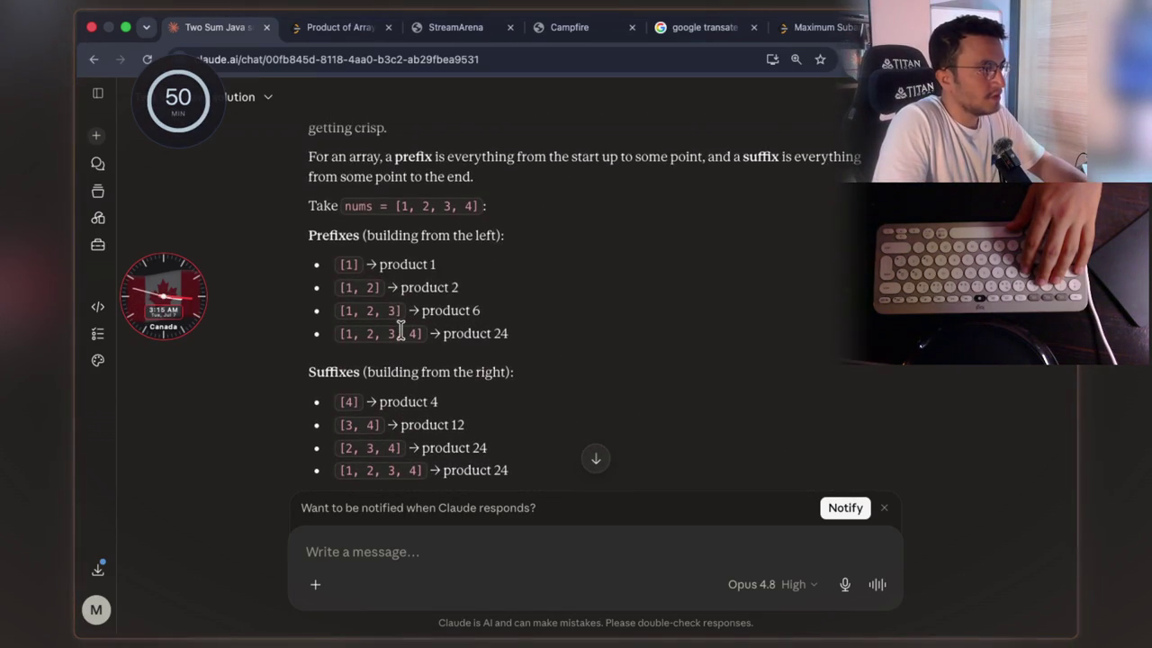
- Capture a region screenshot of the Prefixes and Suffixes lists with Cmd+Shift+4
{"action": "left_click_drag", "start_coordinate": [359, 236], "coordinate": [309, 236]}
{"action": "double_click", "coordinate": [417, 264]}
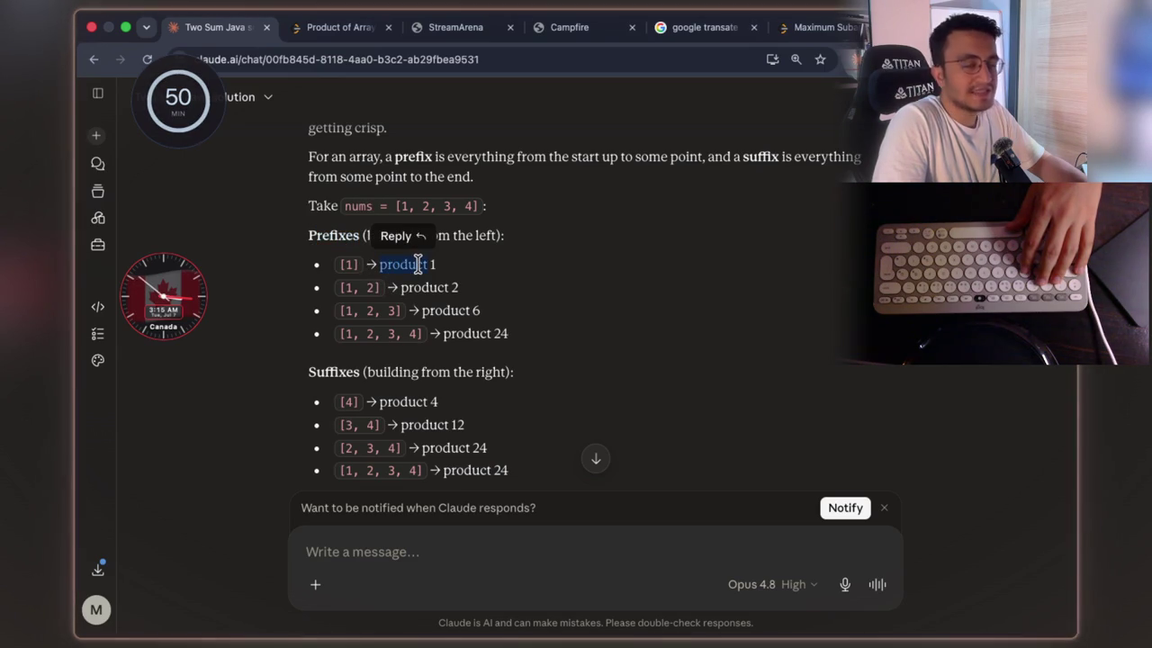
{"action": "left_click_drag", "start_coordinate": [446, 266], "coordinate": [397, 261]}
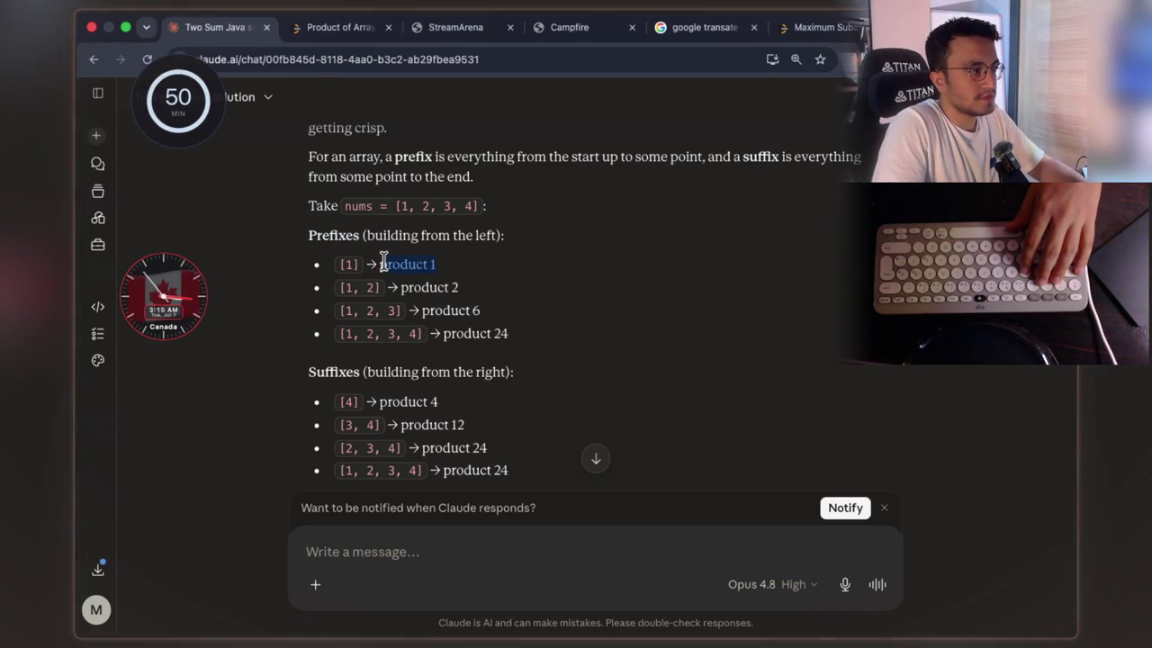
{"action": "left_click_drag", "start_coordinate": [464, 289], "coordinate": [403, 286]}
{"action": "left_click", "coordinate": [404, 286]}
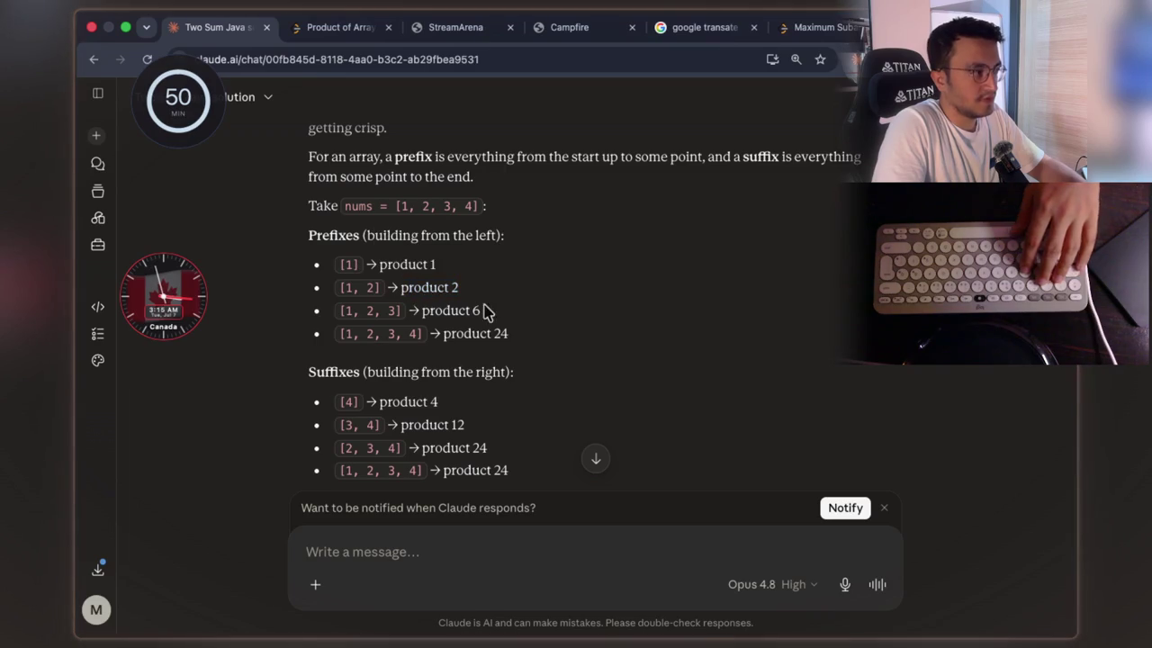
{"action": "key", "text": "super+shift+4"}
{"action": "mouse_move", "coordinate": [301, 221]}
{"action": "left_mouse_down"}
{"action": "mouse_move", "coordinate": [531, 454]}
{"action": "mouse_move", "coordinate": [549, 493]}
{"action": "left_mouse_up"}
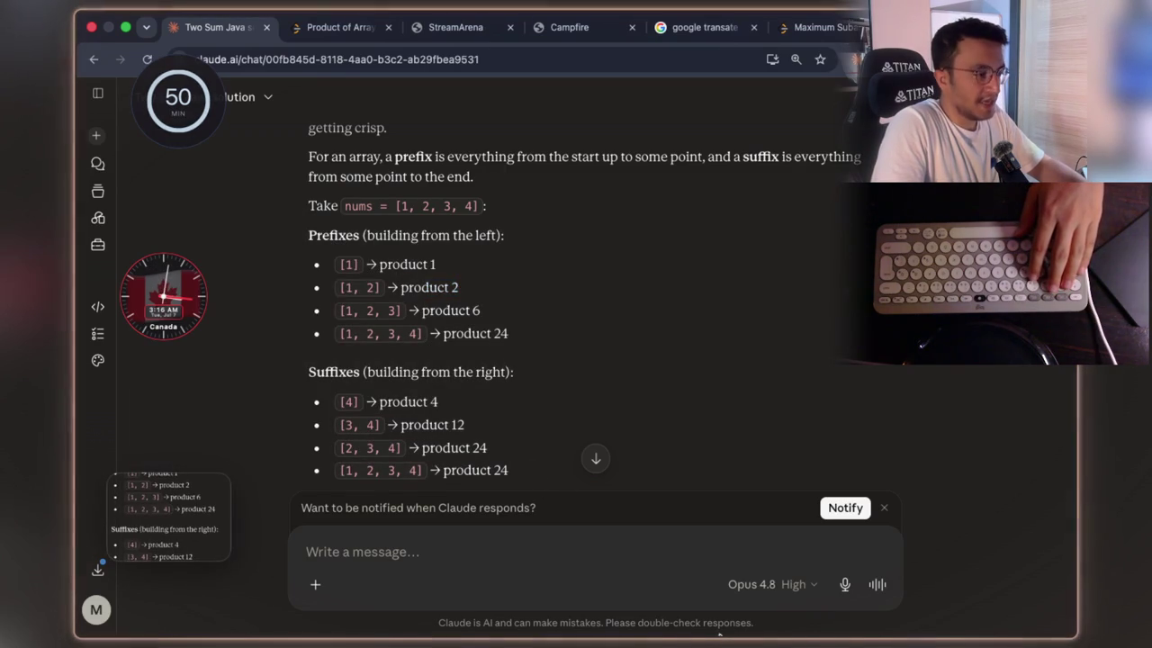
- Open PinShot, preview the latest capture and name the session 'Session 13 leetcode'
{"action": "mouse_move", "coordinate": [719, 629]}
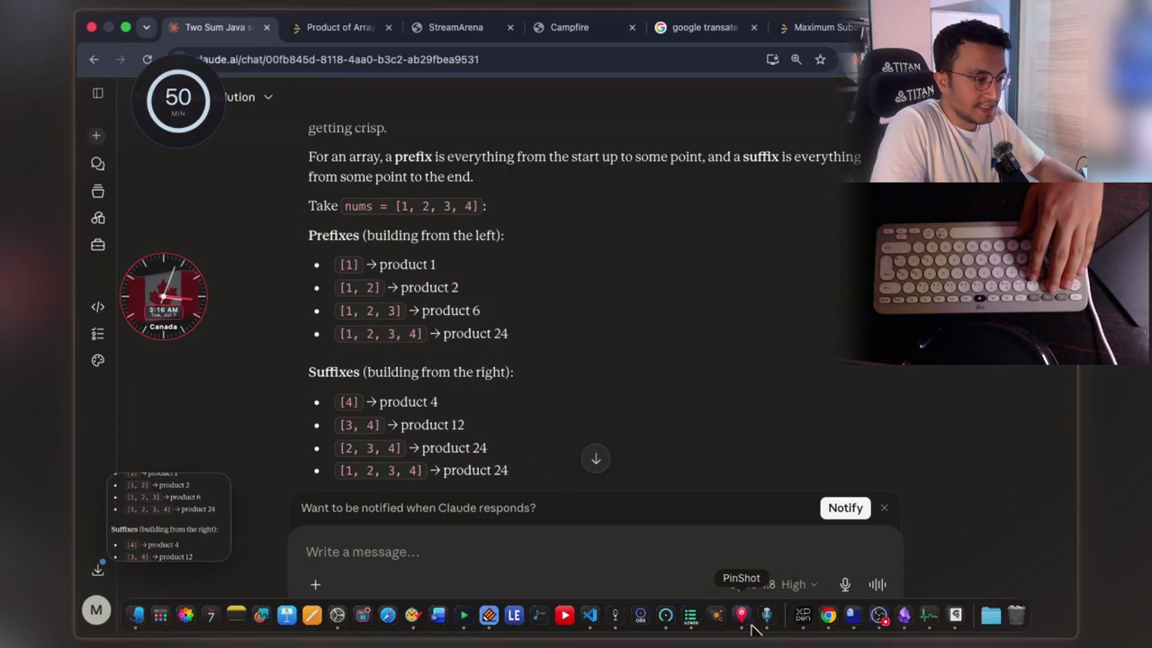
{"action": "left_click", "coordinate": [751, 627]}
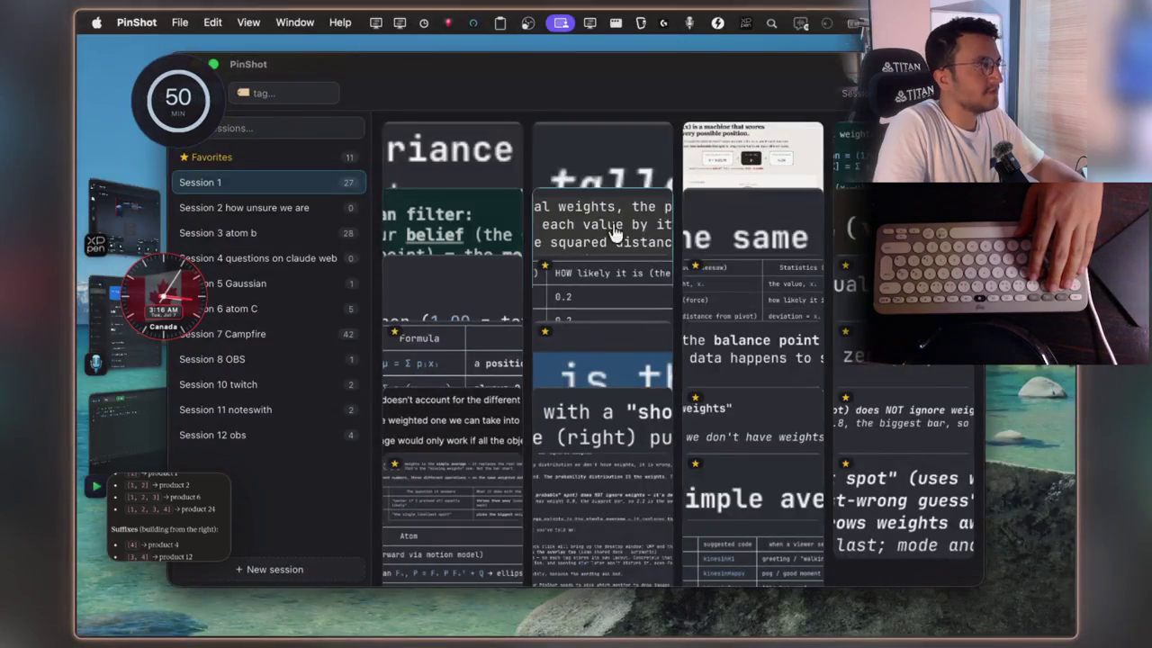
{"action": "left_click_drag", "start_coordinate": [450, 69], "coordinate": [468, 81]}
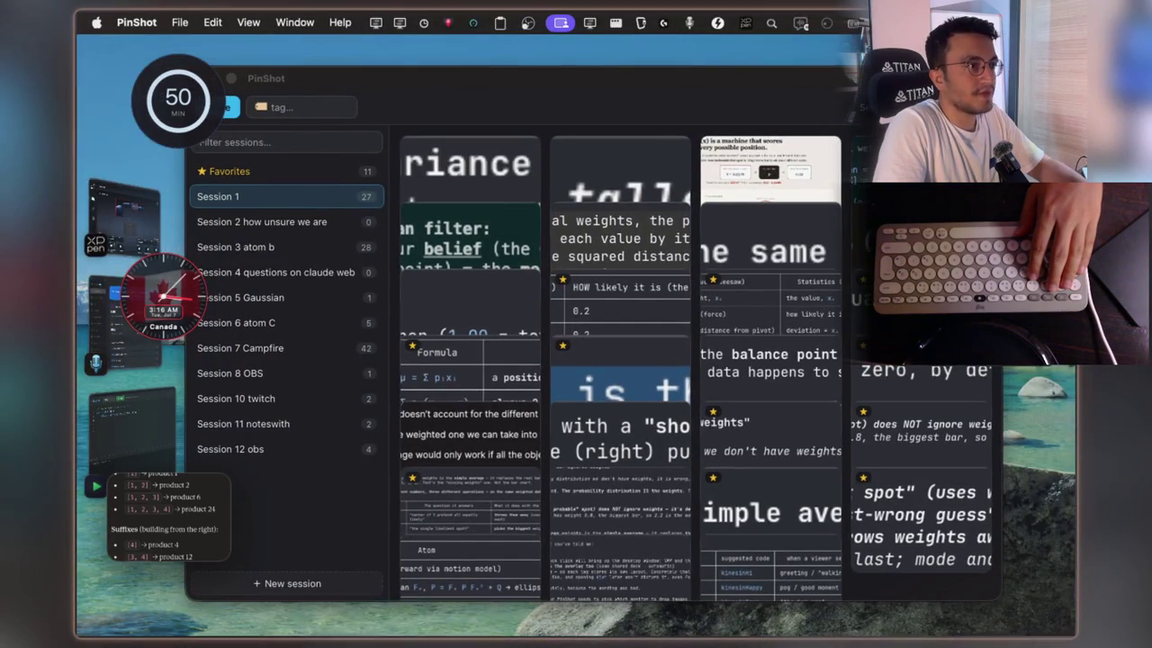
{"action": "key", "text": "space"}
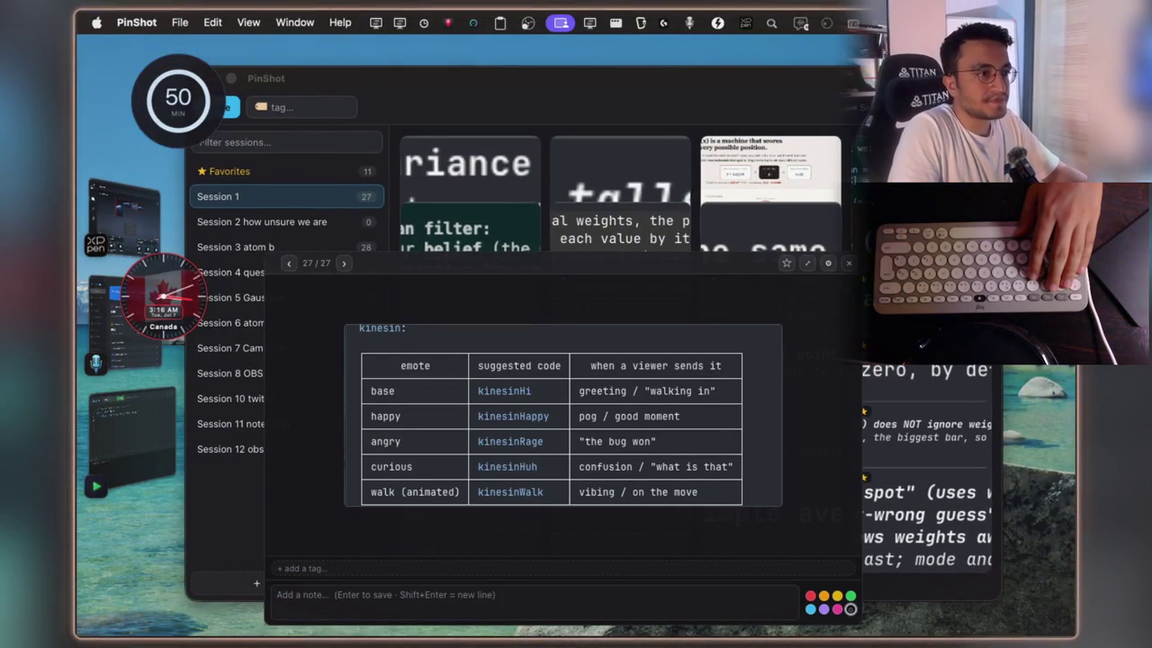
{"action": "key", "text": "Escape"}
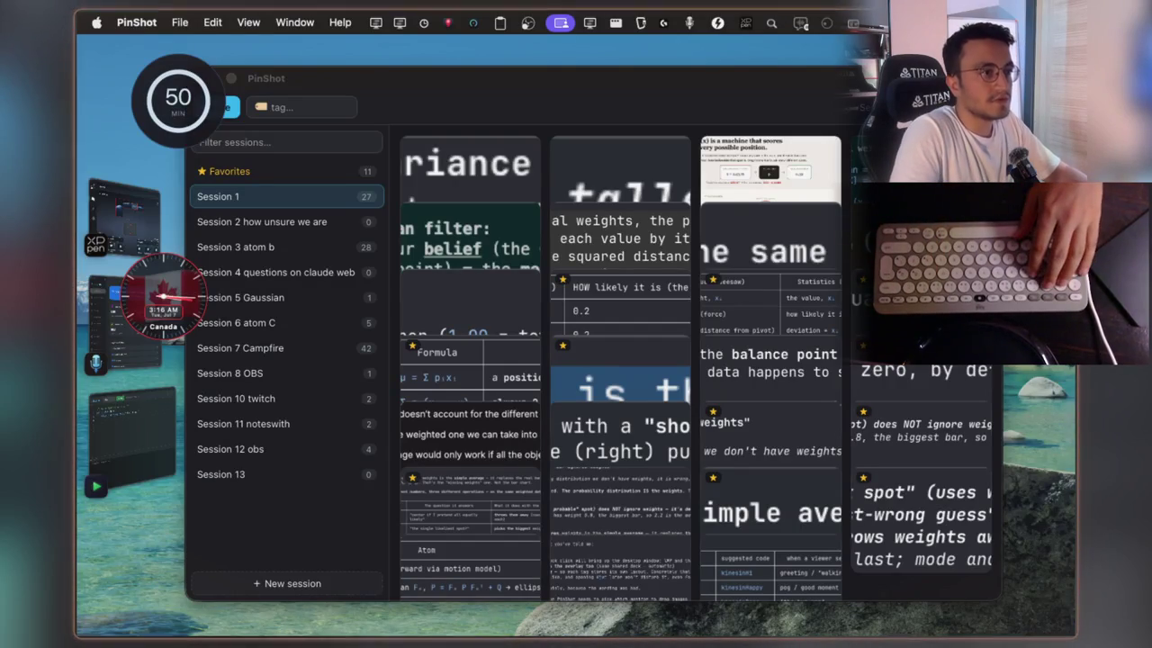
{"action": "type", "text": "leetcode"}
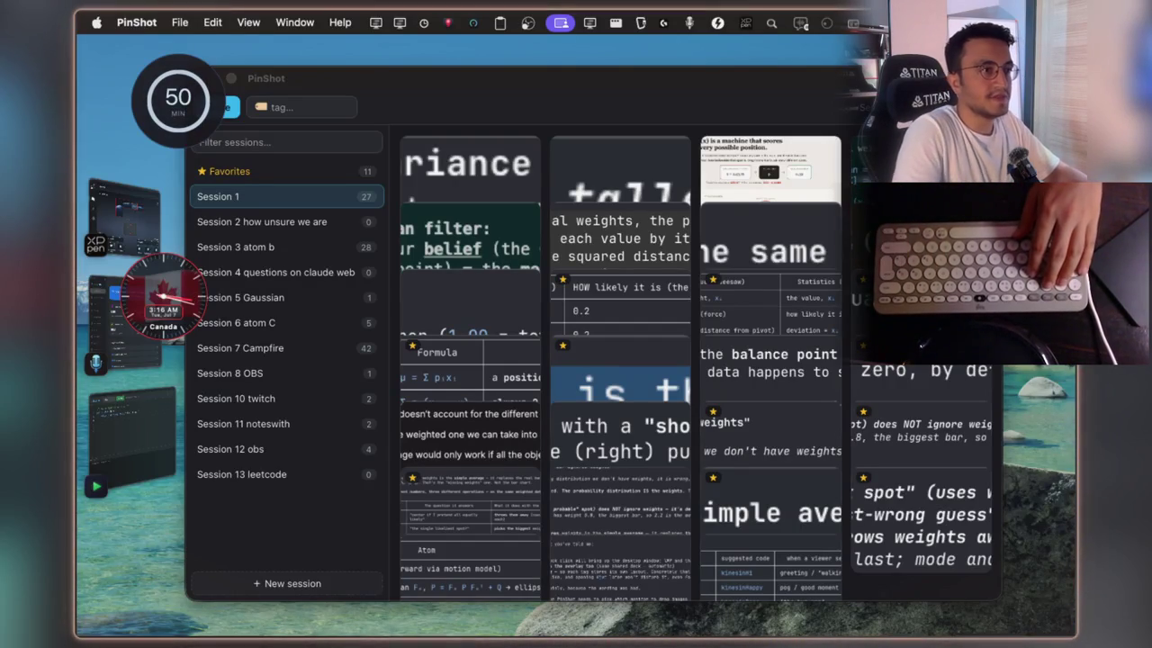
- Pin the Prefixes/Suffixes screenshot as a floating overlay and minimize PinShot
{"action": "key", "text": "super+v"}
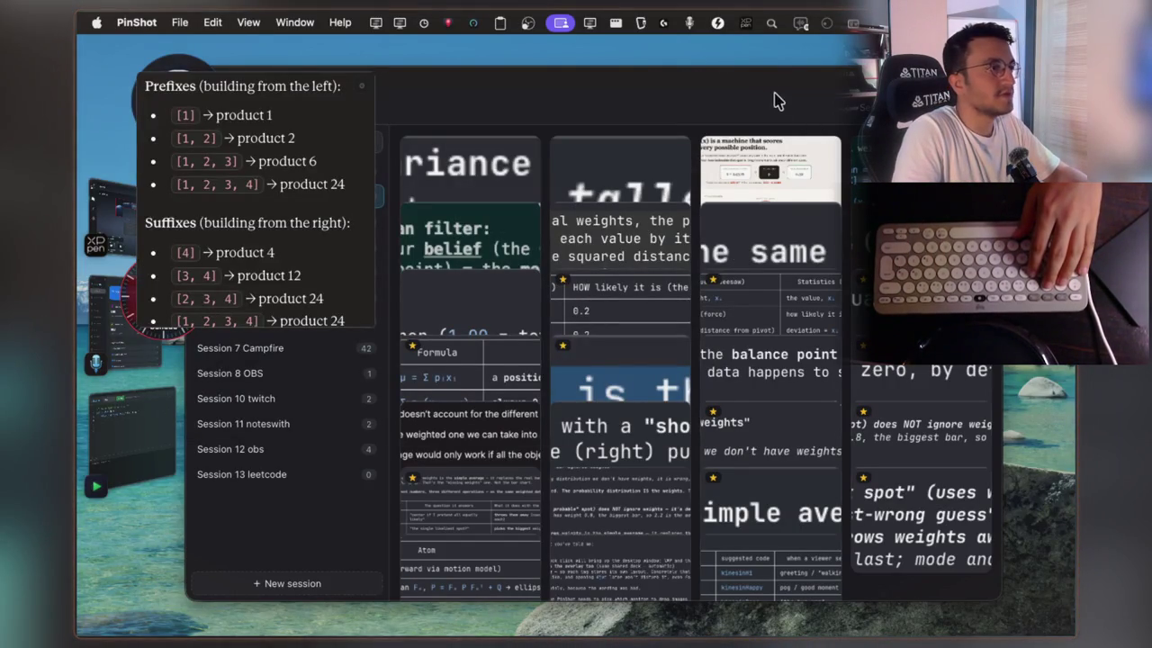
{"action": "mouse_move", "coordinate": [797, 87]}
{"action": "left_mouse_down"}
{"action": "mouse_move", "coordinate": [761, 221]}
{"action": "mouse_move", "coordinate": [689, 303]}
{"action": "mouse_move", "coordinate": [875, 139]}
{"action": "mouse_move", "coordinate": [68, 158]}
{"action": "mouse_move", "coordinate": [728, 149]}
{"action": "mouse_move", "coordinate": [831, 201]}
{"action": "mouse_move", "coordinate": [830, 366]}
{"action": "mouse_move", "coordinate": [818, 401]}
{"action": "left_mouse_up"}
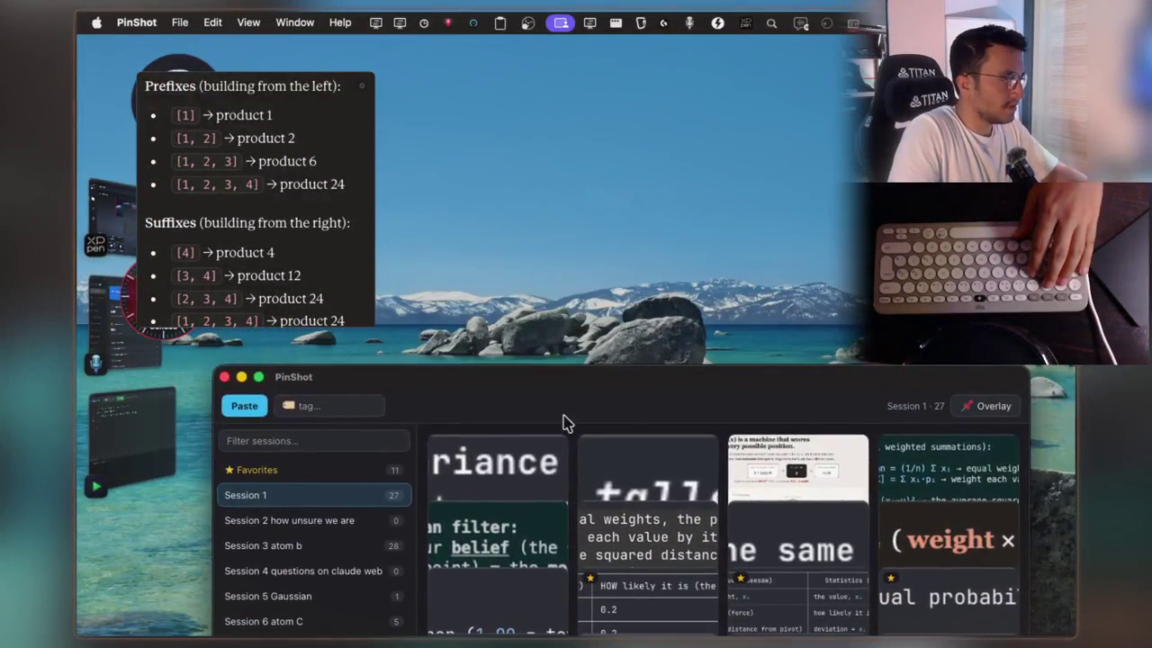
{"action": "left_click", "coordinate": [239, 377]}
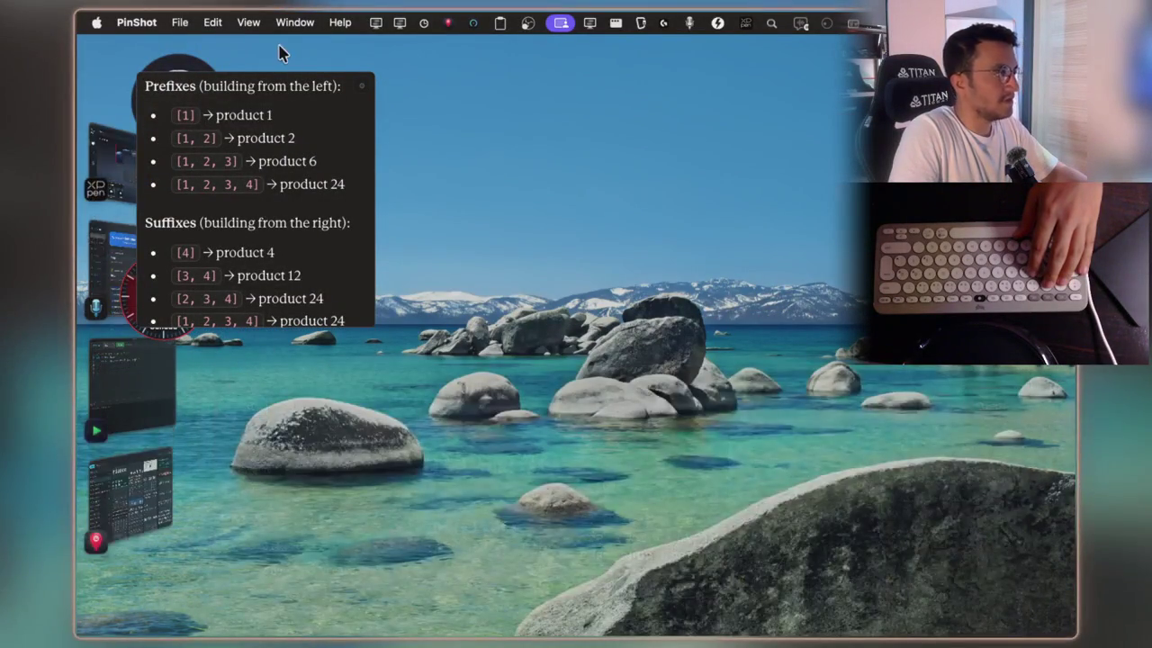
{"action": "left_click", "coordinate": [274, 103]}
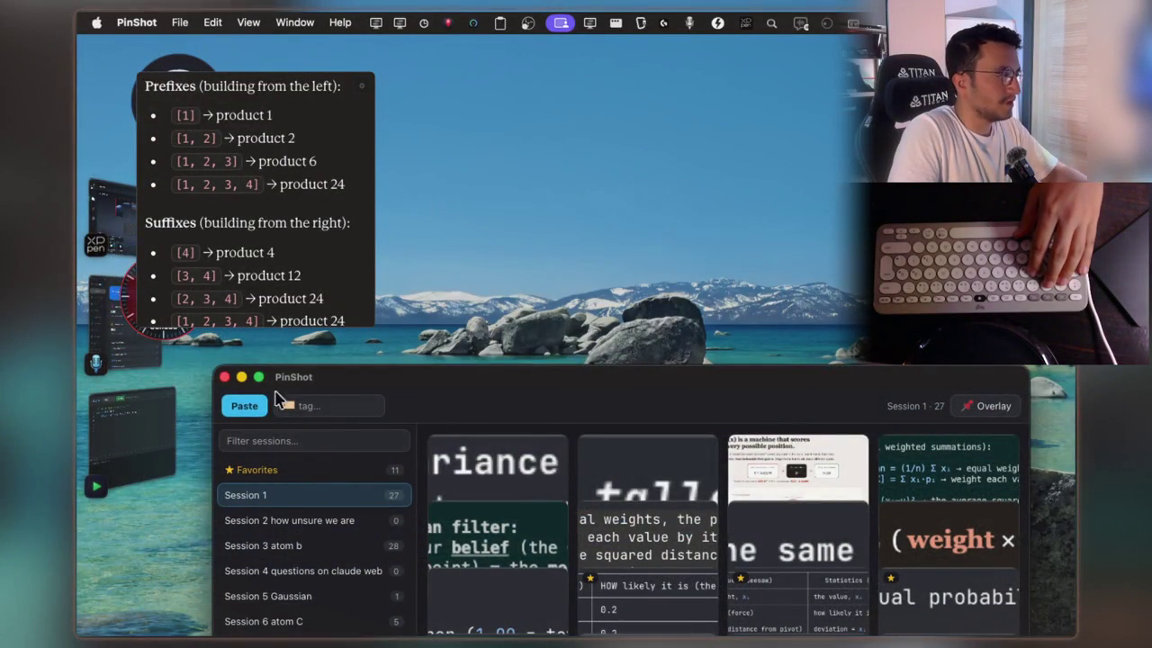
{"action": "left_click", "coordinate": [241, 377]}
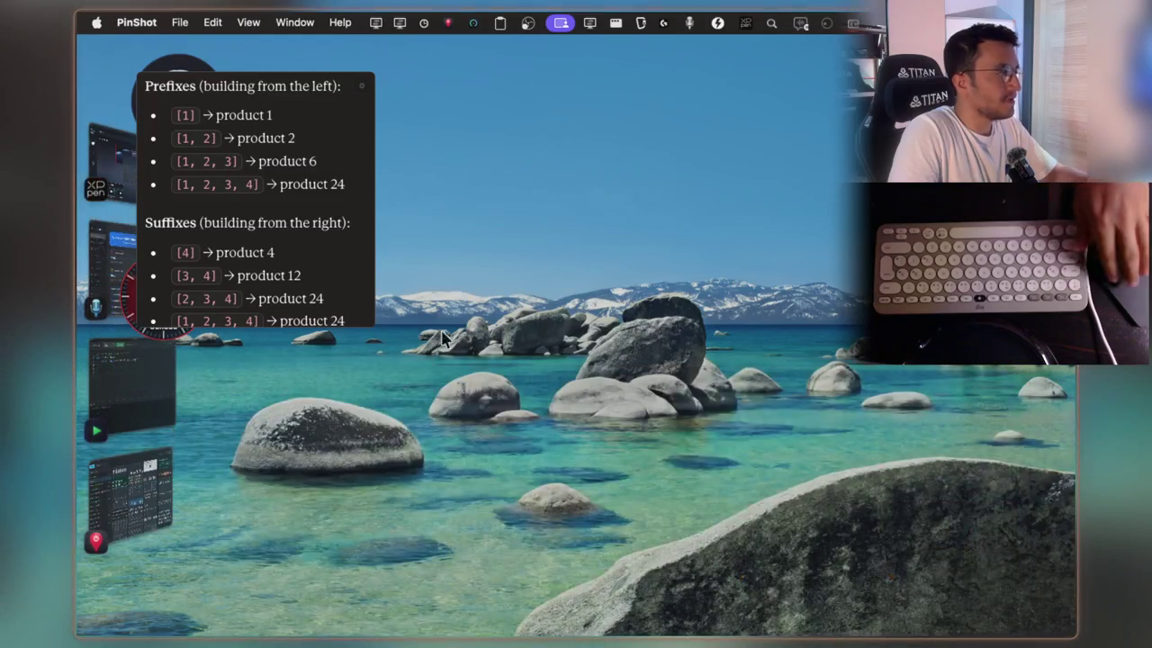
{"action": "scroll", "coordinate": [519, 301], "scroll_direction": "down", "scroll_amount": 20}
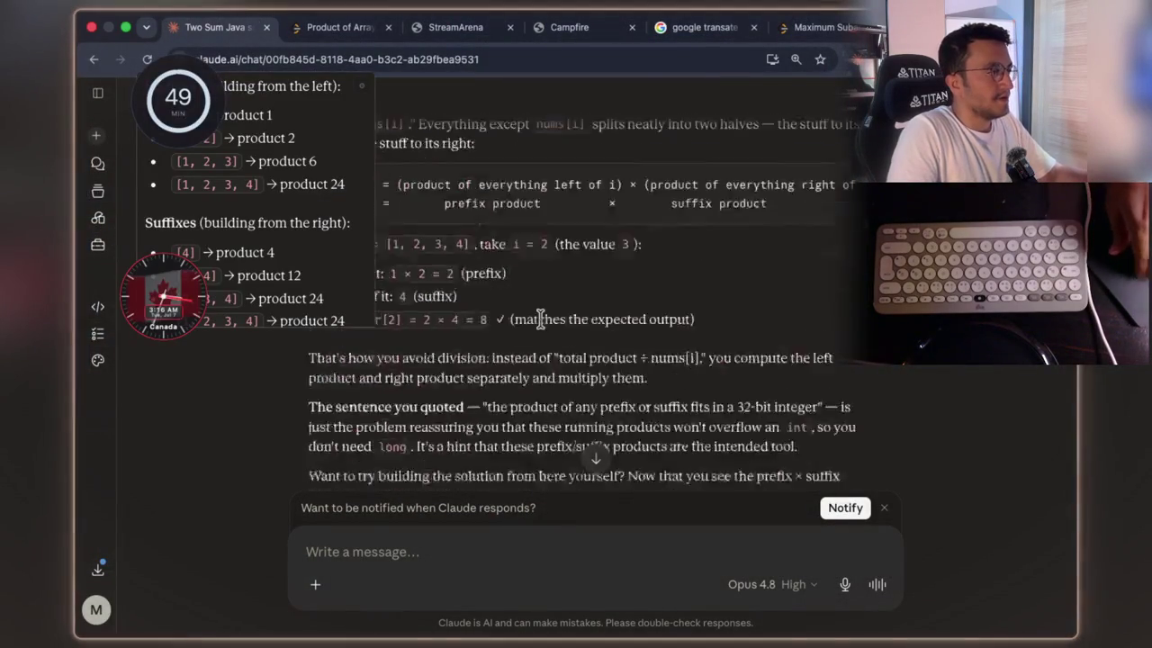
- Scroll to the Java solution and move the pinned Prefixes/Suffixes panel up and left
{"action": "scroll", "coordinate": [543, 324], "scroll_direction": "down", "scroll_amount": 15}
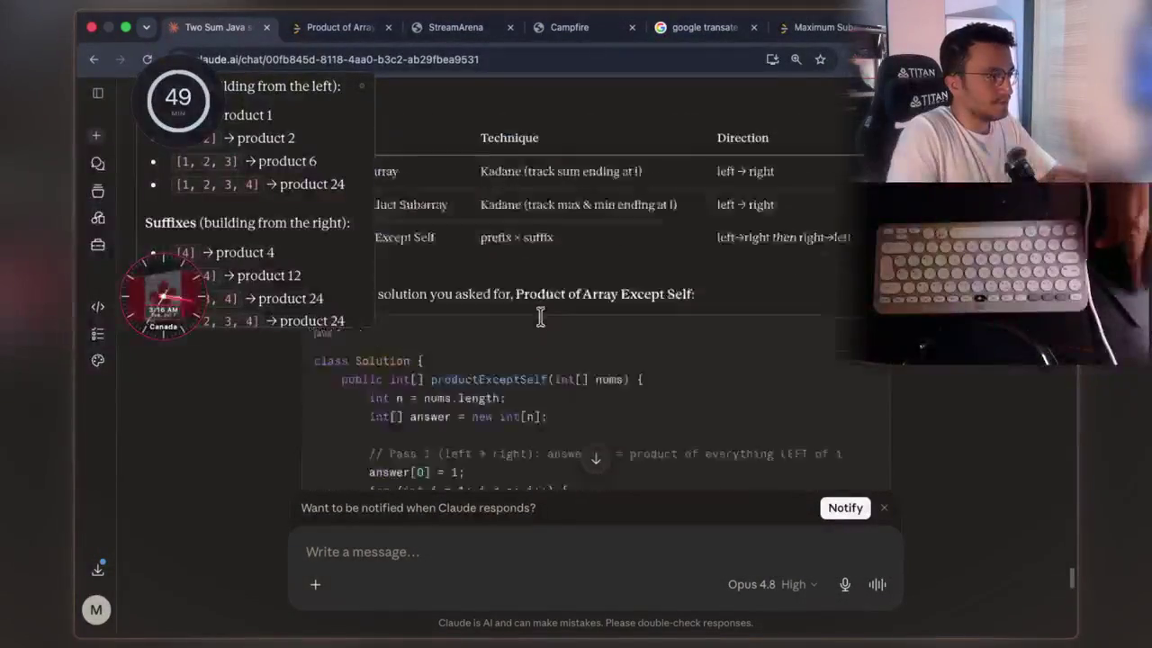
{"action": "mouse_move", "coordinate": [291, 164]}
{"action": "left_mouse_down"}
{"action": "mouse_move", "coordinate": [373, 113]}
{"action": "mouse_move", "coordinate": [748, 422]}
{"action": "mouse_move", "coordinate": [308, 167]}
{"action": "mouse_move", "coordinate": [263, 121]}
{"action": "left_mouse_up"}
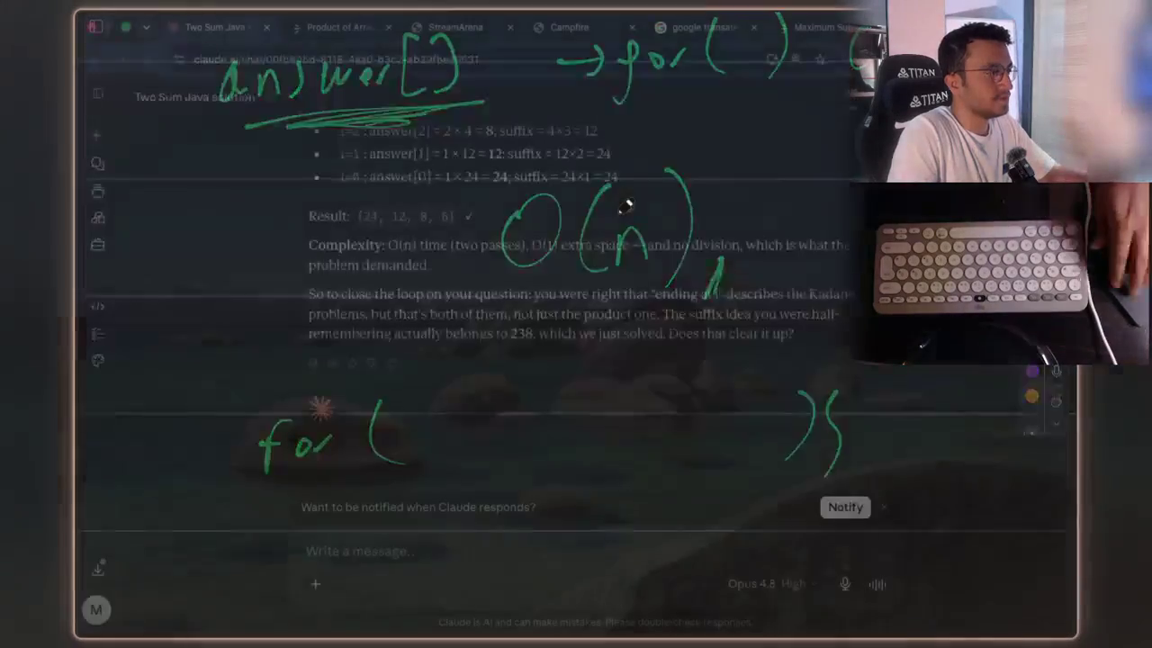
{"action": "scroll", "coordinate": [608, 299], "scroll_direction": "up", "scroll_amount": 10}
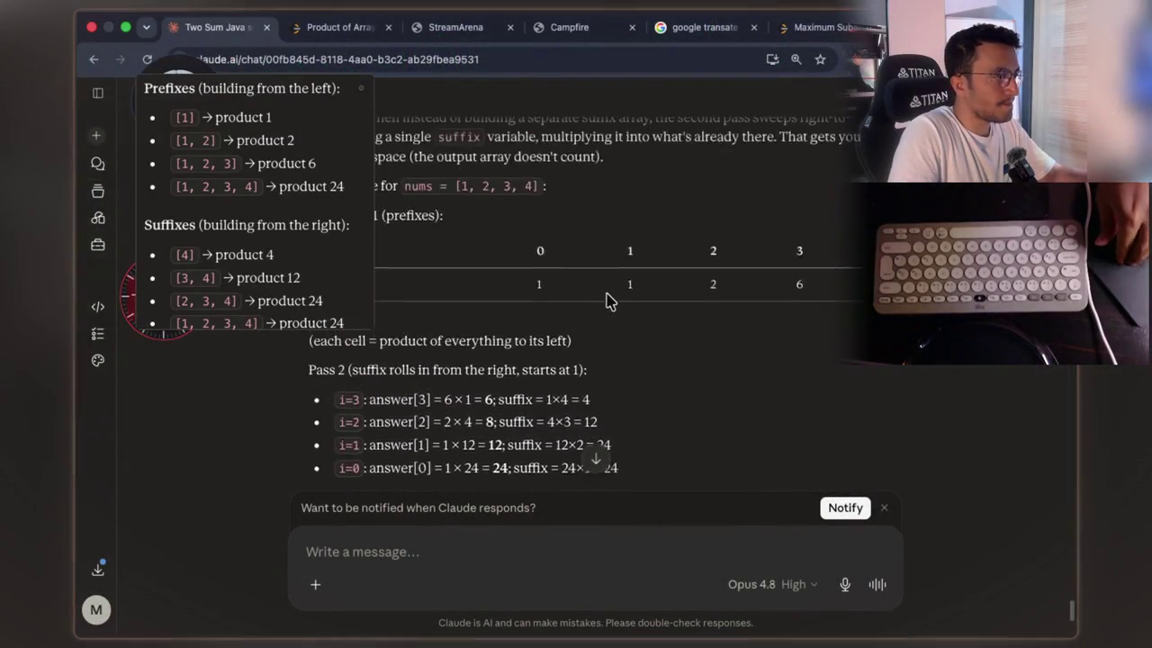
{"action": "scroll", "coordinate": [607, 300], "scroll_direction": "up", "scroll_amount": 5}
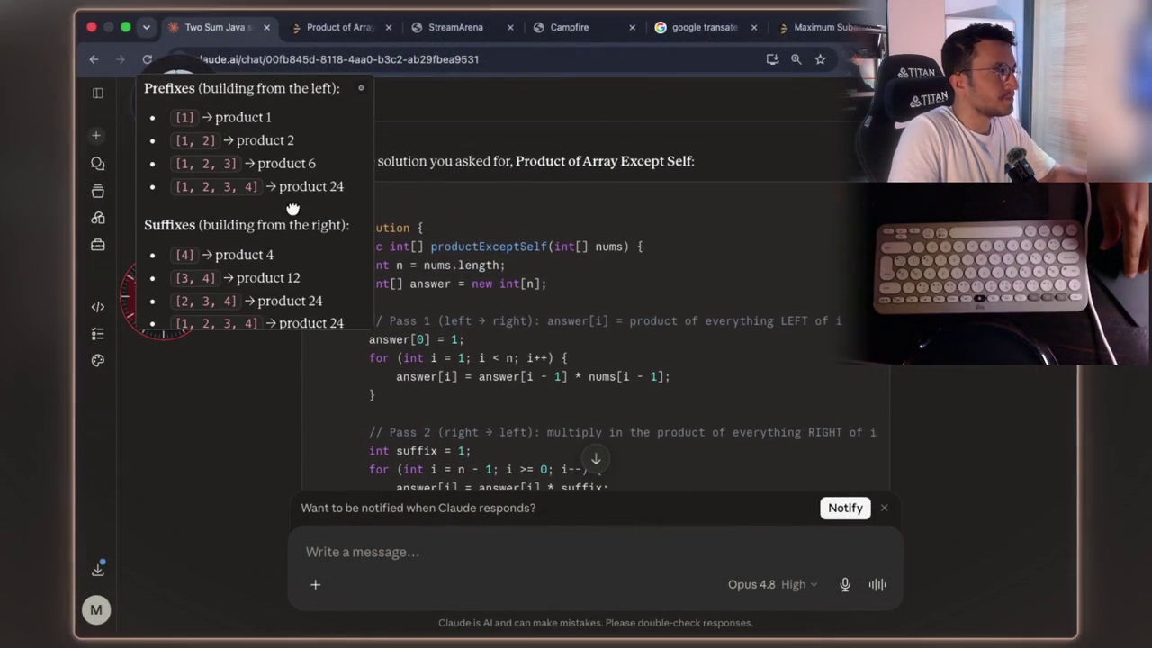
{"action": "left_click_drag", "start_coordinate": [293, 216], "coordinate": [272, 184]}
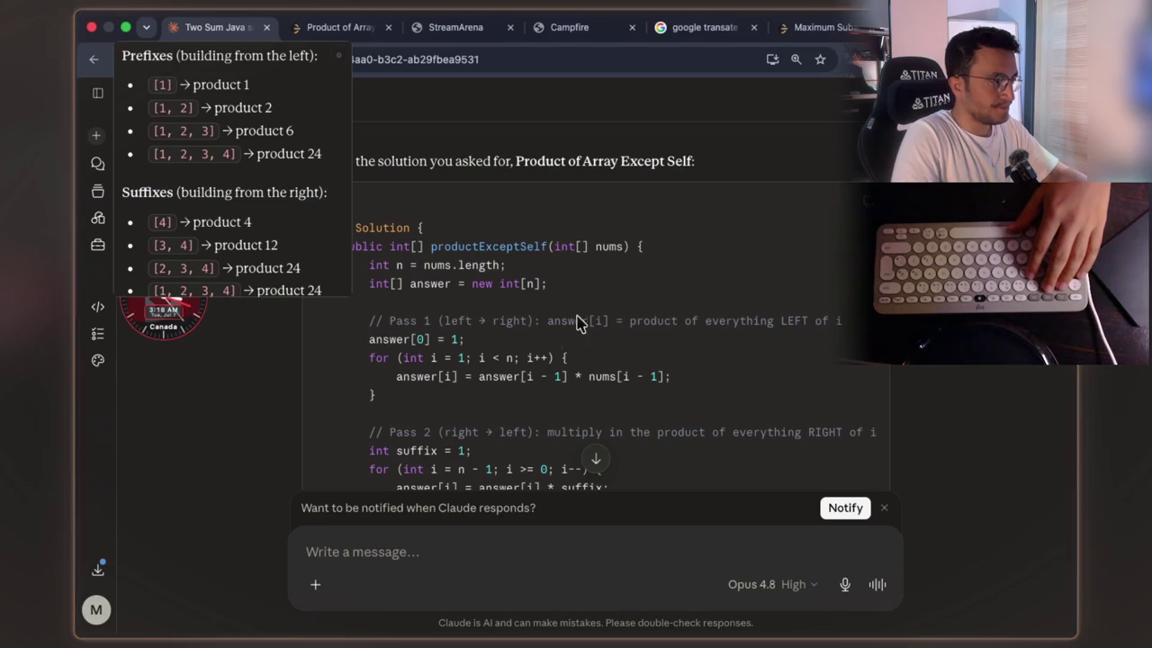
- Capture a region screenshot of the pass 1 loop code
{"action": "key", "text": "super+shift+4"}
{"action": "left_click_drag", "start_coordinate": [362, 303], "coordinate": [900, 421]}
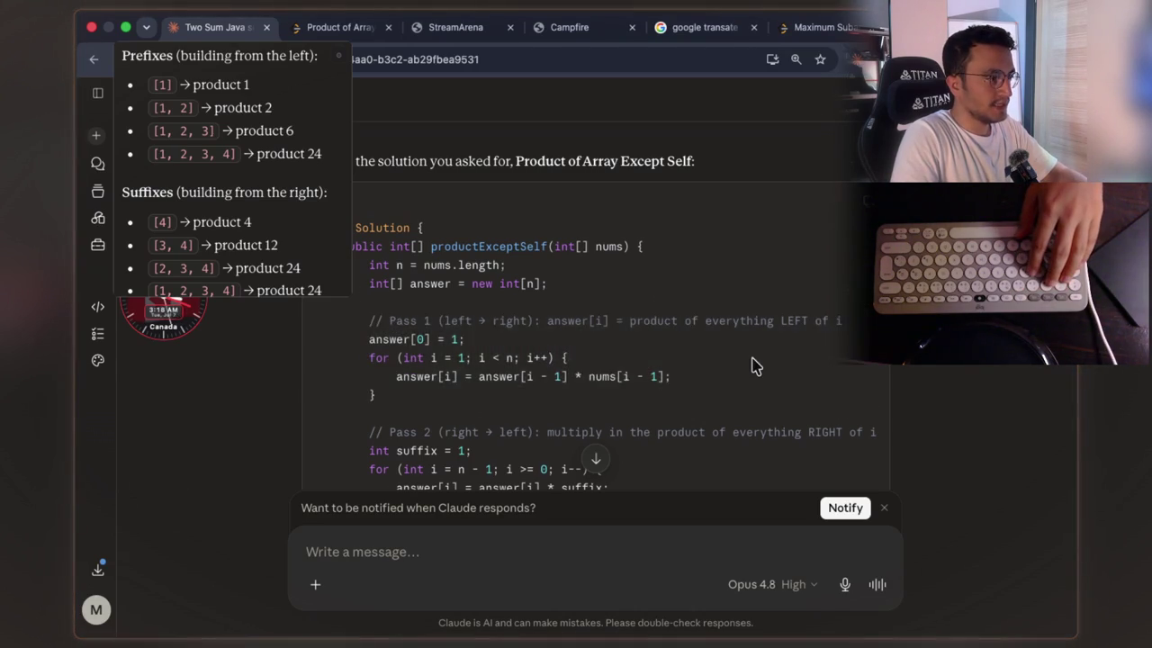
{"action": "scroll", "coordinate": [753, 363], "scroll_direction": "down", "scroll_amount": 5}
{"action": "scroll", "coordinate": [753, 363], "scroll_direction": "down", "scroll_amount": 5}
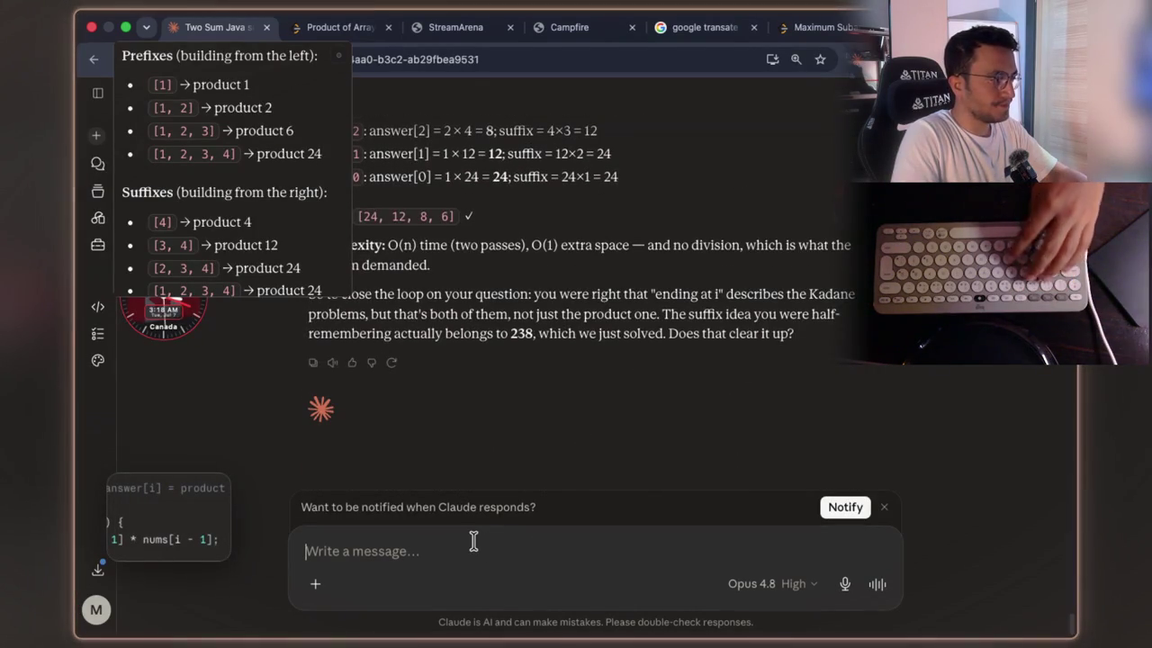
- Paste the pass 1 code screenshot into a new message and begin the text 'here do'
{"action": "left_click", "coordinate": [469, 544]}
{"action": "key", "text": "super+v"}
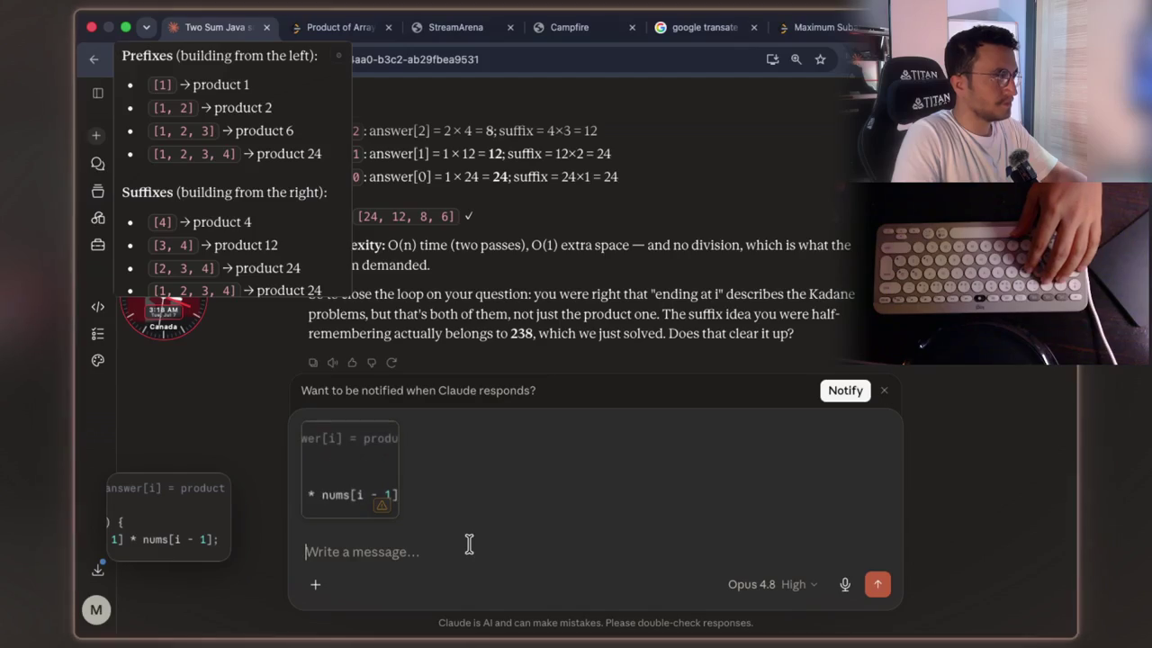
{"action": "type", "text": "here do"}
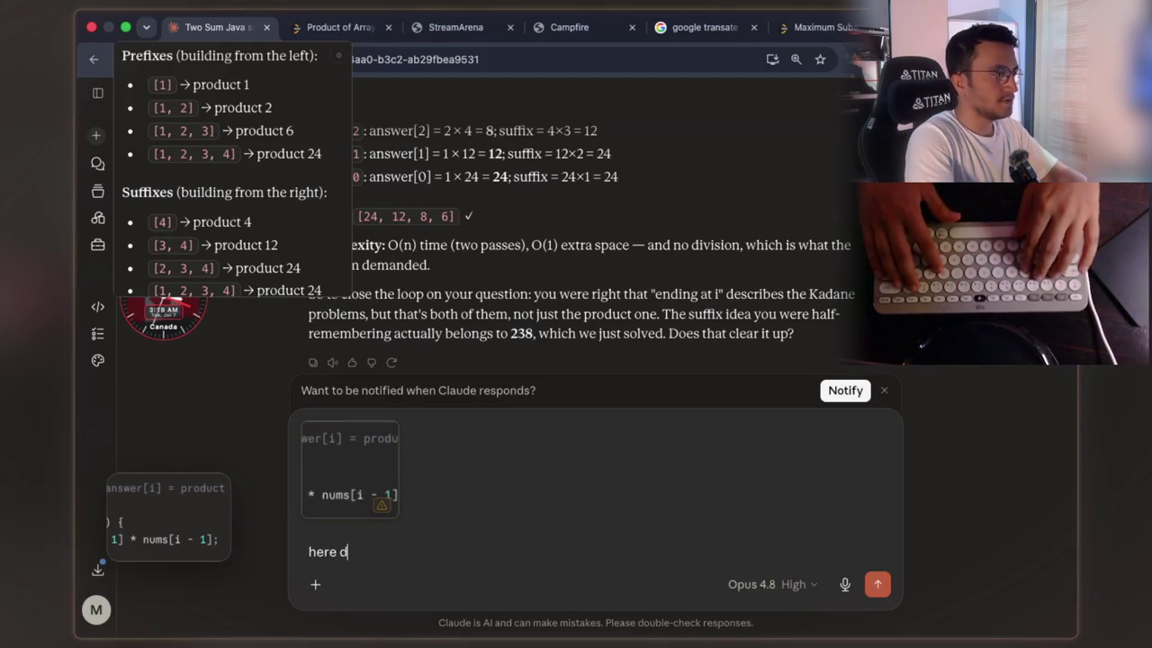
{"action": "scroll", "coordinate": [681, 363], "scroll_direction": "up", "scroll_amount": 4}
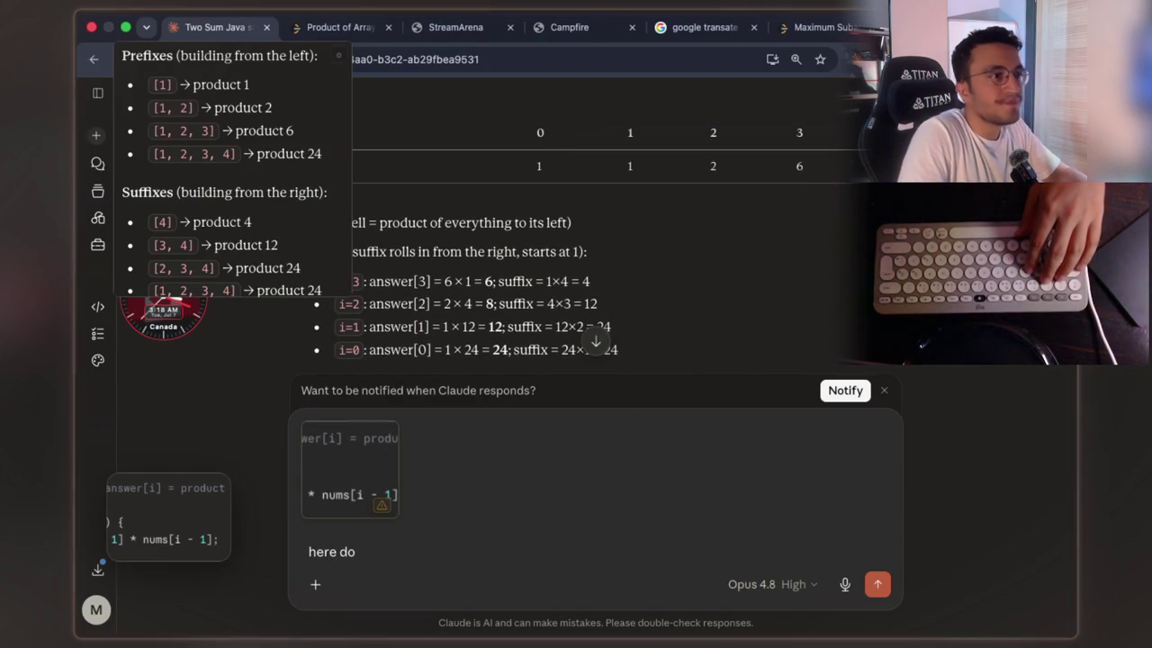
{"action": "scroll", "coordinate": [591, 261], "scroll_direction": "up", "scroll_amount": 3}
{"action": "scroll", "coordinate": [592, 267], "scroll_direction": "up", "scroll_amount": 10}
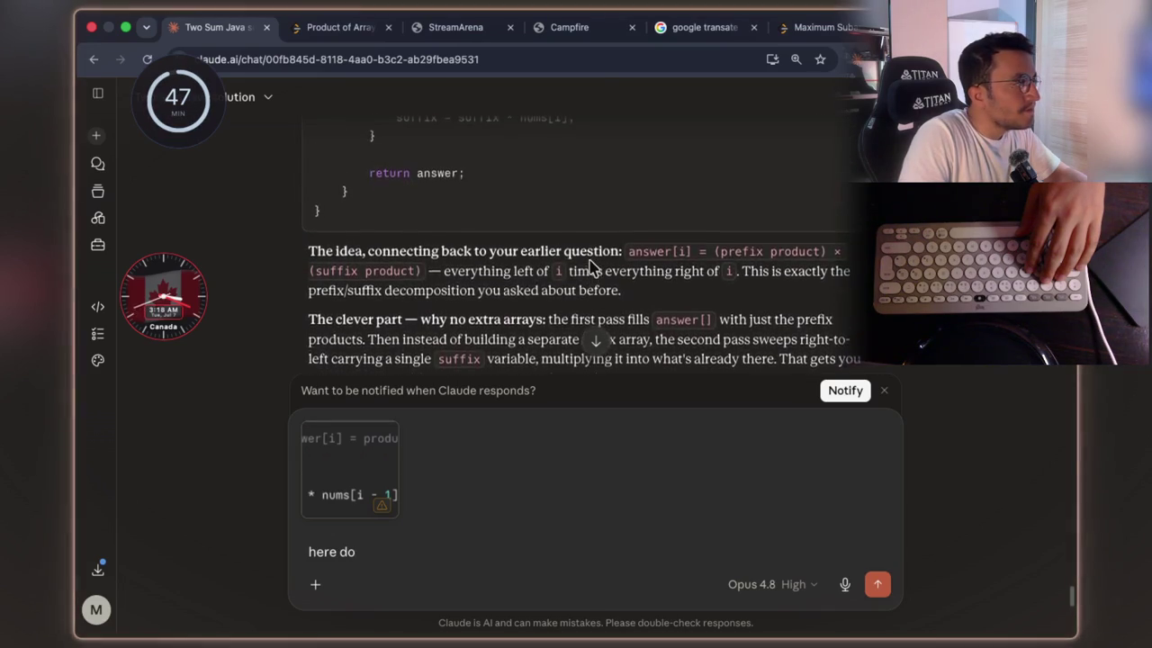
{"action": "scroll", "coordinate": [591, 268], "scroll_direction": "up", "scroll_amount": 5}
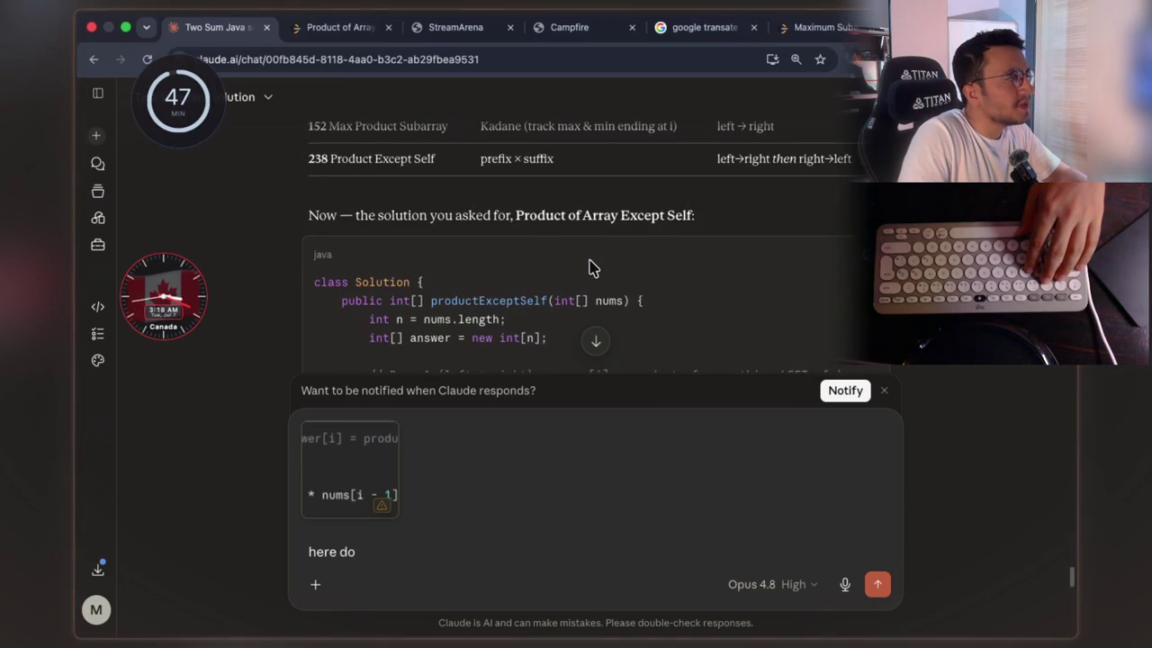
{"action": "scroll", "coordinate": [591, 267], "scroll_direction": "down", "scroll_amount": 10}
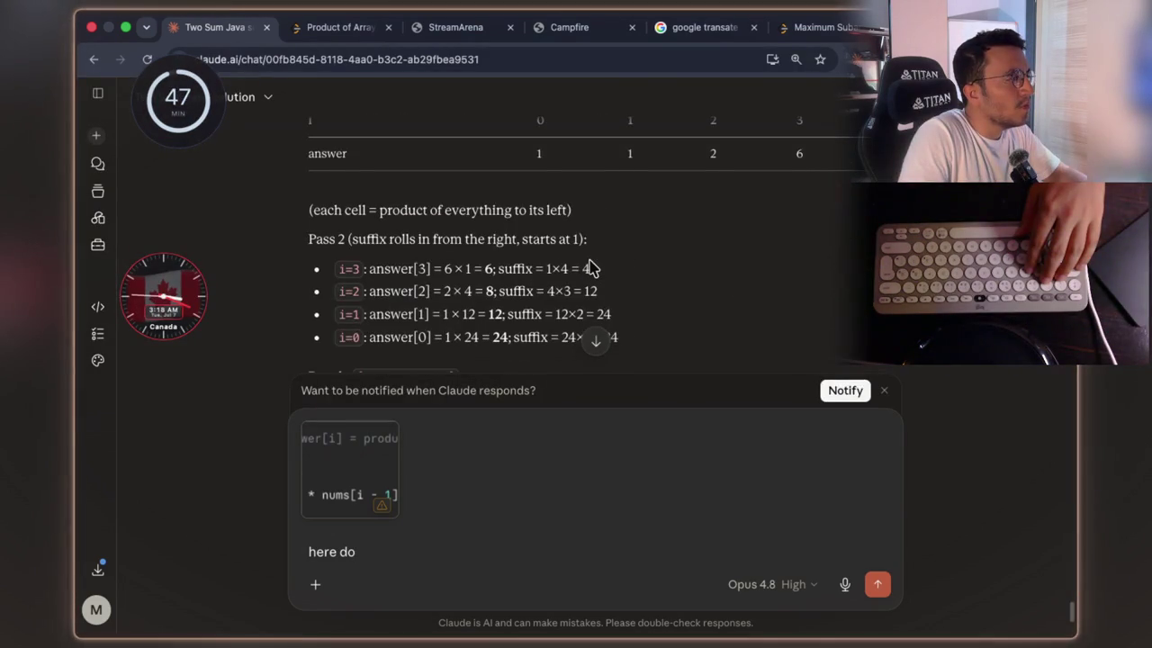
{"action": "scroll", "coordinate": [591, 267], "scroll_direction": "down", "scroll_amount": 2}
{"action": "scroll", "coordinate": [591, 267], "scroll_direction": "up", "scroll_amount": 3}
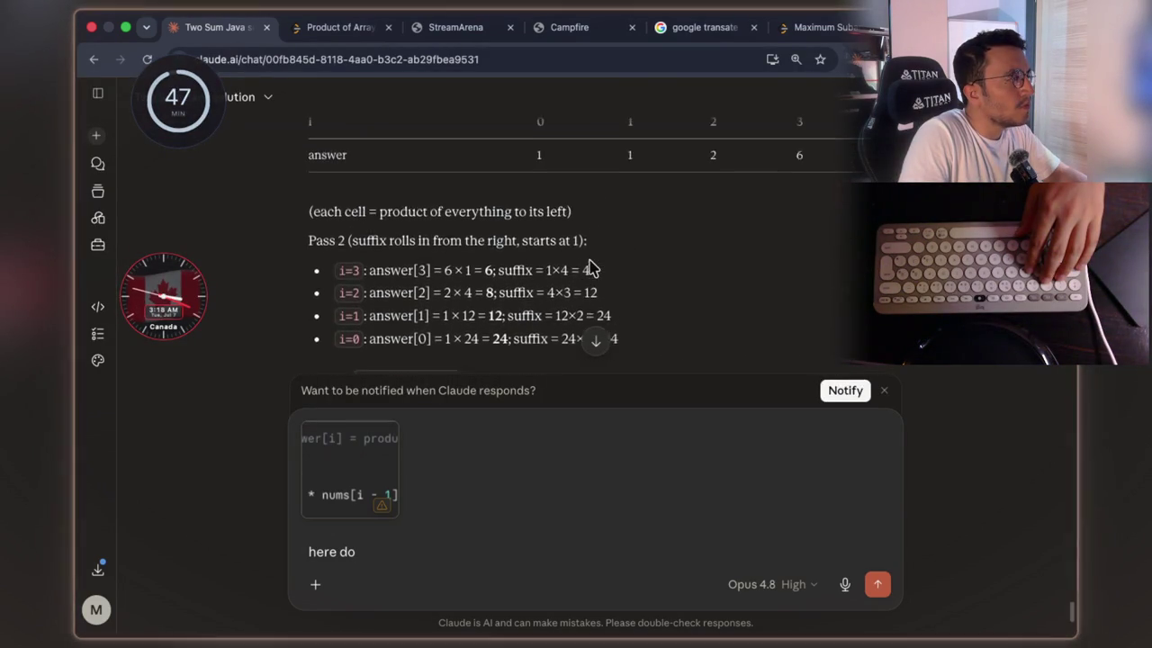
{"action": "scroll", "coordinate": [590, 266], "scroll_direction": "up", "scroll_amount": 3}
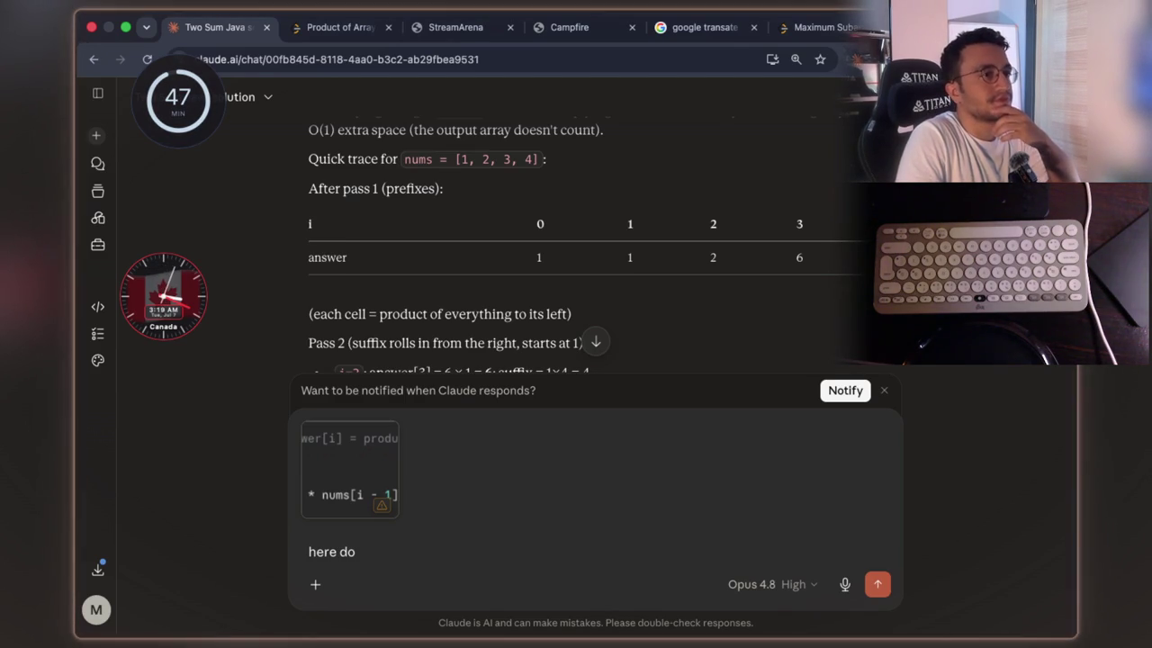
{"action": "scroll", "coordinate": [489, 275], "scroll_direction": "up", "scroll_amount": 1}
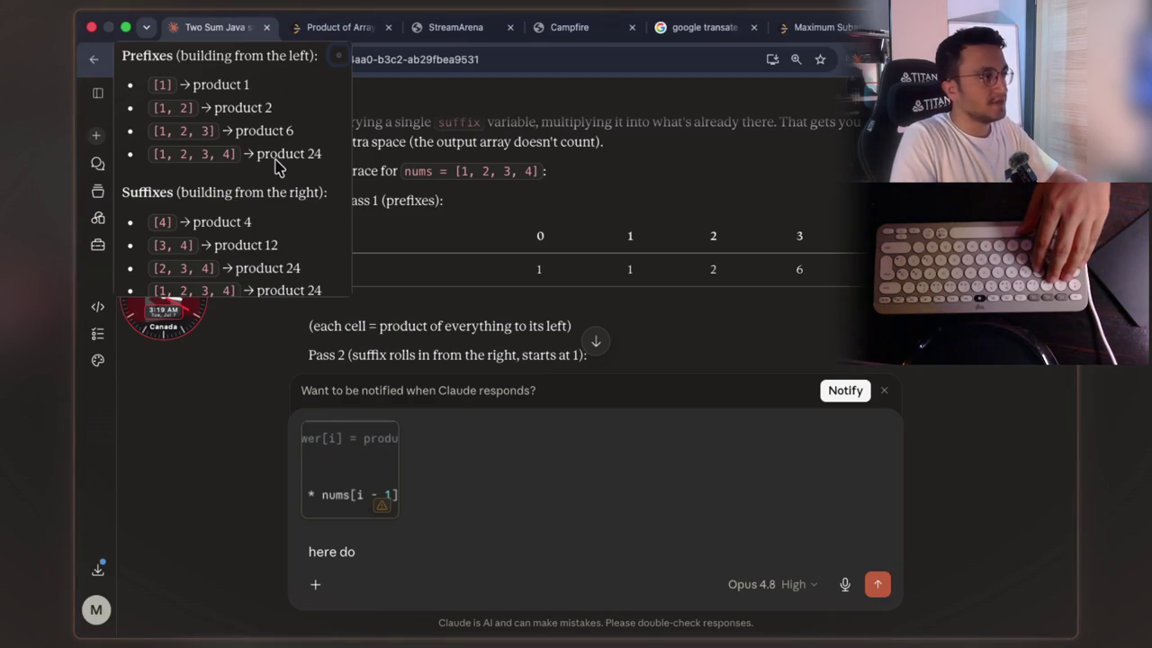
{"action": "scroll", "coordinate": [585, 288], "scroll_direction": "up", "scroll_amount": 2}
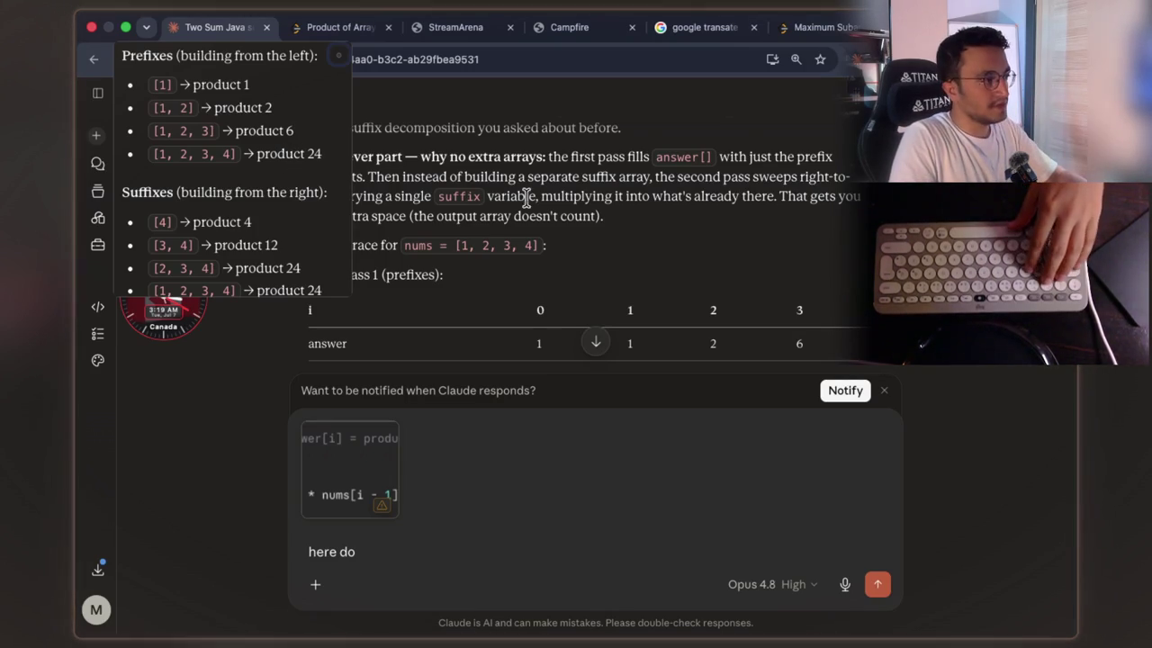
{"action": "scroll", "coordinate": [528, 198], "scroll_direction": "up", "scroll_amount": 2}
{"action": "scroll", "coordinate": [528, 198], "scroll_direction": "up", "scroll_amount": 5}
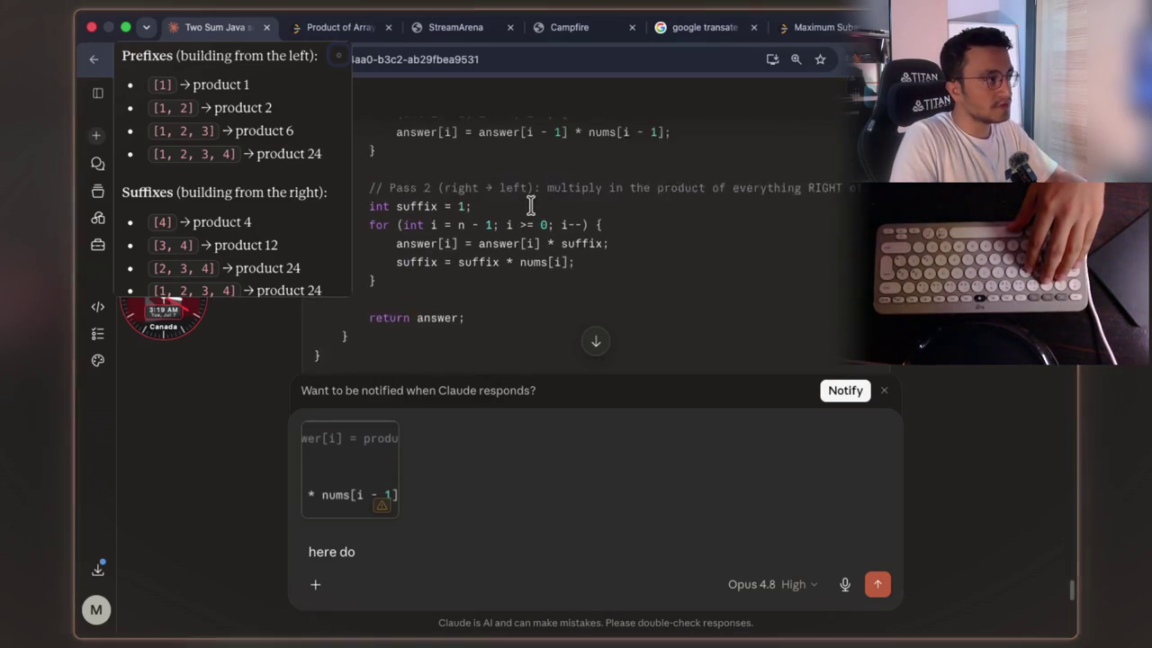
{"action": "scroll", "coordinate": [531, 205], "scroll_direction": "up", "scroll_amount": 1}
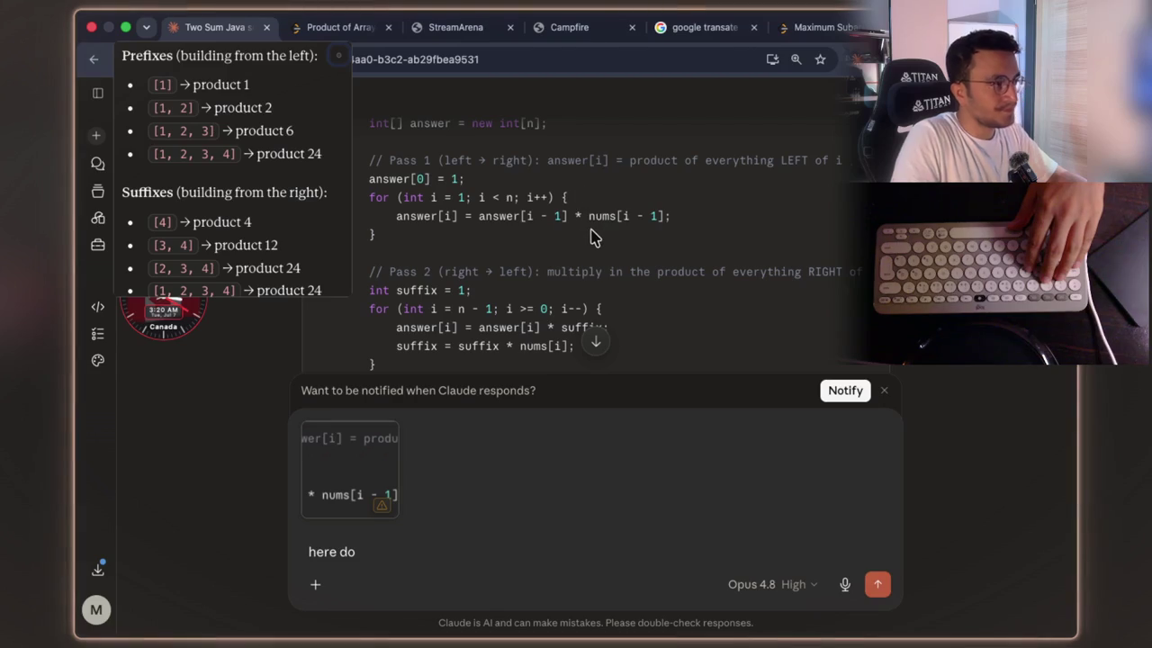
{"action": "scroll", "coordinate": [592, 236], "scroll_direction": "down", "scroll_amount": 2}
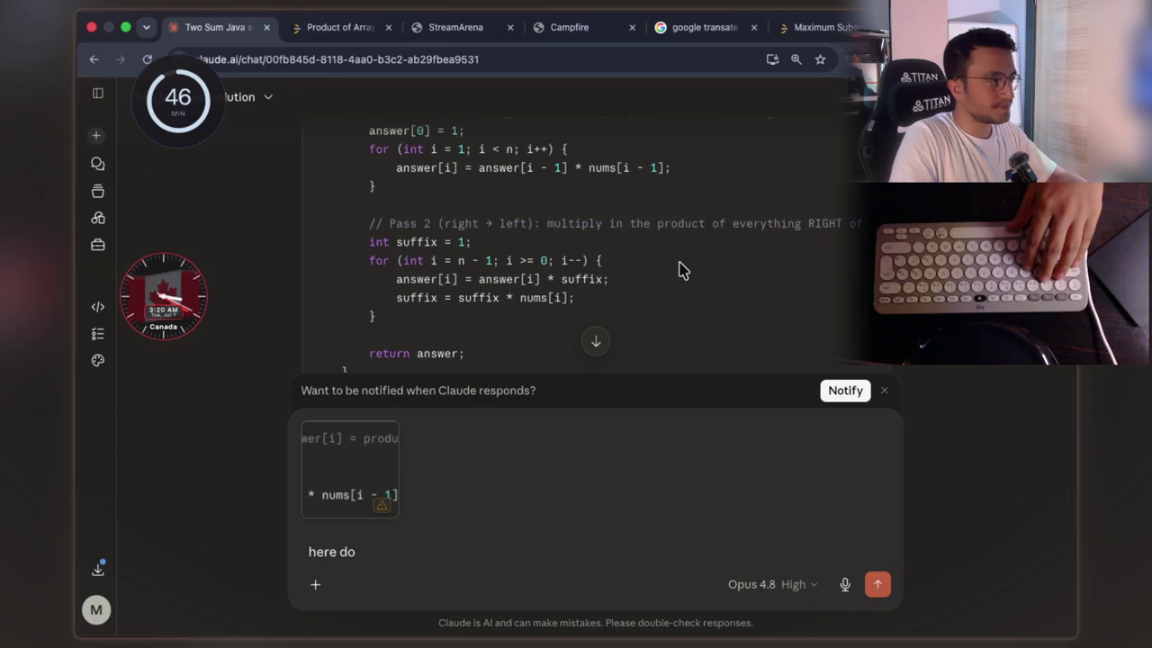
{"action": "scroll", "coordinate": [681, 269], "scroll_direction": "down", "scroll_amount": 1}
{"action": "scroll", "coordinate": [681, 268], "scroll_direction": "up", "scroll_amount": 2}
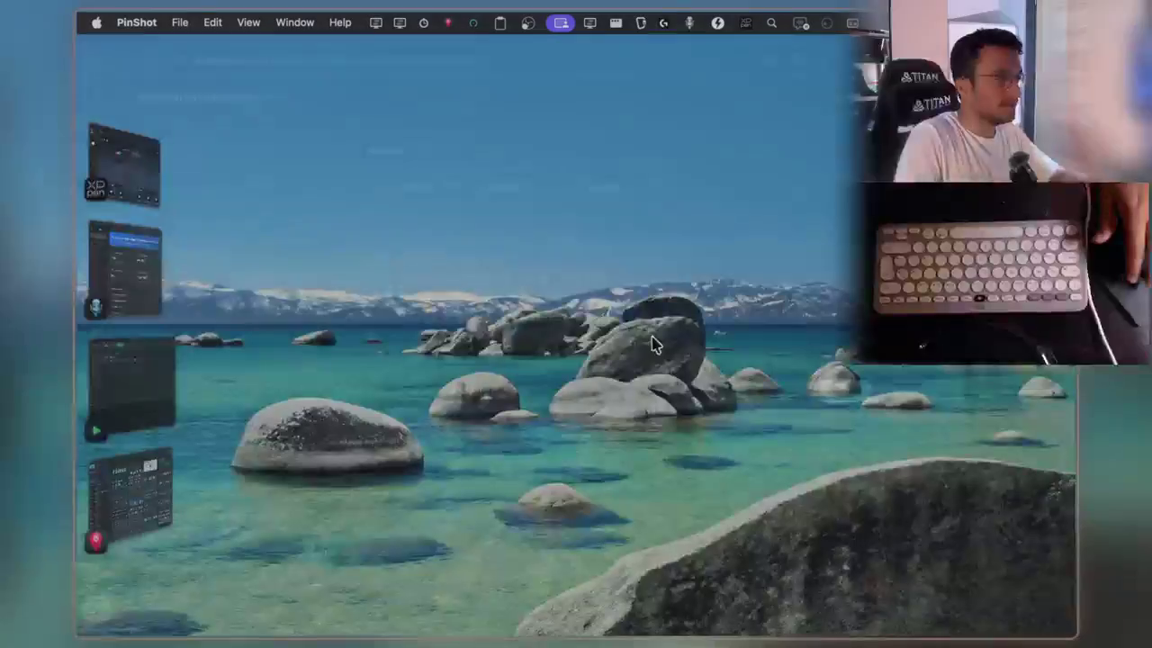
- Switch to the whiteboard and scroll down to a blank line
{"action": "key", "text": "super+Tab"}
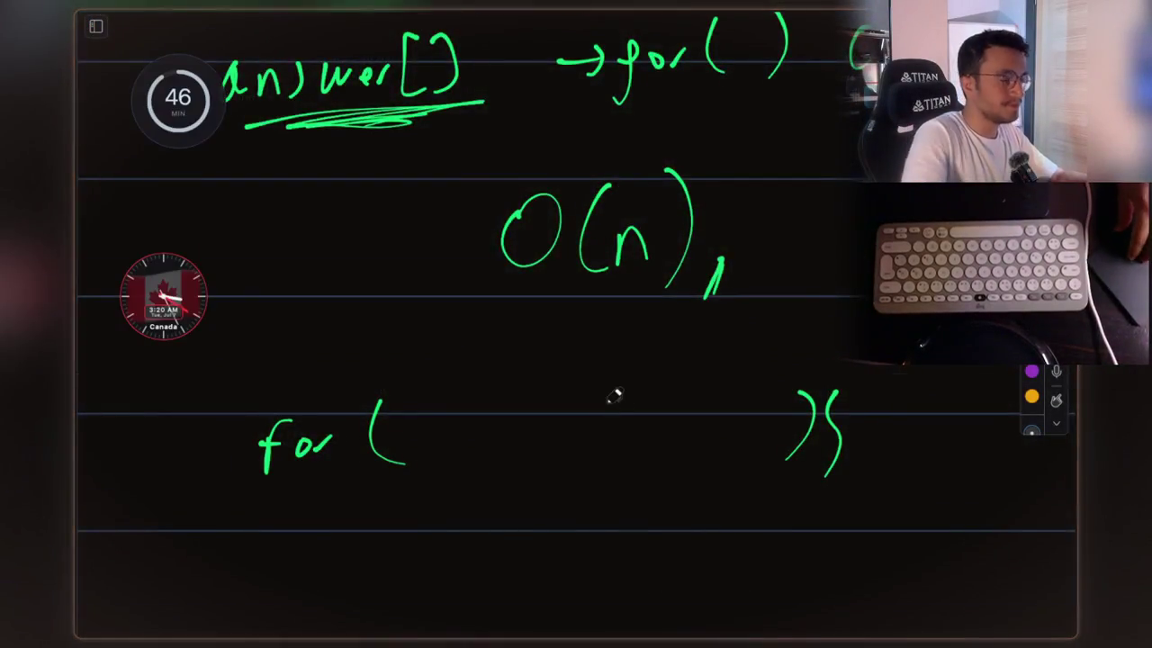
{"action": "scroll", "coordinate": [609, 400], "scroll_direction": "down", "scroll_amount": 5}
{"action": "scroll", "coordinate": [615, 396], "scroll_direction": "down", "scroll_amount": 5}
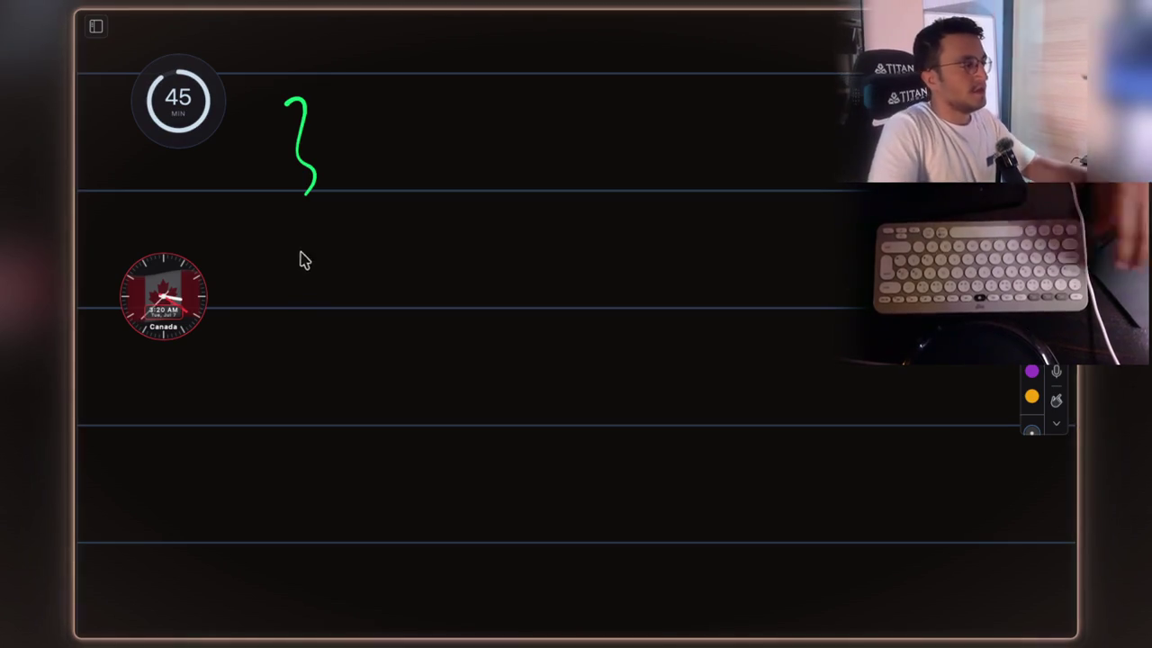
{"action": "scroll", "coordinate": [346, 324], "scroll_direction": "down", "scroll_amount": 2}
- Hand-write the array [1, 2, 3, 4] in green on the blank line
{"action": "left_click_drag", "start_coordinate": [328, 286], "coordinate": [330, 367]}
{"action": "left_click_drag", "start_coordinate": [369, 306], "coordinate": [374, 354]}
{"action": "left_click_drag", "start_coordinate": [434, 331], "coordinate": [439, 342]}
{"action": "left_click_drag", "start_coordinate": [488, 310], "coordinate": [514, 342]}
{"action": "left_click_drag", "start_coordinate": [545, 335], "coordinate": [549, 355]}
{"action": "mouse_move", "coordinate": [596, 304]}
{"action": "left_mouse_down"}
{"action": "mouse_move", "coordinate": [603, 346]}
{"action": "mouse_move", "coordinate": [642, 354]}
{"action": "left_mouse_up"}
{"action": "mouse_move", "coordinate": [711, 289]}
{"action": "left_mouse_down"}
{"action": "mouse_move", "coordinate": [691, 335]}
{"action": "mouse_move", "coordinate": [720, 331]}
{"action": "left_mouse_up"}
{"action": "left_click_drag", "start_coordinate": [711, 297], "coordinate": [711, 358]}
{"action": "left_click_drag", "start_coordinate": [746, 279], "coordinate": [747, 367]}
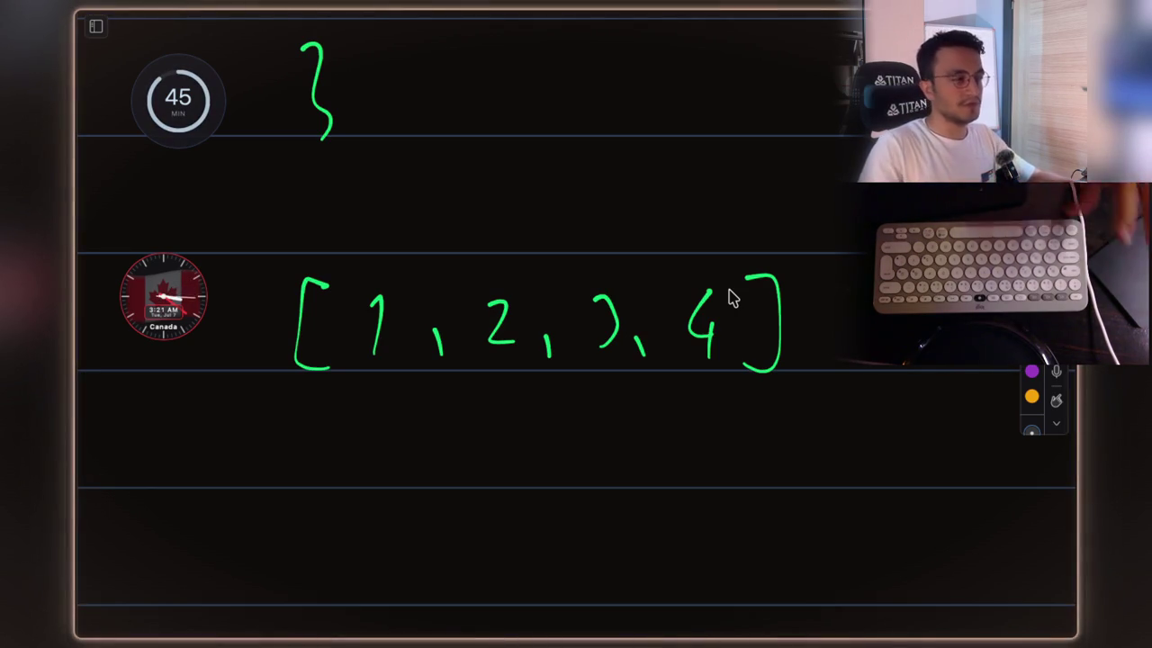
{"action": "scroll", "coordinate": [543, 242], "scroll_direction": "down", "scroll_amount": 2}
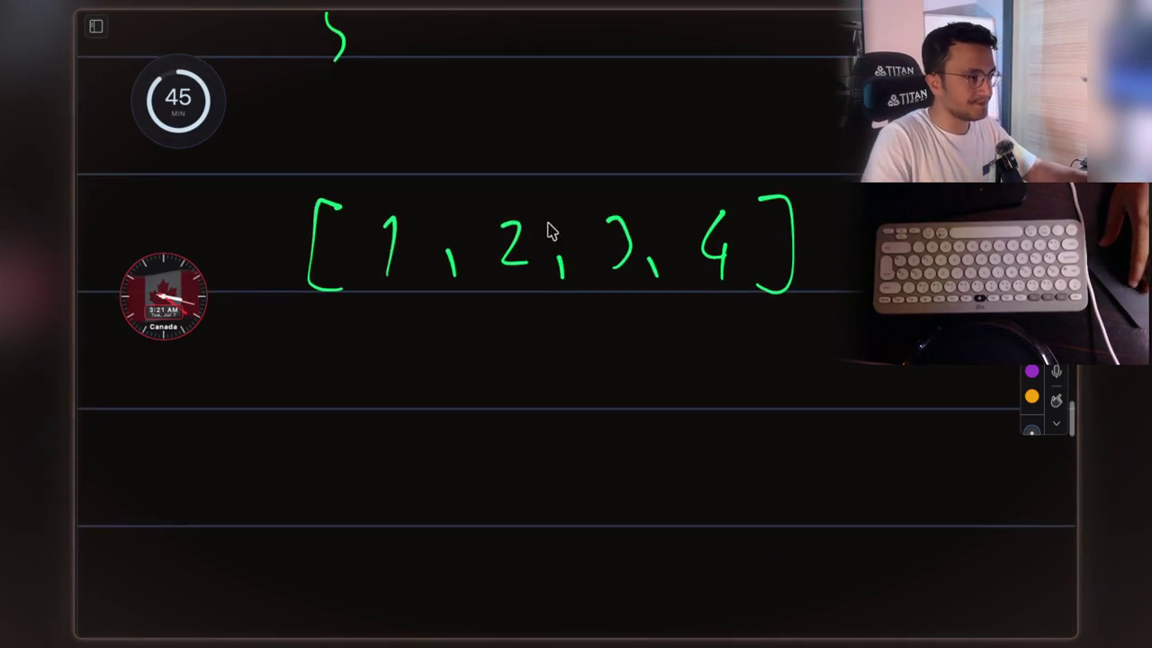
{"action": "scroll", "coordinate": [546, 239], "scroll_direction": "down", "scroll_amount": 1}
{"action": "scroll", "coordinate": [546, 241], "scroll_direction": "down", "scroll_amount": 1}
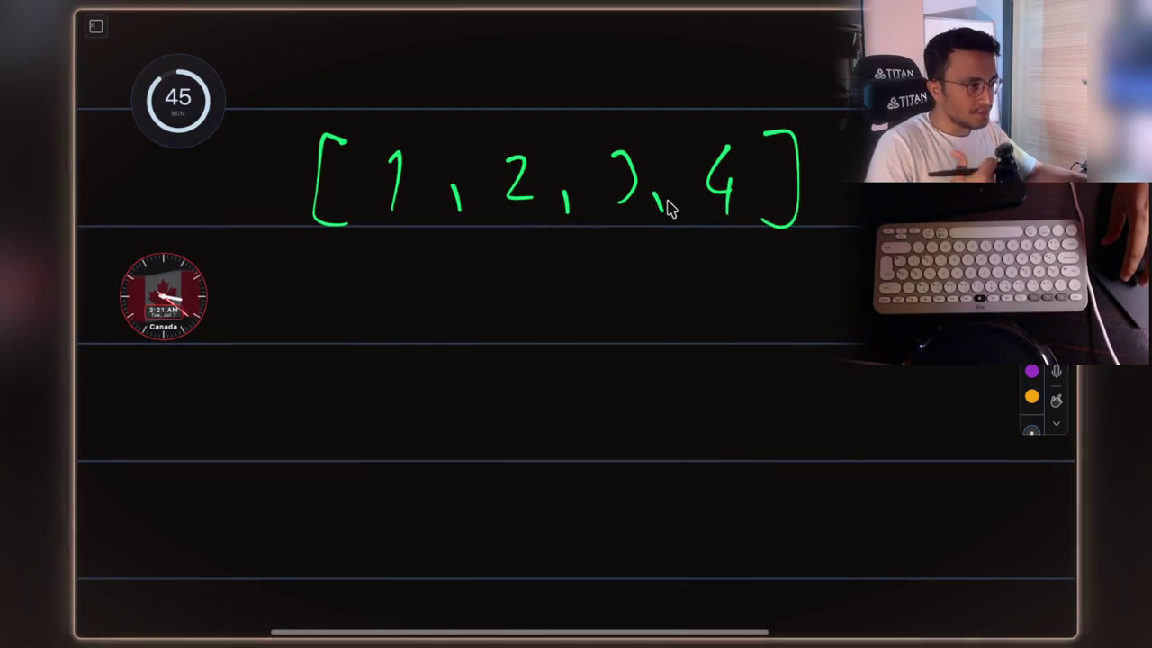
- Write '1 pass' and 'answer[0] = num[0];' in green beneath the array
{"action": "left_click_drag", "start_coordinate": [310, 319], "coordinate": [306, 358]}
{"action": "mouse_move", "coordinate": [386, 345]}
{"action": "left_mouse_down"}
{"action": "mouse_move", "coordinate": [381, 381]}
{"action": "mouse_move", "coordinate": [410, 340]}
{"action": "mouse_move", "coordinate": [456, 353]}
{"action": "left_mouse_up"}
{"action": "left_click_drag", "start_coordinate": [499, 331], "coordinate": [486, 351]}
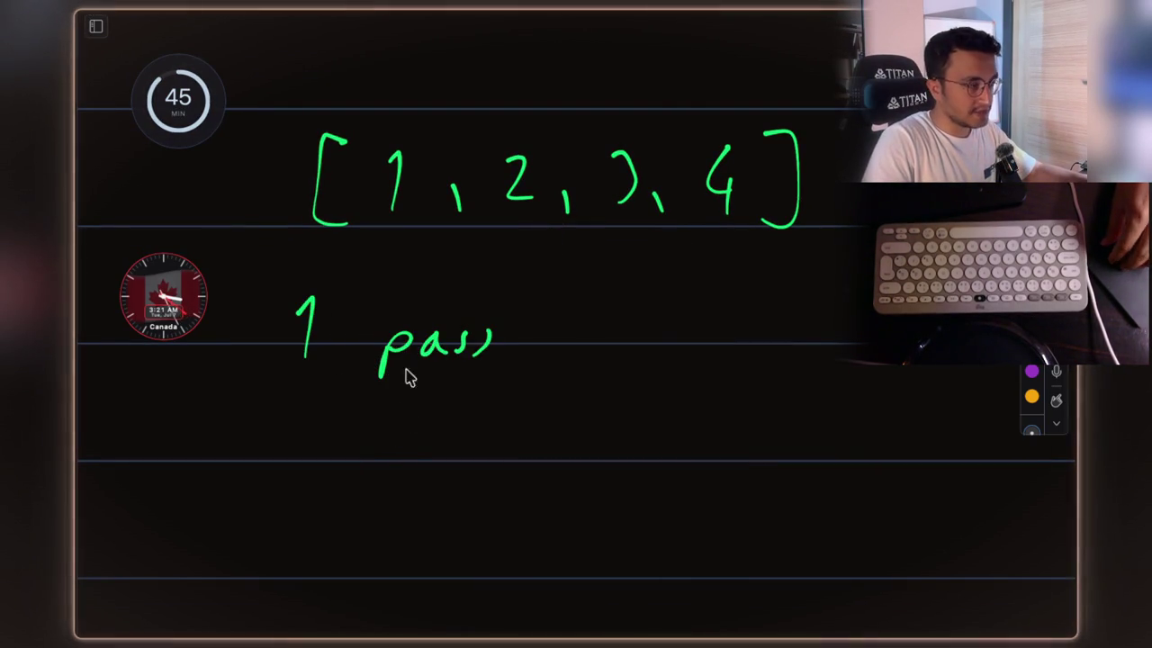
{"action": "scroll", "coordinate": [541, 260], "scroll_direction": "down", "scroll_amount": 2}
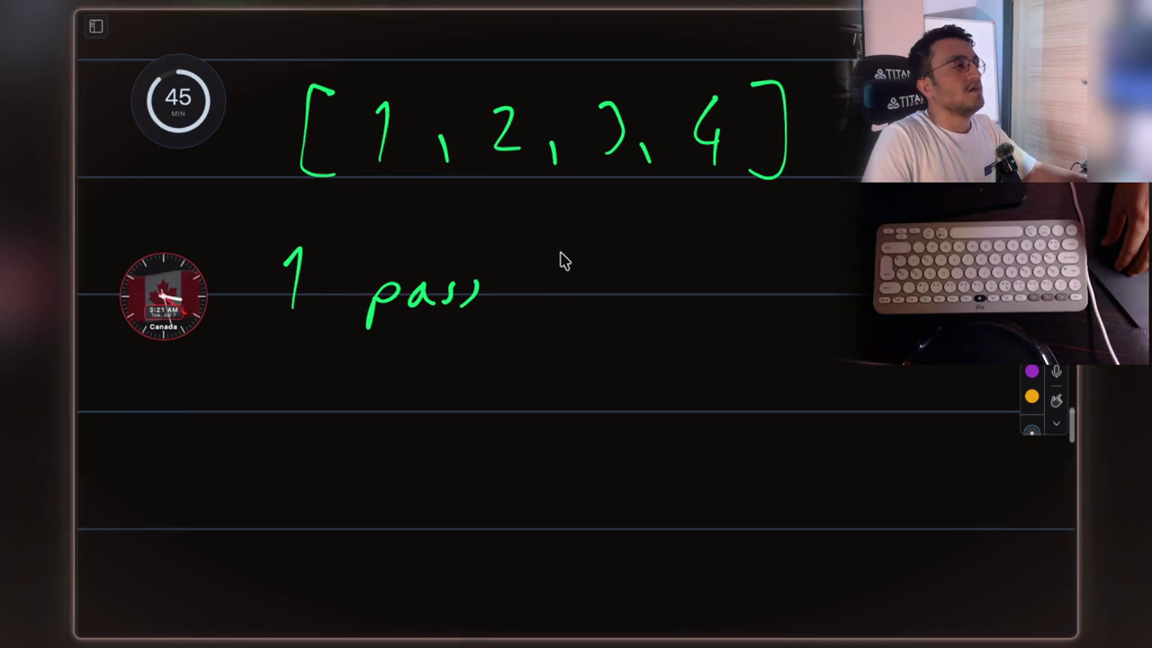
{"action": "mouse_move", "coordinate": [270, 366]}
{"action": "left_mouse_down"}
{"action": "mouse_move", "coordinate": [260, 375]}
{"action": "mouse_move", "coordinate": [344, 389]}
{"action": "mouse_move", "coordinate": [435, 382]}
{"action": "left_mouse_up"}
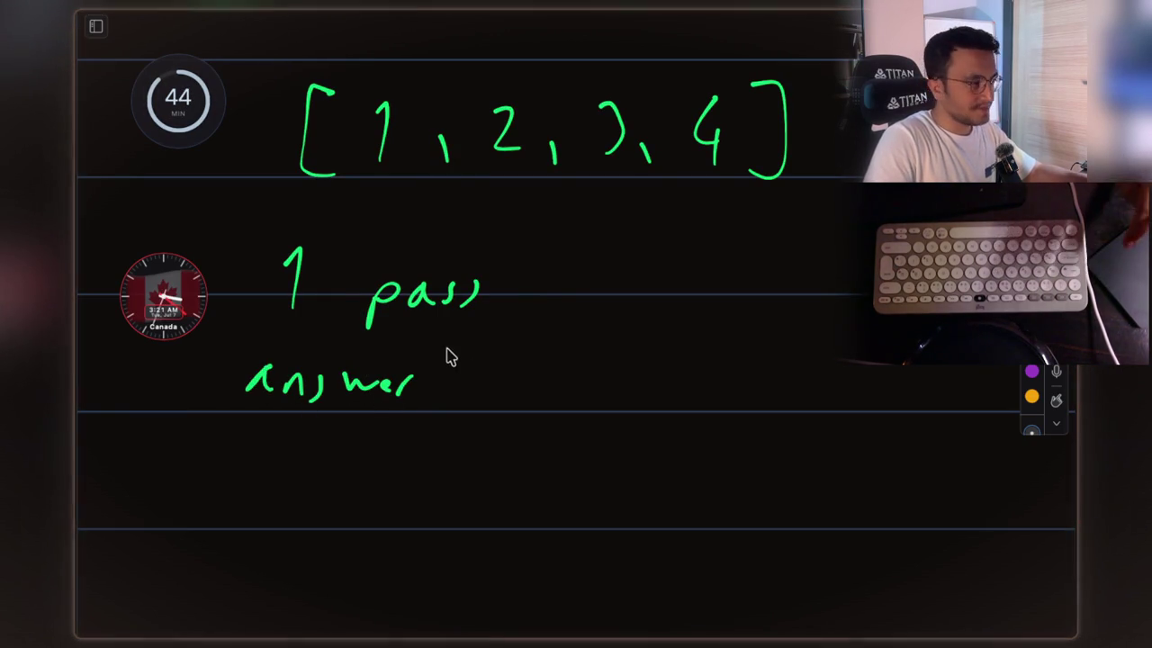
{"action": "mouse_move", "coordinate": [439, 367]}
{"action": "left_mouse_down"}
{"action": "mouse_move", "coordinate": [442, 398]}
{"action": "mouse_move", "coordinate": [470, 369]}
{"action": "mouse_move", "coordinate": [483, 399]}
{"action": "left_mouse_up"}
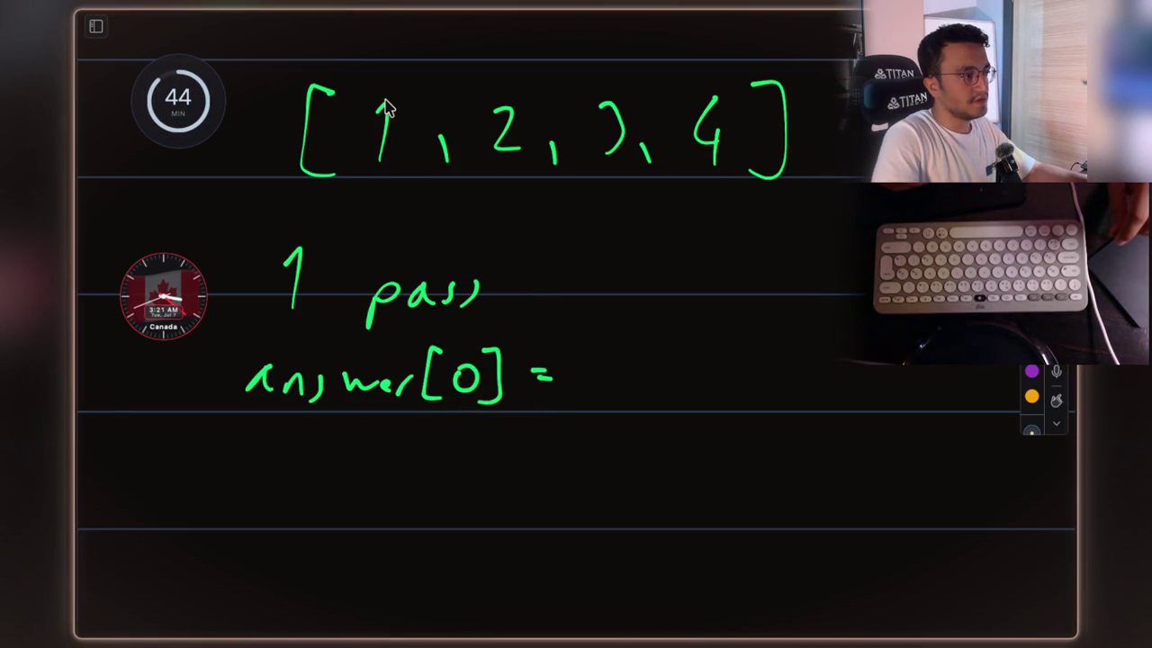
{"action": "mouse_move", "coordinate": [596, 364]}
{"action": "left_mouse_down"}
{"action": "mouse_move", "coordinate": [597, 385]}
{"action": "mouse_move", "coordinate": [702, 380]}
{"action": "mouse_move", "coordinate": [730, 354]}
{"action": "mouse_move", "coordinate": [764, 368]}
{"action": "mouse_move", "coordinate": [764, 394]}
{"action": "left_mouse_up"}
- Write 'for (i=1 )' below the assignment and draw a yellow box around the 2
{"action": "scroll", "coordinate": [601, 369], "scroll_direction": "down", "scroll_amount": 3}
{"action": "mouse_move", "coordinate": [309, 436]}
{"action": "left_mouse_down"}
{"action": "mouse_move", "coordinate": [315, 395]}
{"action": "mouse_move", "coordinate": [359, 407]}
{"action": "mouse_move", "coordinate": [367, 397]}
{"action": "left_mouse_up"}
{"action": "left_click_drag", "start_coordinate": [390, 412], "coordinate": [407, 397]}
{"action": "left_click_drag", "start_coordinate": [470, 371], "coordinate": [468, 430]}
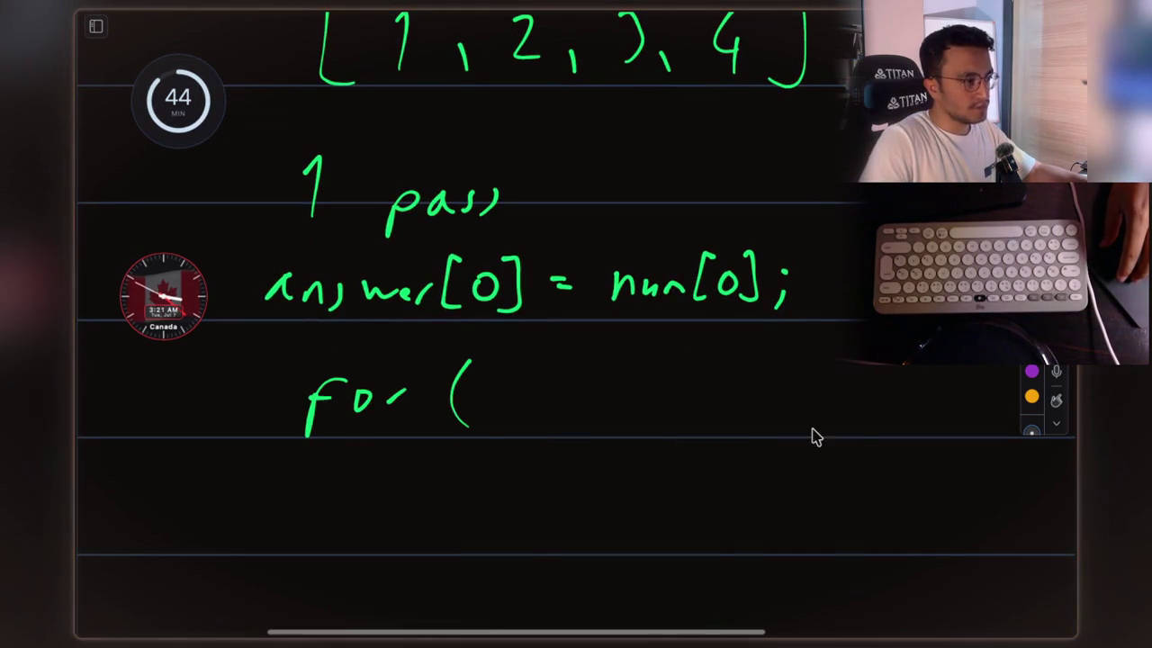
{"action": "left_click_drag", "start_coordinate": [866, 372], "coordinate": [865, 436]}
{"action": "left_click_drag", "start_coordinate": [503, 393], "coordinate": [499, 412]}
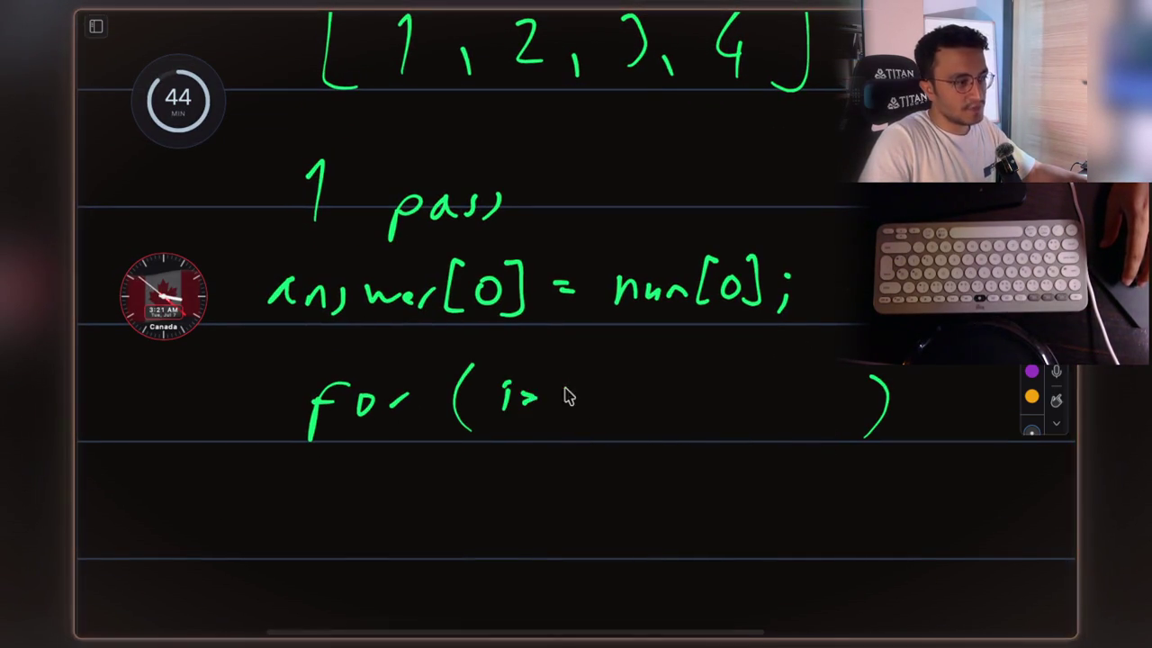
{"action": "left_click_drag", "start_coordinate": [567, 372], "coordinate": [573, 423]}
{"action": "scroll", "coordinate": [545, 291], "scroll_direction": "up", "scroll_amount": 5}
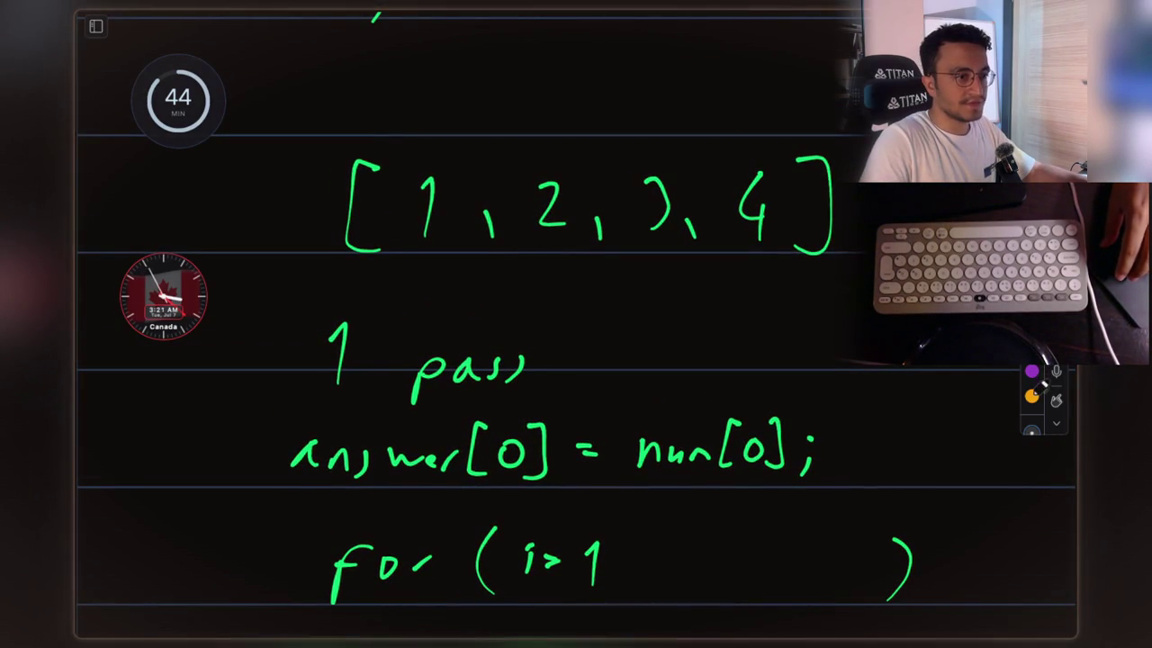
{"action": "mouse_move", "coordinate": [519, 155]}
{"action": "left_mouse_down"}
{"action": "mouse_move", "coordinate": [518, 202]}
{"action": "mouse_move", "coordinate": [540, 266]}
{"action": "mouse_move", "coordinate": [584, 266]}
{"action": "left_mouse_up"}
{"action": "mouse_move", "coordinate": [522, 153]}
{"action": "left_mouse_down"}
{"action": "mouse_move", "coordinate": [581, 147]}
{"action": "mouse_move", "coordinate": [590, 263]}
{"action": "left_mouse_up"}
- Mark the array in yellow, circling the 1 before the boxed 2
{"action": "left_click_drag", "start_coordinate": [529, 110], "coordinate": [549, 109]}
{"action": "left_click_drag", "start_coordinate": [529, 119], "coordinate": [551, 118]}
{"action": "left_click_drag", "start_coordinate": [565, 100], "coordinate": [574, 130]}
{"action": "scroll", "coordinate": [624, 232], "scroll_direction": "down", "scroll_amount": 3}
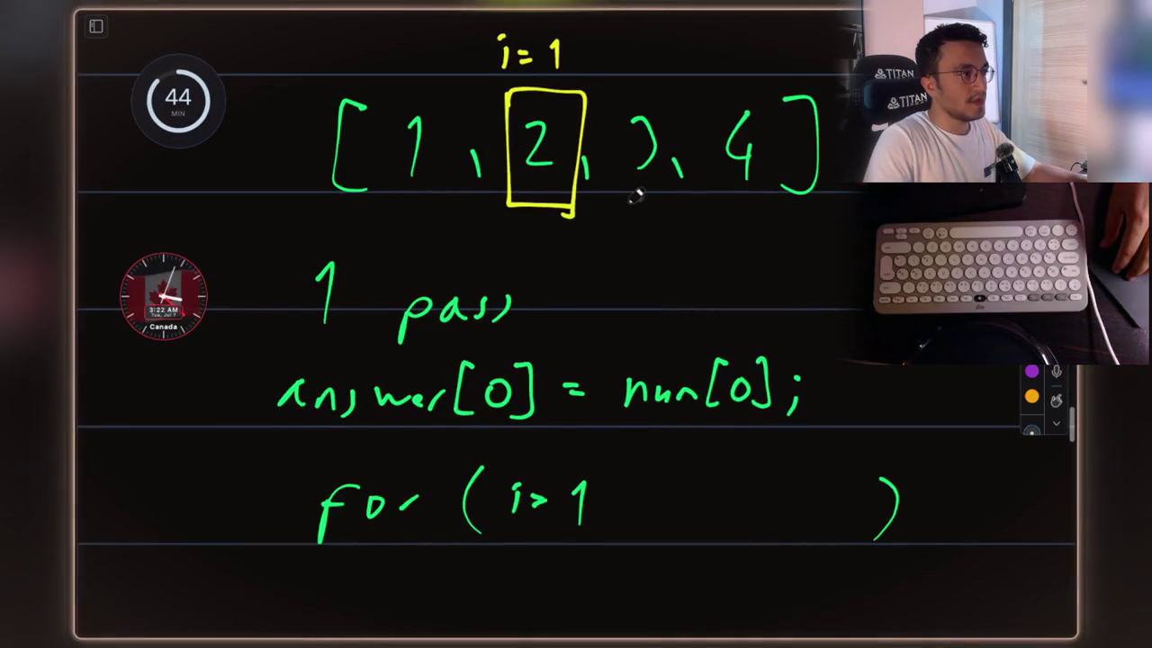
{"action": "mouse_move", "coordinate": [306, 79]}
{"action": "left_mouse_down"}
{"action": "mouse_move", "coordinate": [389, 81]}
{"action": "mouse_move", "coordinate": [235, 200]}
{"action": "left_mouse_up"}
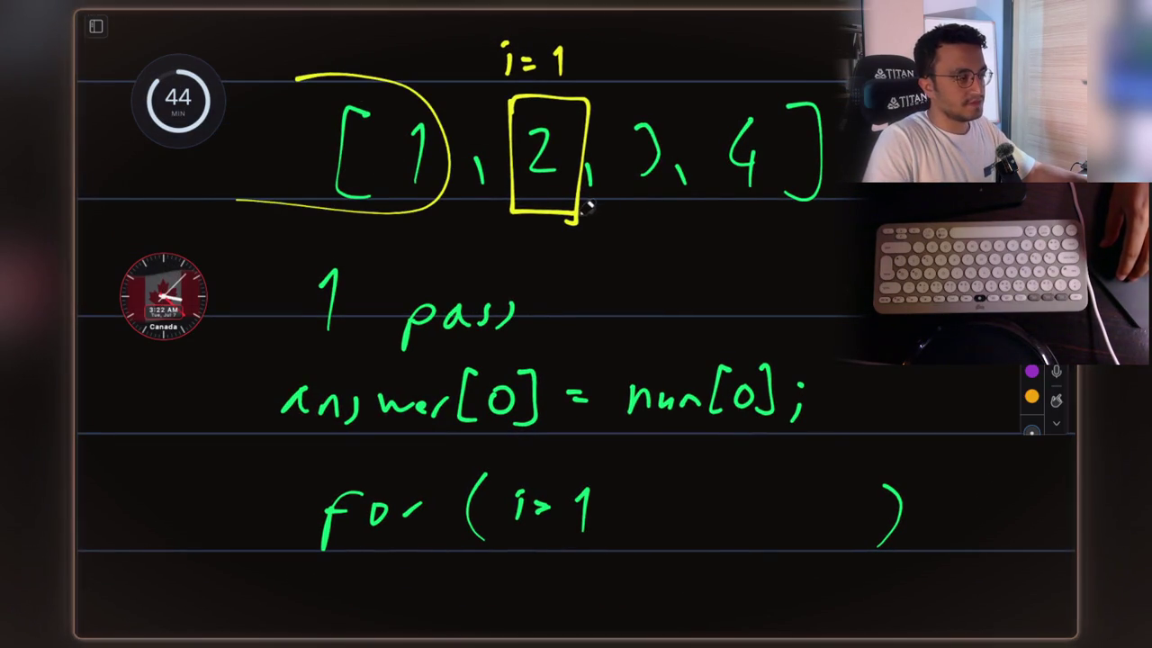
{"action": "scroll", "coordinate": [441, 463], "scroll_direction": "down", "scroll_amount": 5}
- Write the yellow formula answer[i] = answer[i-1] * nums[i] under the loop
{"action": "mouse_move", "coordinate": [410, 491]}
{"action": "left_mouse_down"}
{"action": "mouse_move", "coordinate": [399, 495]}
{"action": "mouse_move", "coordinate": [607, 496]}
{"action": "mouse_move", "coordinate": [596, 511]}
{"action": "mouse_move", "coordinate": [674, 471]}
{"action": "mouse_move", "coordinate": [775, 479]}
{"action": "mouse_move", "coordinate": [828, 500]}
{"action": "left_mouse_up"}
{"action": "scroll", "coordinate": [612, 503], "scroll_direction": "down", "scroll_amount": 1}
{"action": "left_click", "coordinate": [834, 463]}
{"action": "left_click_drag", "start_coordinate": [903, 457], "coordinate": [900, 509]}
{"action": "mouse_move", "coordinate": [932, 441]}
{"action": "left_mouse_down"}
{"action": "mouse_move", "coordinate": [943, 477]}
{"action": "mouse_move", "coordinate": [958, 455]}
{"action": "left_mouse_up"}
{"action": "scroll", "coordinate": [576, 360], "scroll_direction": "up", "scroll_amount": 2}
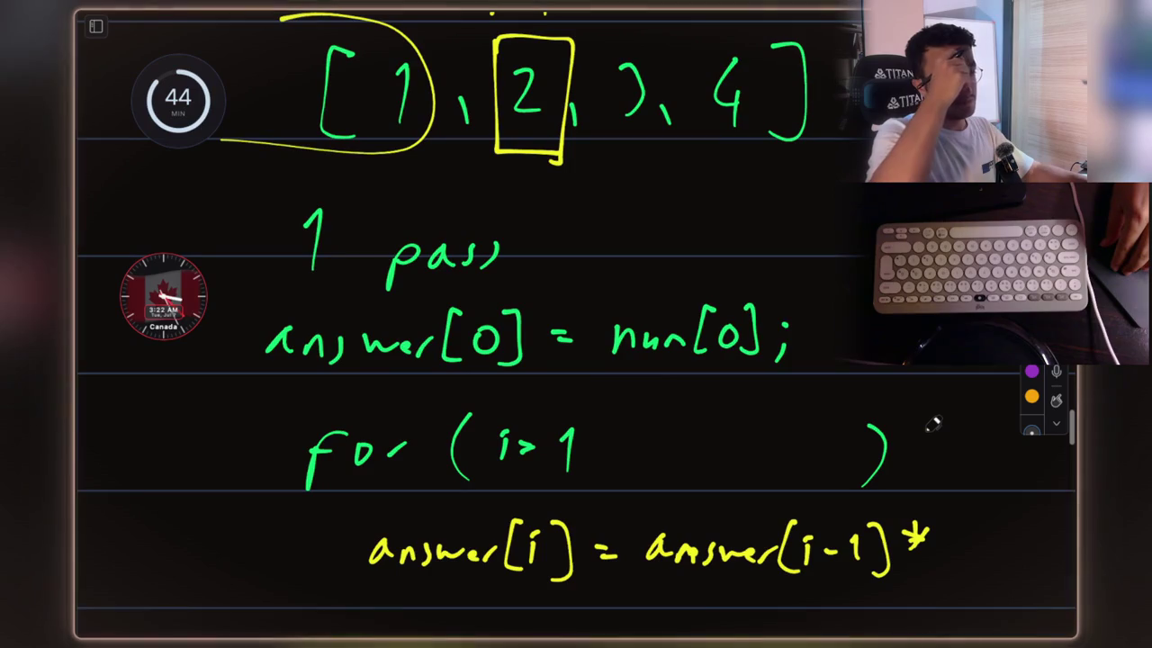
{"action": "scroll", "coordinate": [575, 359], "scroll_direction": "down", "scroll_amount": 3}
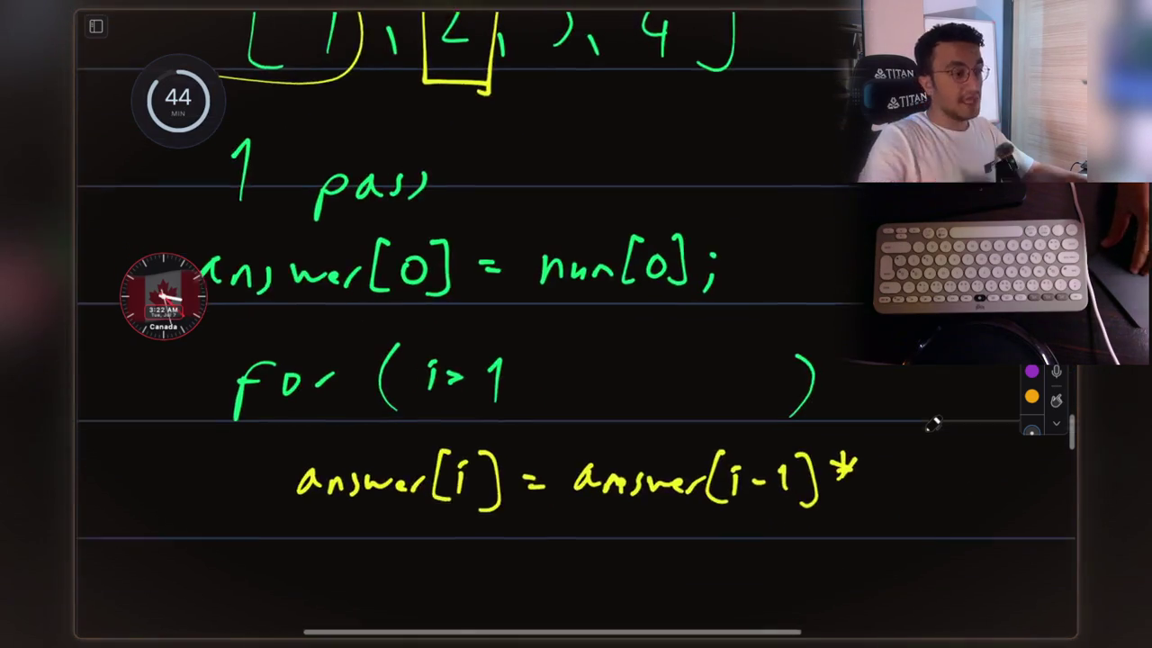
{"action": "mouse_move", "coordinate": [837, 438]}
{"action": "left_mouse_down"}
{"action": "mouse_move", "coordinate": [914, 431]}
{"action": "mouse_move", "coordinate": [922, 409]}
{"action": "mouse_move", "coordinate": [979, 468]}
{"action": "mouse_move", "coordinate": [877, 488]}
{"action": "mouse_move", "coordinate": [988, 498]}
{"action": "left_mouse_up"}
- Undo stray strokes and write nums[i-1] beneath the underlined nums[i]
{"action": "key", "text": "ctrl+z"}
{"action": "scroll", "coordinate": [877, 477], "scroll_direction": "down", "scroll_amount": 2}
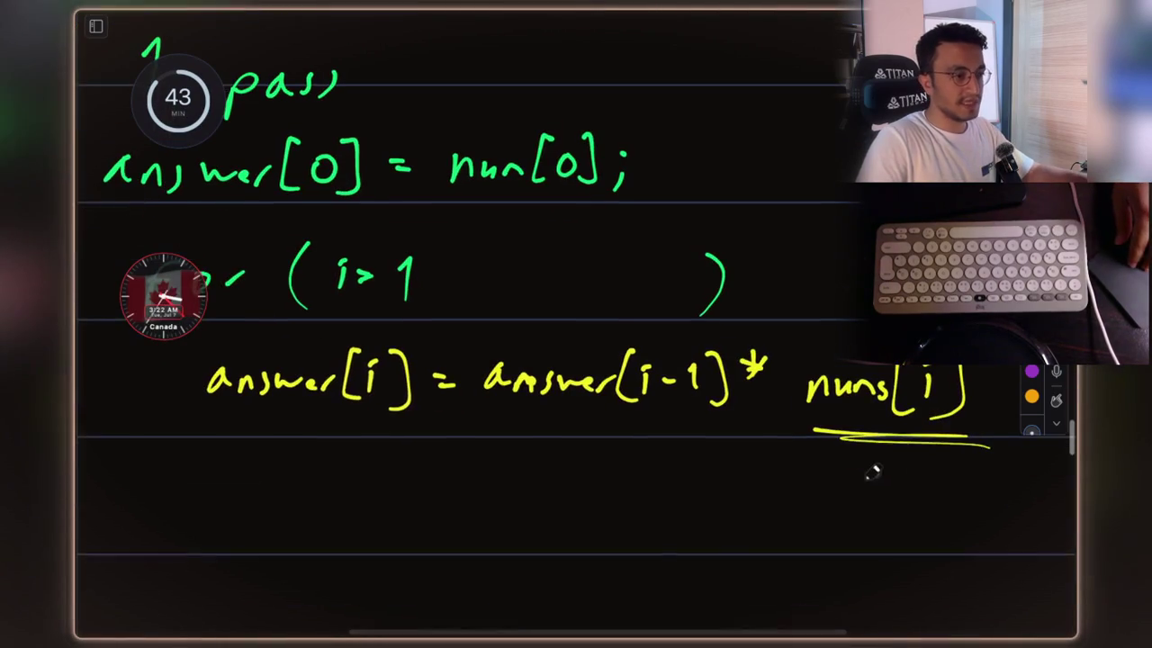
{"action": "left_click_drag", "start_coordinate": [822, 485], "coordinate": [855, 487]}
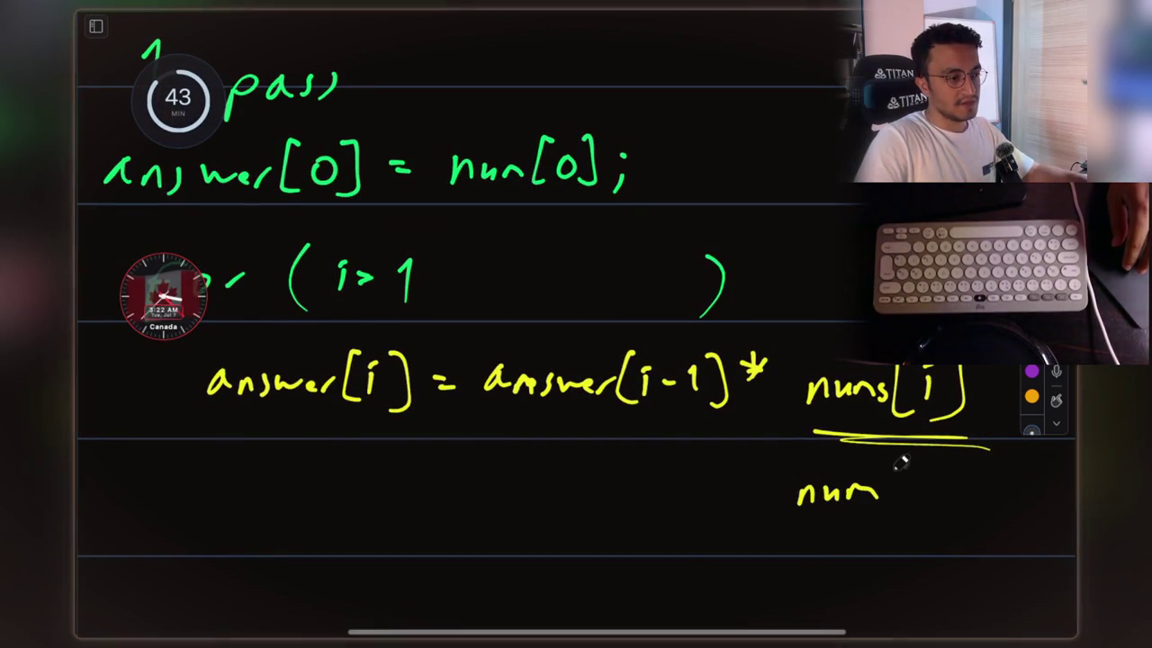
{"action": "key", "text": "ctrl+z"}
{"action": "mouse_move", "coordinate": [912, 478]}
{"action": "left_mouse_down"}
{"action": "mouse_move", "coordinate": [916, 519]}
{"action": "mouse_move", "coordinate": [956, 493]}
{"action": "mouse_move", "coordinate": [997, 513]}
{"action": "left_mouse_up"}
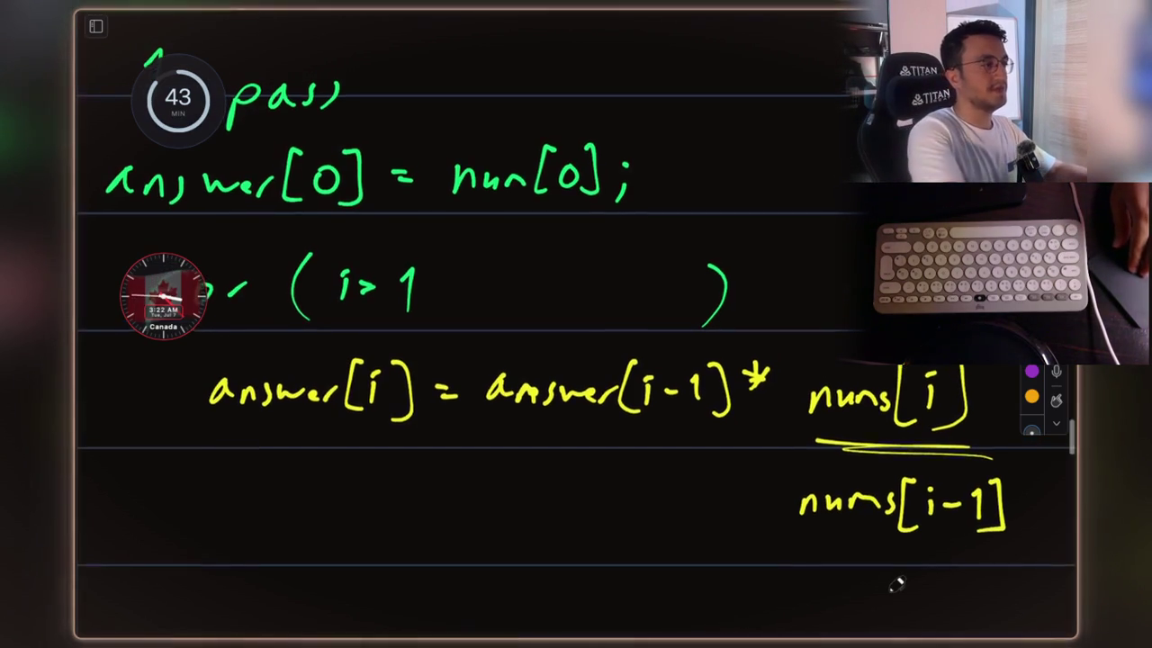
- Pan the whiteboard back to the circled array [1, 2, 3, 4]
{"action": "scroll", "coordinate": [897, 585], "scroll_direction": "down", "scroll_amount": 1}
{"action": "scroll", "coordinate": [946, 483], "scroll_direction": "up", "scroll_amount": 5}
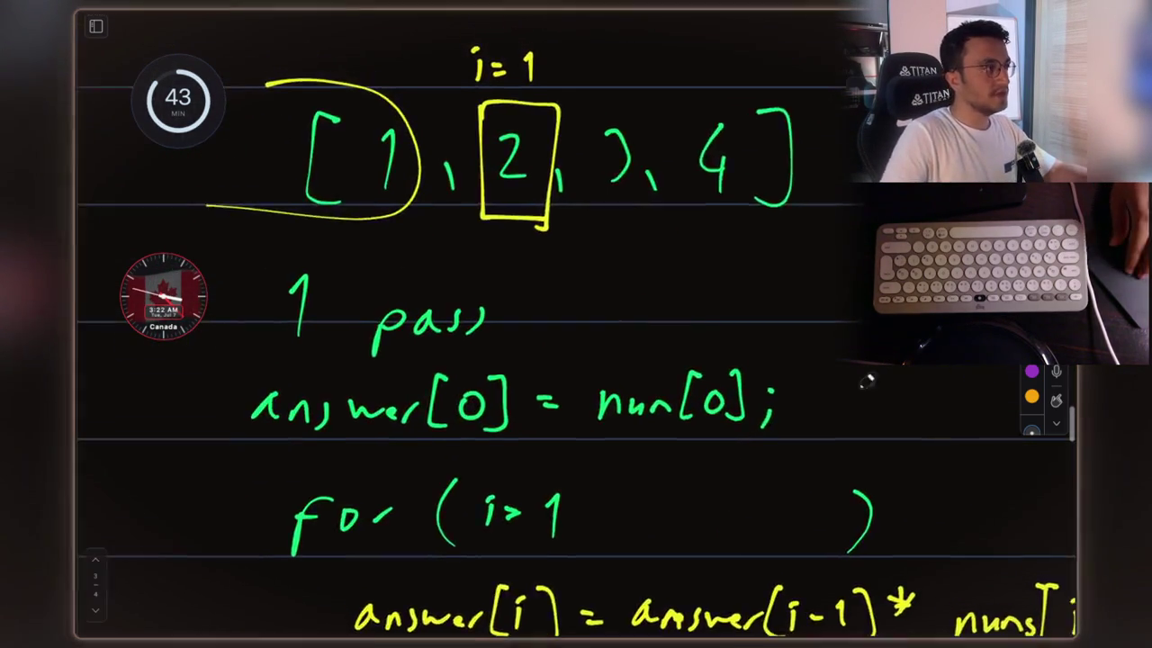
{"action": "left_click_drag", "start_coordinate": [448, 261], "coordinate": [401, 267]}
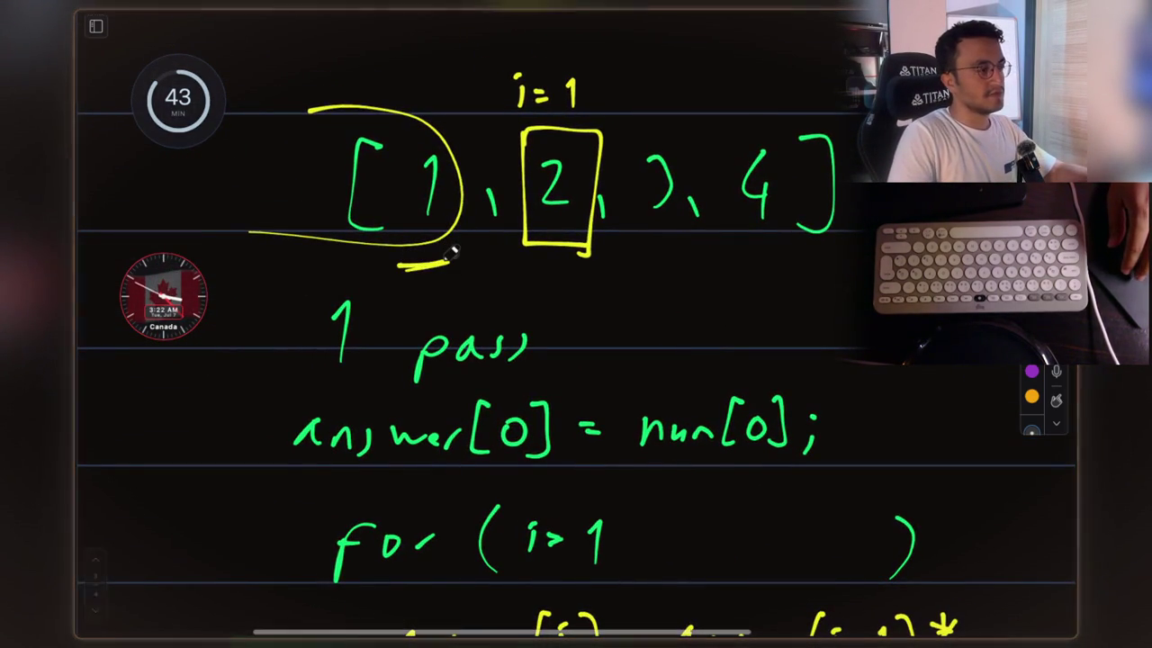
{"action": "scroll", "coordinate": [450, 255], "scroll_direction": "down", "scroll_amount": 2}
{"action": "scroll", "coordinate": [450, 253], "scroll_direction": "down", "scroll_amount": 5}
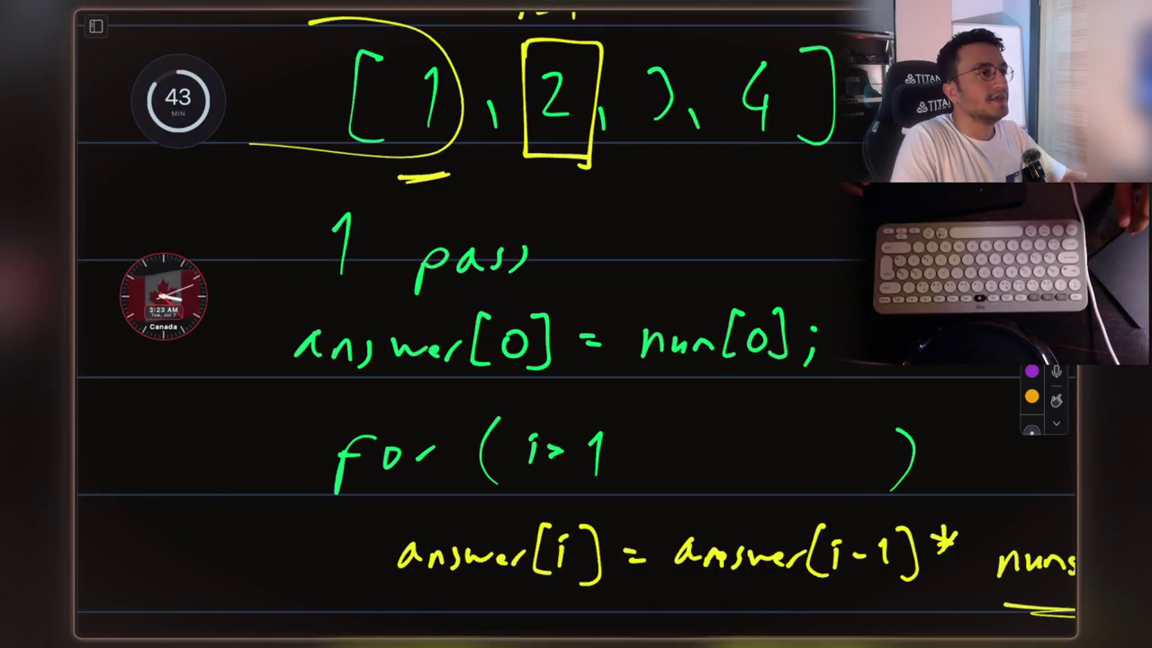
{"action": "scroll", "coordinate": [702, 304], "scroll_direction": "down", "scroll_amount": 3}
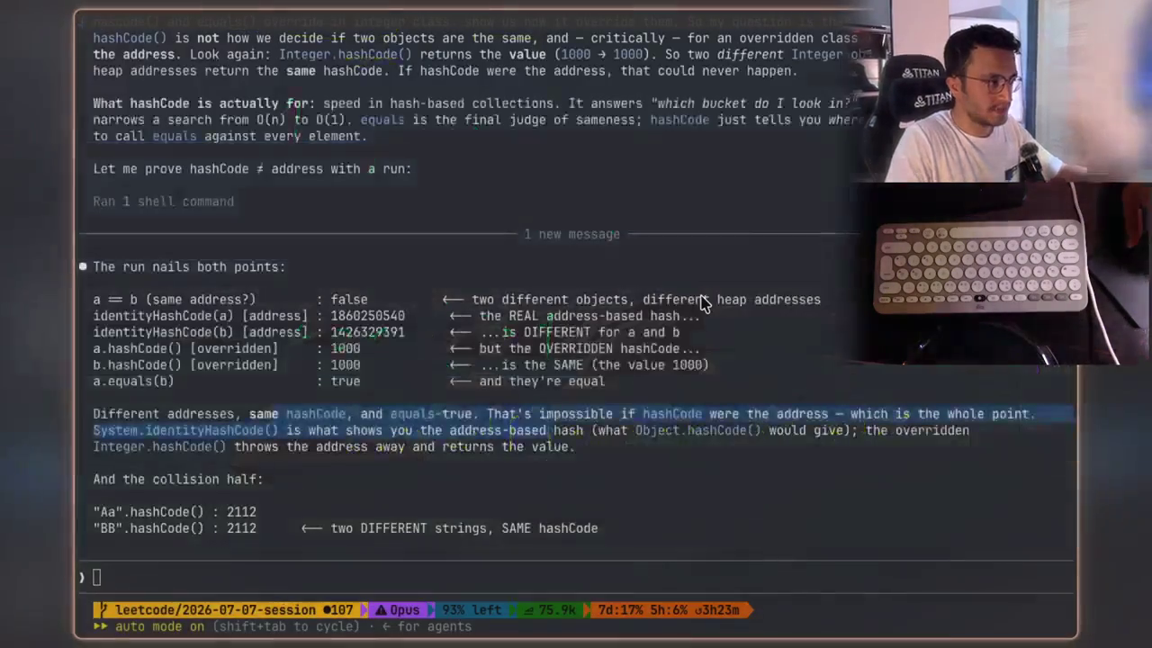
- Scroll Claude's response to the 'After pass 1 (prefixes)' table and begin a region capture
{"action": "scroll", "coordinate": [699, 301], "scroll_direction": "down", "scroll_amount": 5}
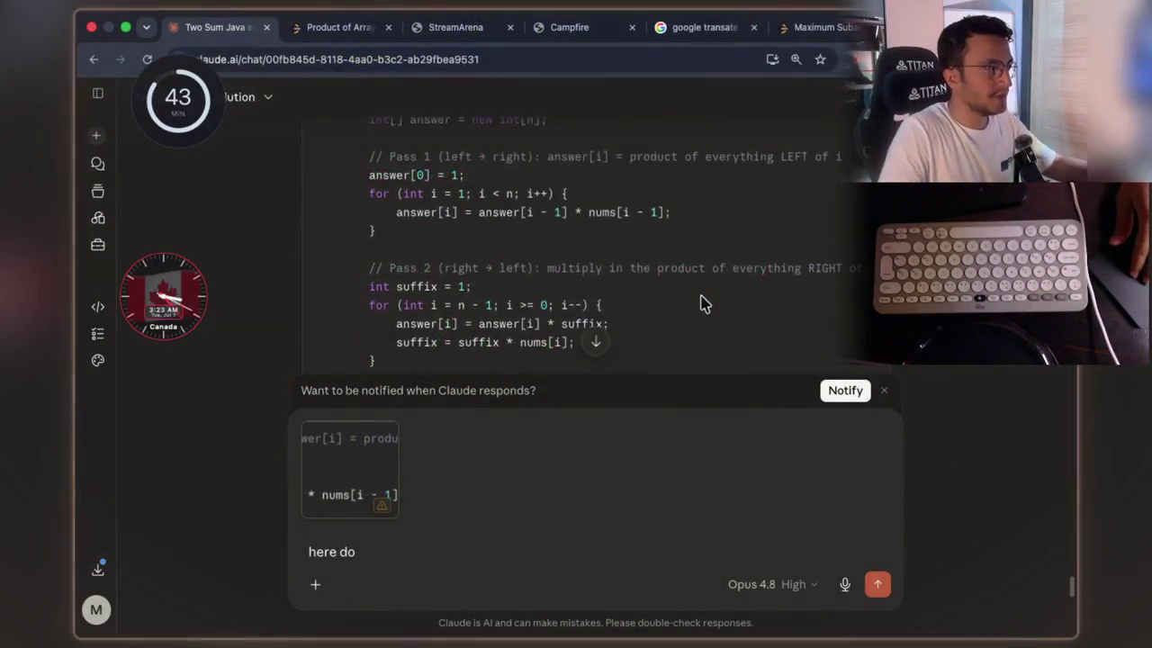
{"action": "scroll", "coordinate": [700, 301], "scroll_direction": "down", "scroll_amount": 5}
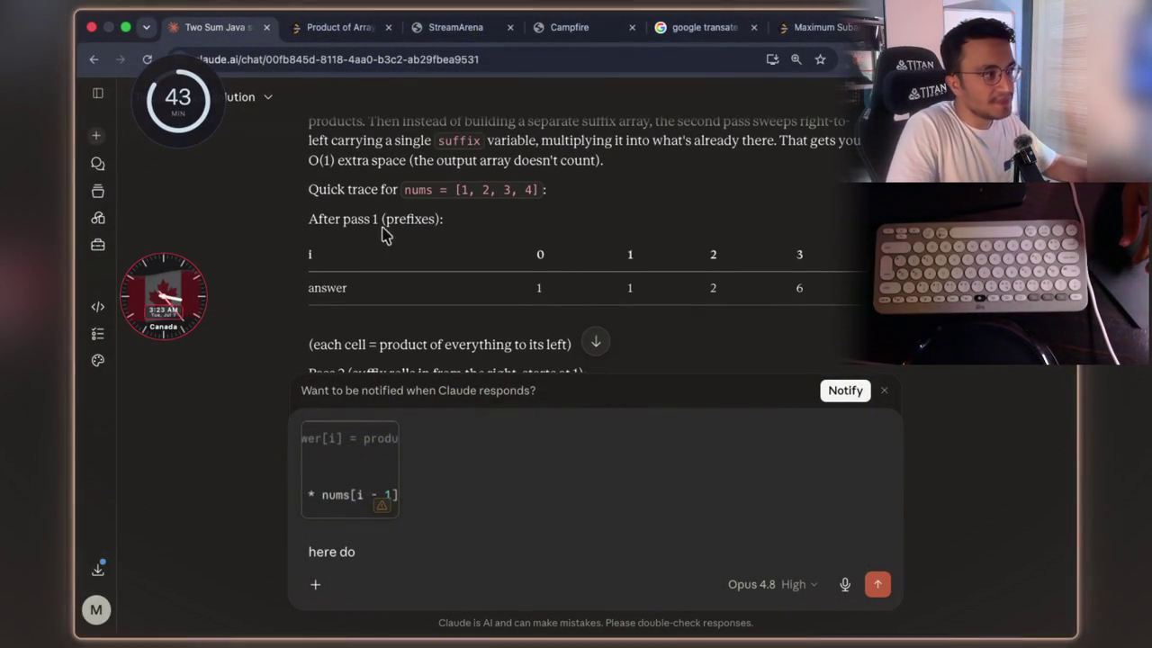
{"action": "key", "text": "super+shift+4"}
- Capture the After pass 1 table, move the snapshot aside, and pin the table card lower
{"action": "mouse_move", "coordinate": [297, 200]}
{"action": "left_mouse_down"}
{"action": "mouse_move", "coordinate": [638, 334]}
{"action": "mouse_move", "coordinate": [867, 311]}
{"action": "left_mouse_up"}
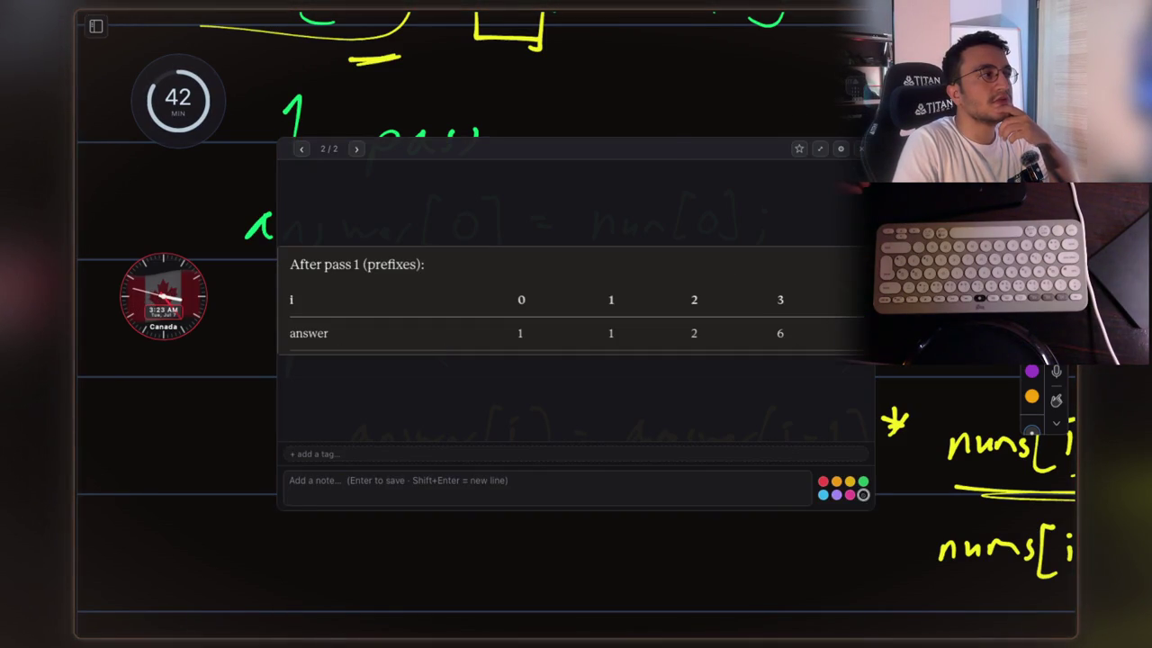
{"action": "mouse_move", "coordinate": [660, 136]}
{"action": "left_mouse_down"}
{"action": "mouse_move", "coordinate": [527, 113]}
{"action": "mouse_move", "coordinate": [468, 48]}
{"action": "mouse_move", "coordinate": [506, 22]}
{"action": "mouse_move", "coordinate": [525, 118]}
{"action": "mouse_move", "coordinate": [503, 44]}
{"action": "mouse_move", "coordinate": [516, 51]}
{"action": "mouse_move", "coordinate": [502, 84]}
{"action": "mouse_move", "coordinate": [493, 60]}
{"action": "left_mouse_up"}
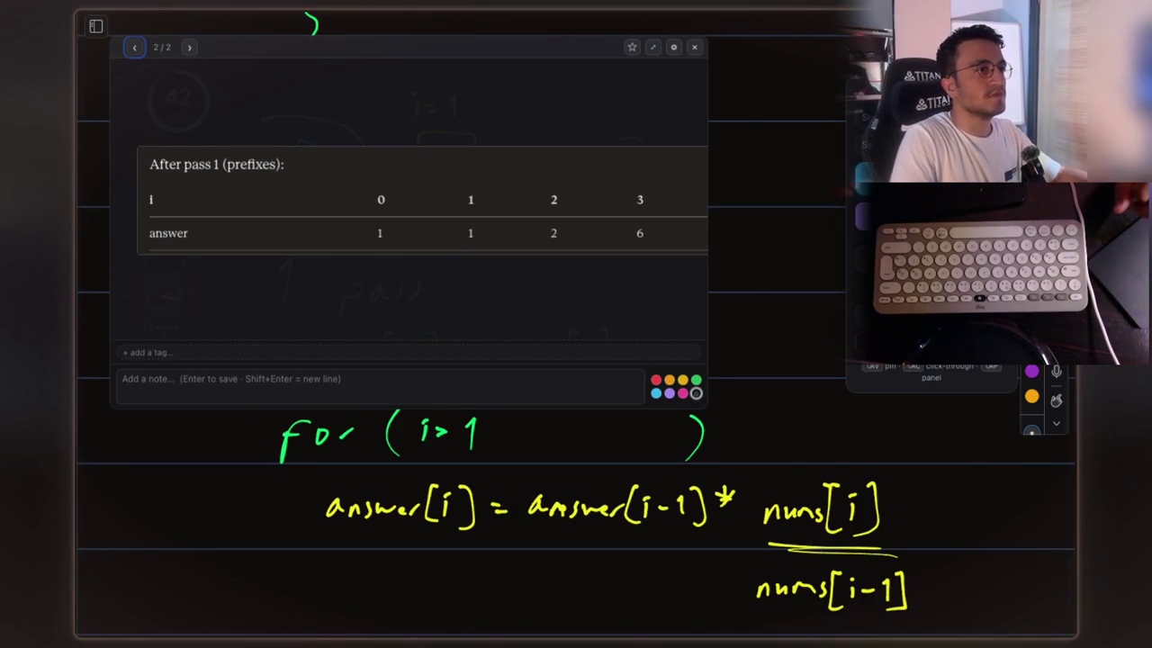
{"action": "key", "text": "Escape"}
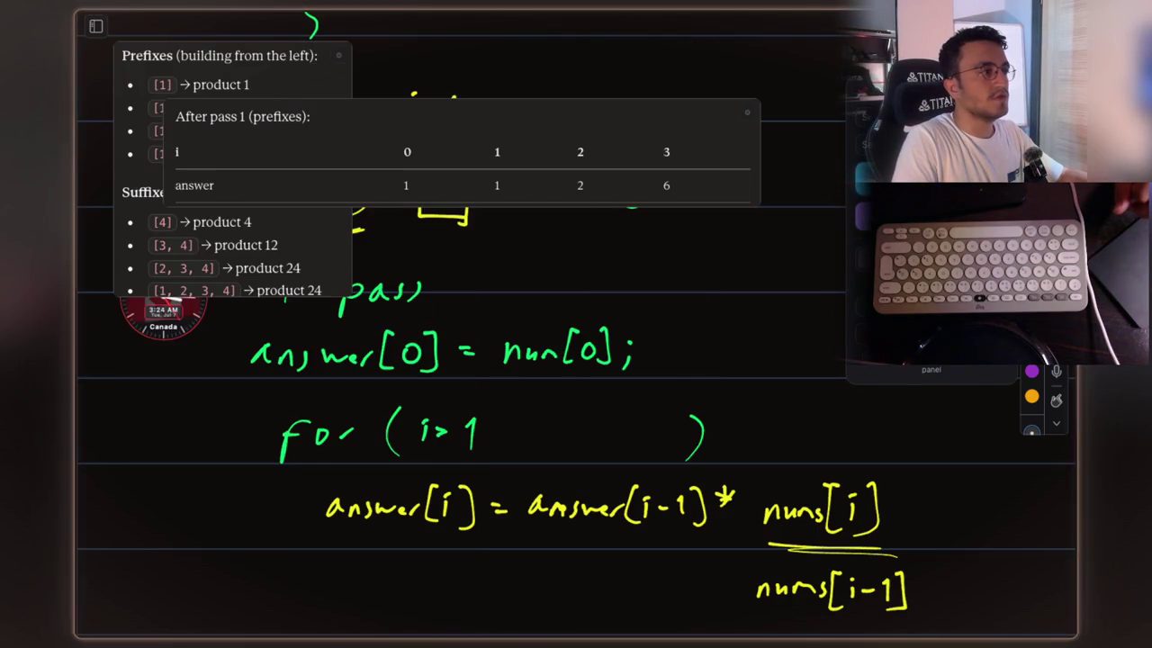
{"action": "mouse_move", "coordinate": [744, 111]}
{"action": "left_mouse_down"}
{"action": "mouse_move", "coordinate": [527, 219]}
{"action": "mouse_move", "coordinate": [447, 391]}
{"action": "mouse_move", "coordinate": [445, 380]}
{"action": "left_mouse_up"}
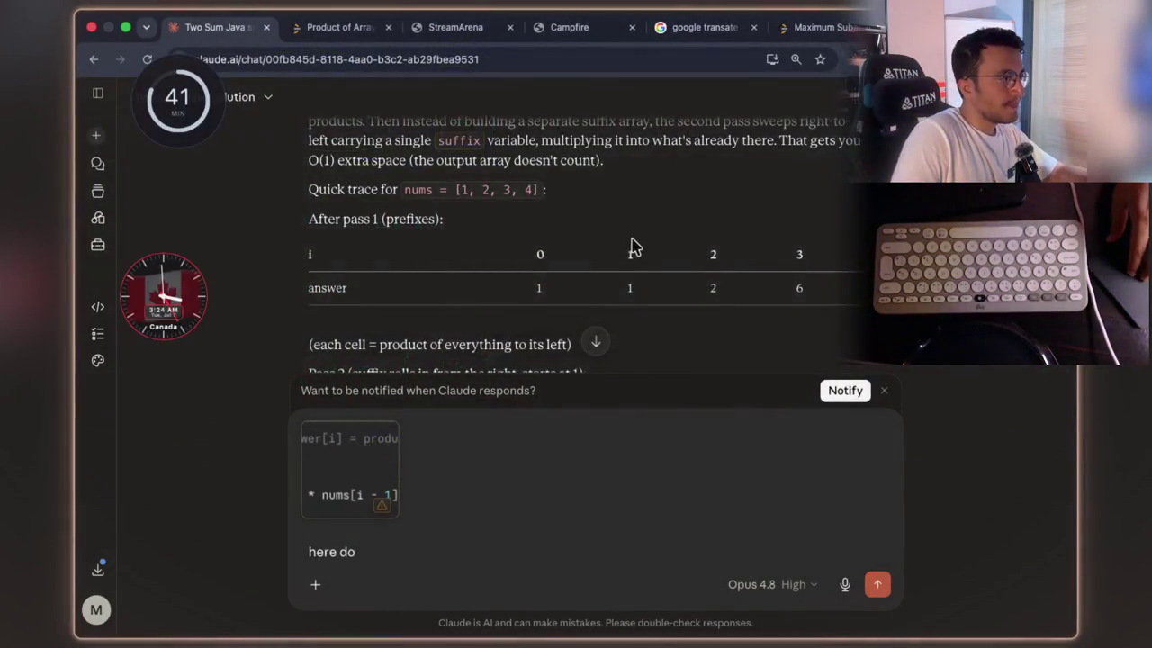
- Show the Pass 1/Pass 2 solution code with the pinned Prefixes list and pass-1 table beside it
{"action": "scroll", "coordinate": [632, 247], "scroll_direction": "up", "scroll_amount": 3}
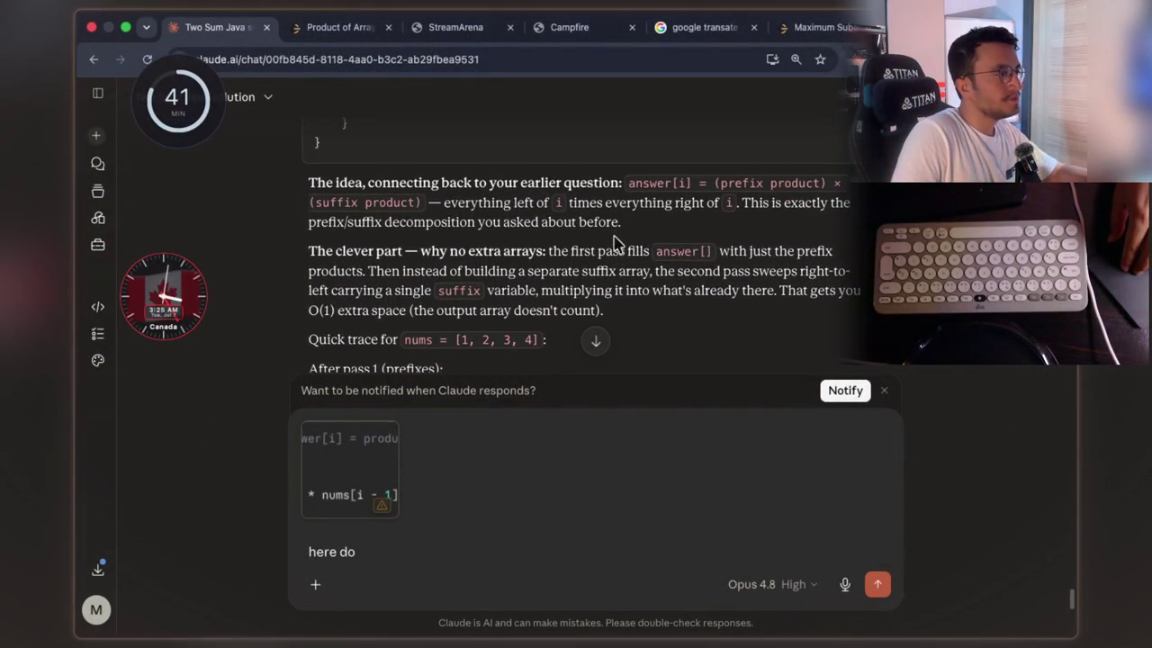
{"action": "scroll", "coordinate": [580, 247], "scroll_direction": "up", "scroll_amount": 2}
{"action": "scroll", "coordinate": [599, 243], "scroll_direction": "up", "scroll_amount": 1}
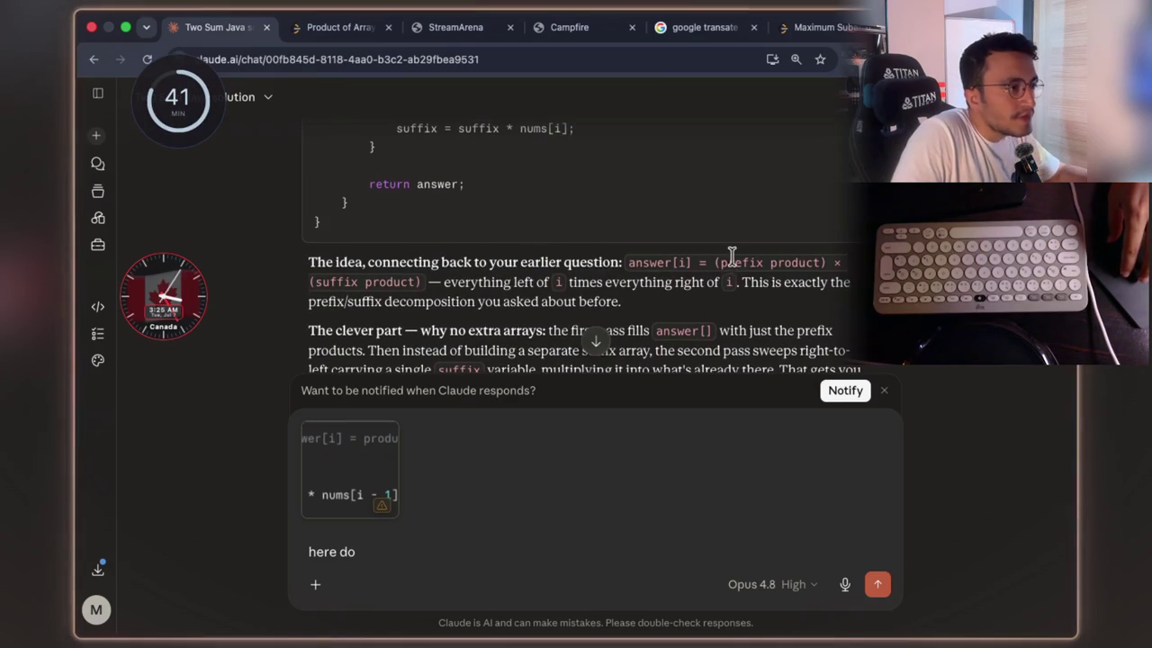
{"action": "left_click_drag", "start_coordinate": [725, 262], "coordinate": [813, 266]}
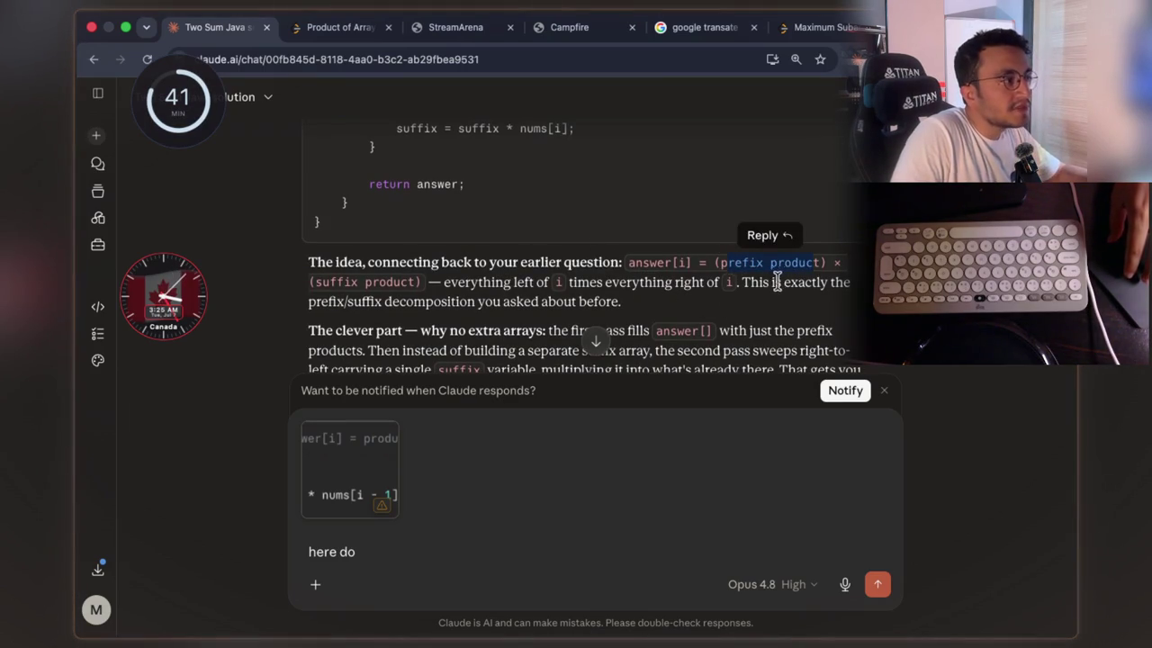
{"action": "scroll", "coordinate": [719, 310], "scroll_direction": "up", "scroll_amount": 5}
{"action": "scroll", "coordinate": [680, 320], "scroll_direction": "up", "scroll_amount": 3}
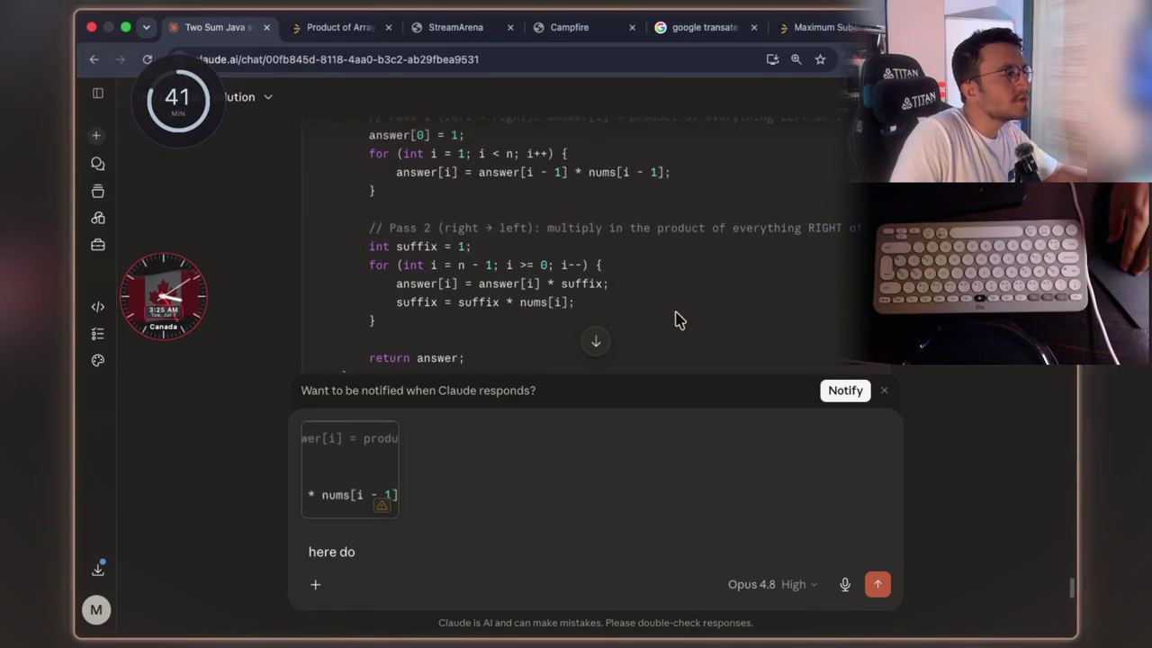
{"action": "mouse_move", "coordinate": [477, 300]}
{"action": "left_mouse_down"}
{"action": "mouse_move", "coordinate": [592, 311]}
{"action": "mouse_move", "coordinate": [504, 292]}
{"action": "mouse_move", "coordinate": [479, 300]}
{"action": "left_mouse_up"}
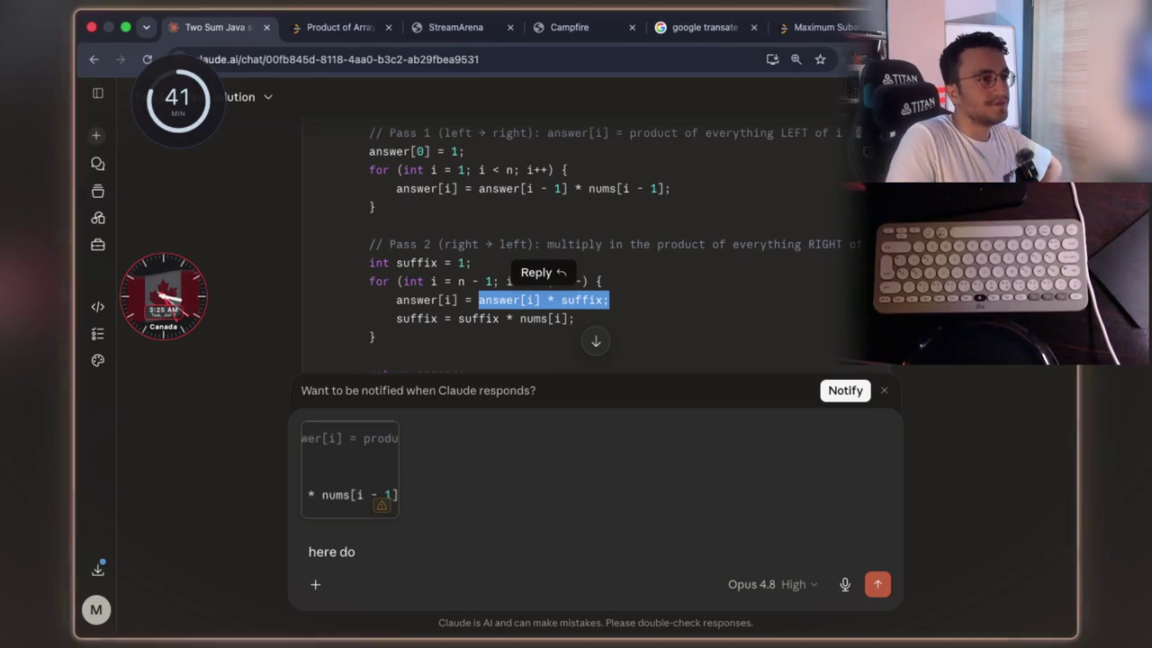
{"action": "key", "text": "super+Tab"}
{"action": "left_click_drag", "start_coordinate": [367, 389], "coordinate": [537, 399]}
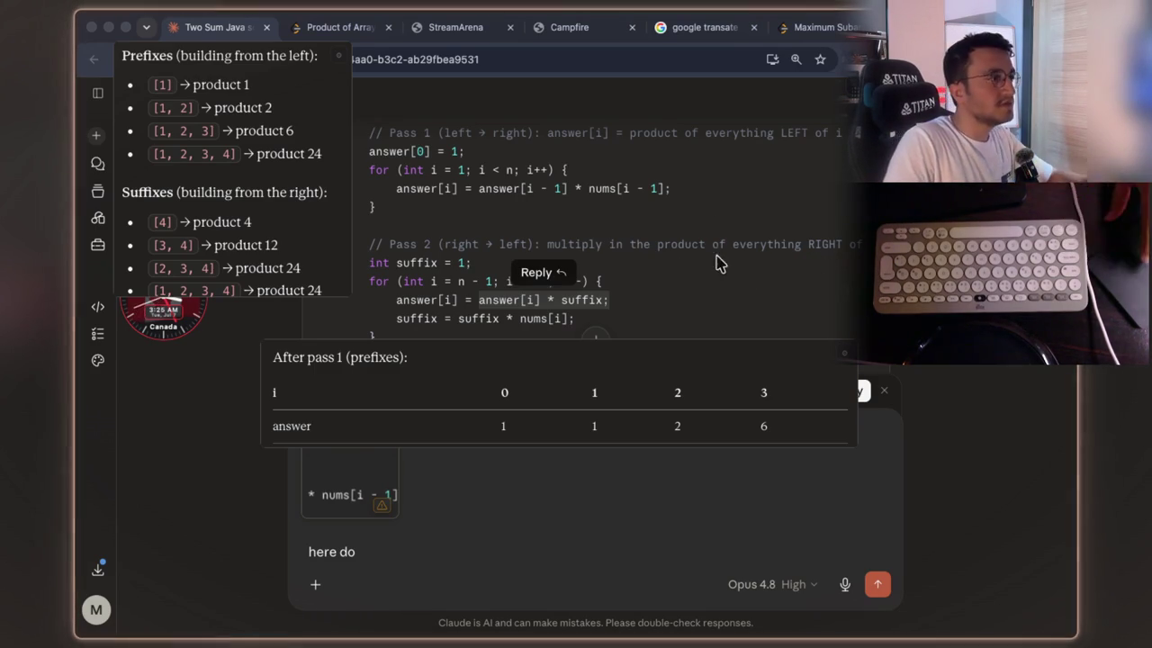
- Locate the Pass 1 code, then clear the 'here do' draft and its code attachment
{"action": "scroll", "coordinate": [730, 276], "scroll_direction": "up", "scroll_amount": 1}
{"action": "scroll", "coordinate": [730, 277], "scroll_direction": "up", "scroll_amount": 3}
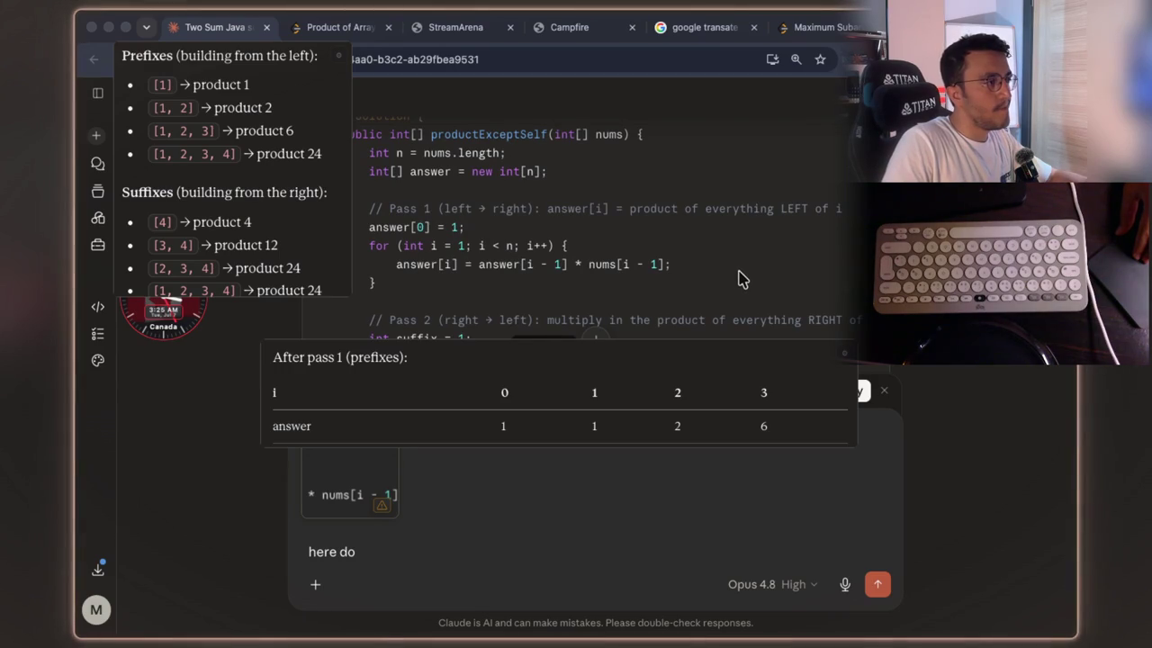
{"action": "scroll", "coordinate": [733, 275], "scroll_direction": "down", "scroll_amount": 1}
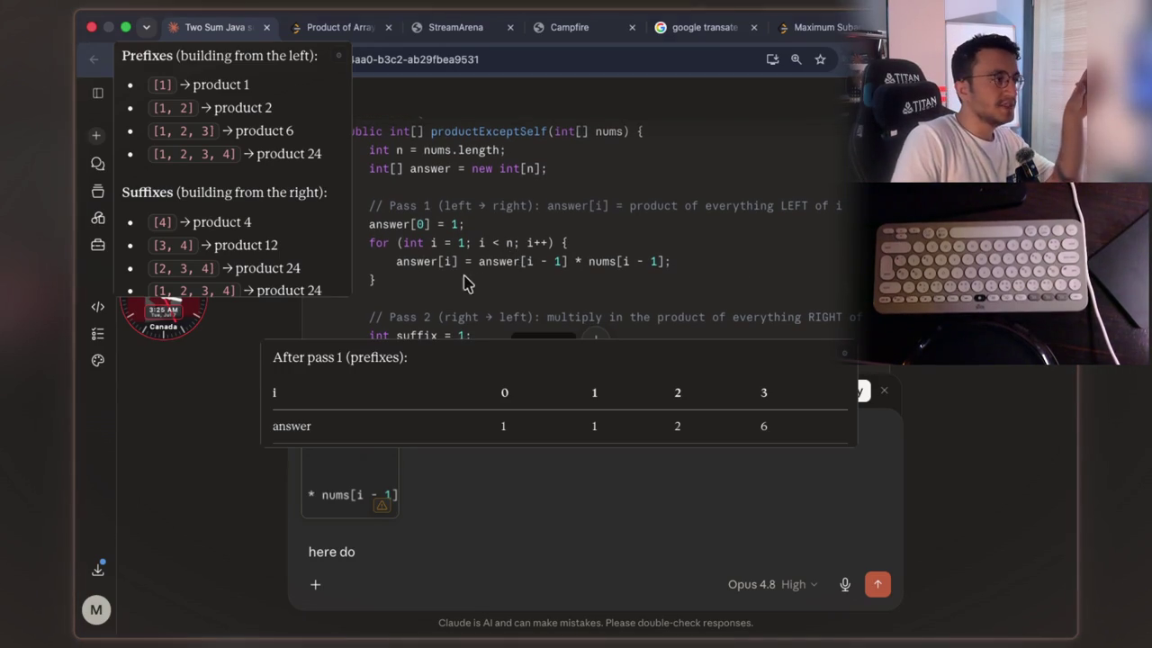
{"action": "double_click", "coordinate": [401, 261]}
{"action": "mouse_move", "coordinate": [407, 281]}
{"action": "left_mouse_down"}
{"action": "mouse_move", "coordinate": [374, 257]}
{"action": "mouse_move", "coordinate": [360, 204]}
{"action": "left_mouse_up"}
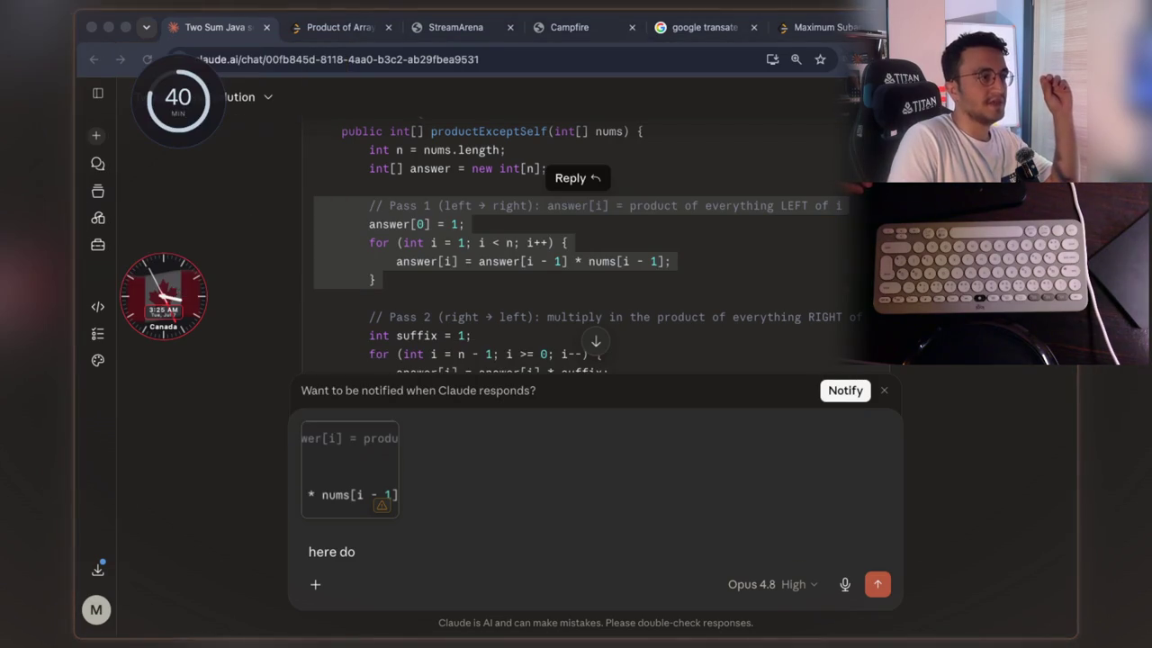
{"action": "left_click", "coordinate": [398, 556]}
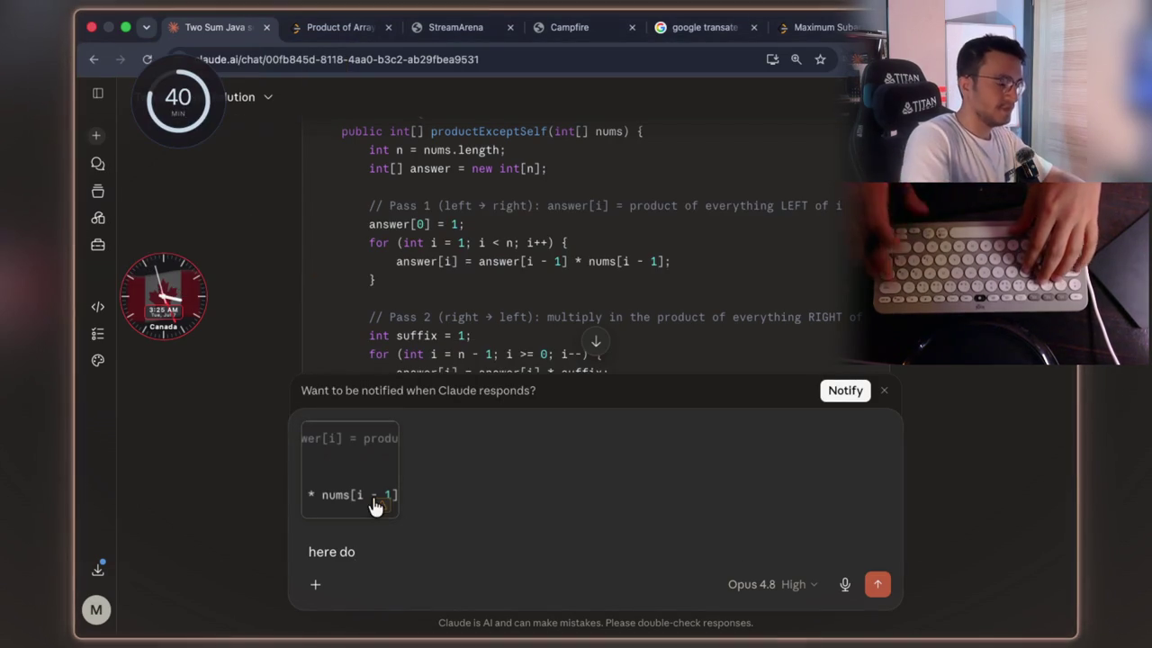
{"action": "key", "text": "BackSpace"}
{"action": "key", "text": "BackSpace"}
{"action": "key", "text": "BackSpace"}
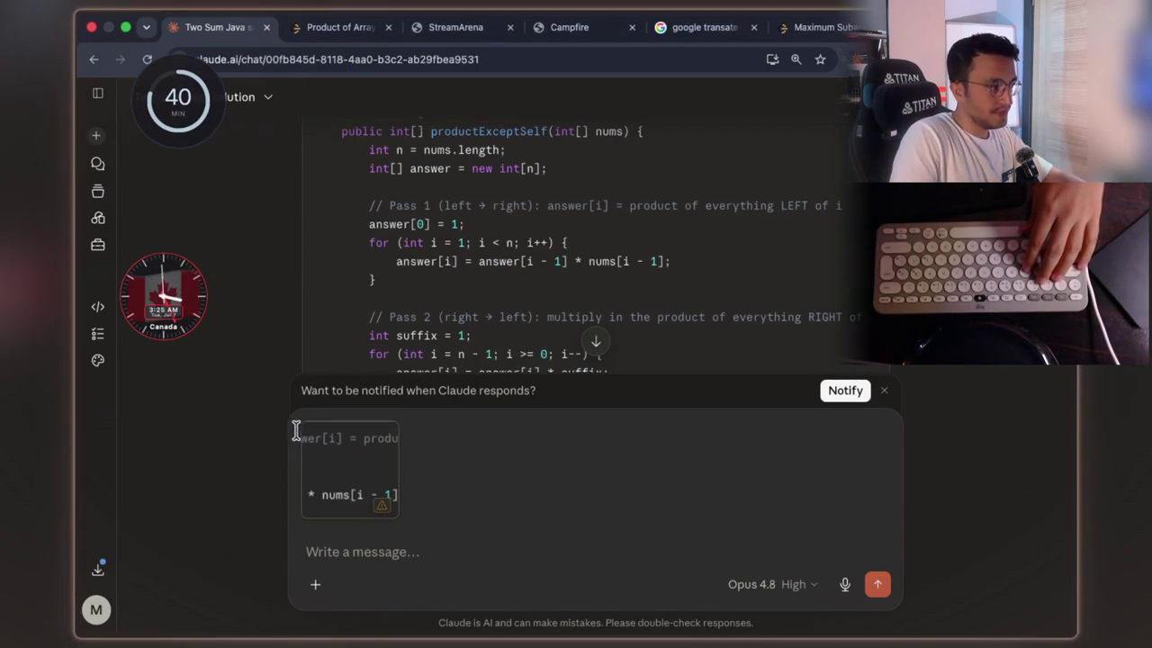
{"action": "left_click", "coordinate": [301, 423]}
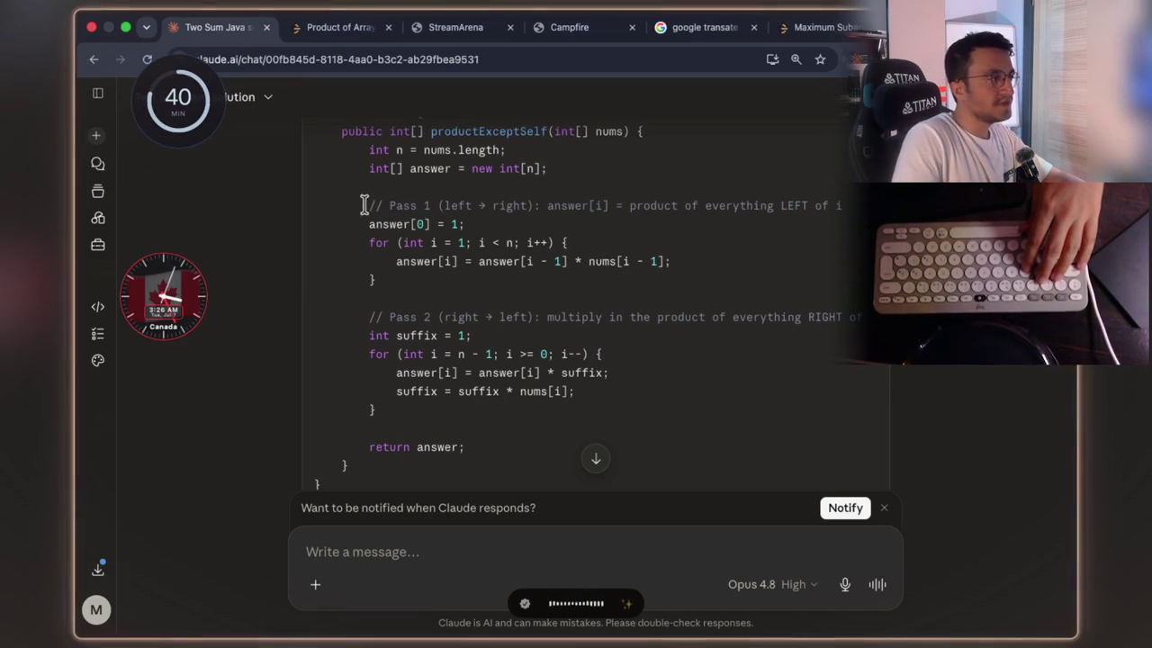
- Copy the Pass 1 code block into the message draft
{"action": "left_click_drag", "start_coordinate": [367, 205], "coordinate": [399, 286]}
{"action": "key", "text": "ctrl+c"}
{"action": "left_click", "coordinate": [315, 552]}
{"action": "key", "text": "ctrl+v"}
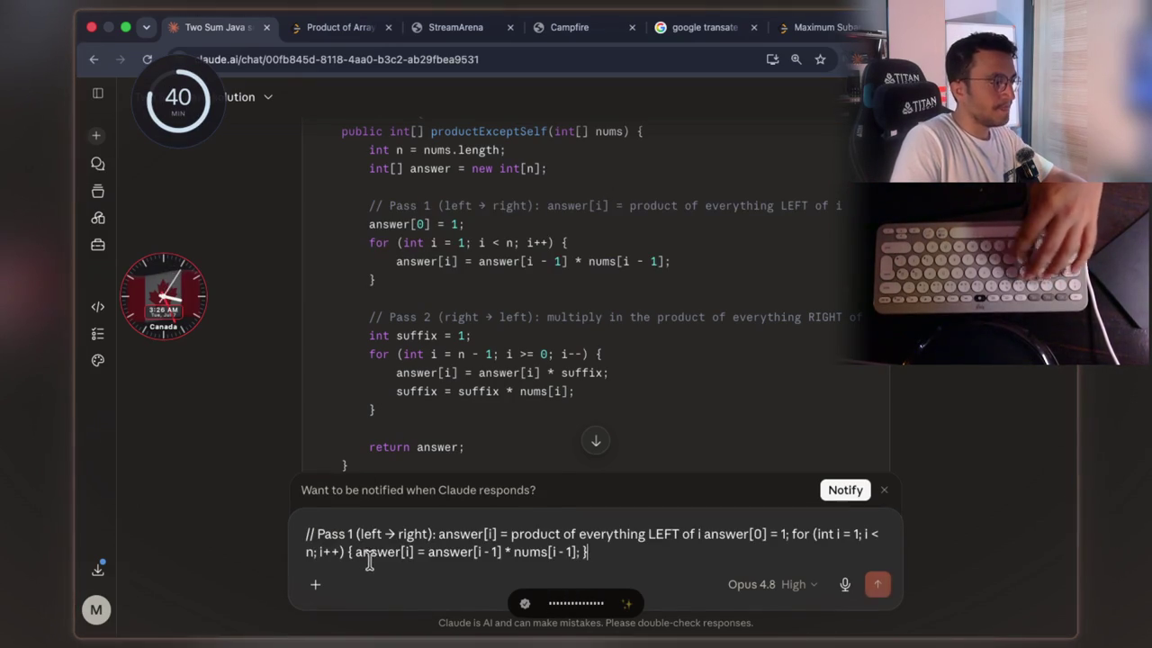
{"action": "left_click_drag", "start_coordinate": [397, 260], "coordinate": [458, 262]}
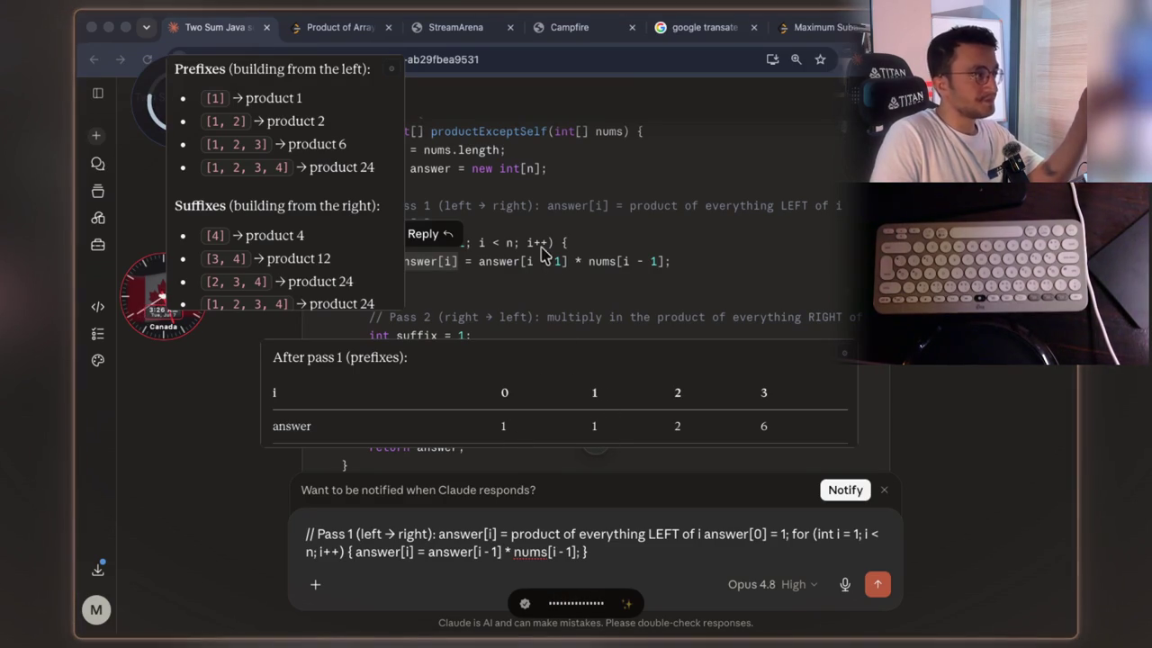
- Attach a region screenshot of the Prefixes list to the message
{"action": "key", "text": "super+shift+4"}
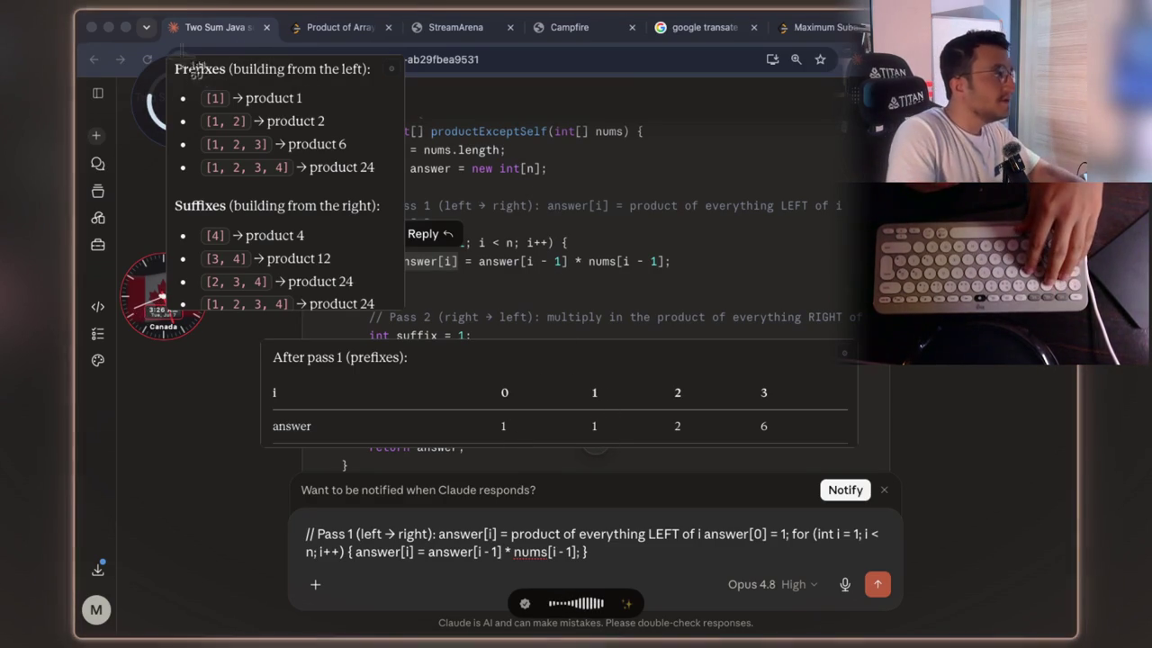
{"action": "left_click_drag", "start_coordinate": [167, 57], "coordinate": [403, 179]}
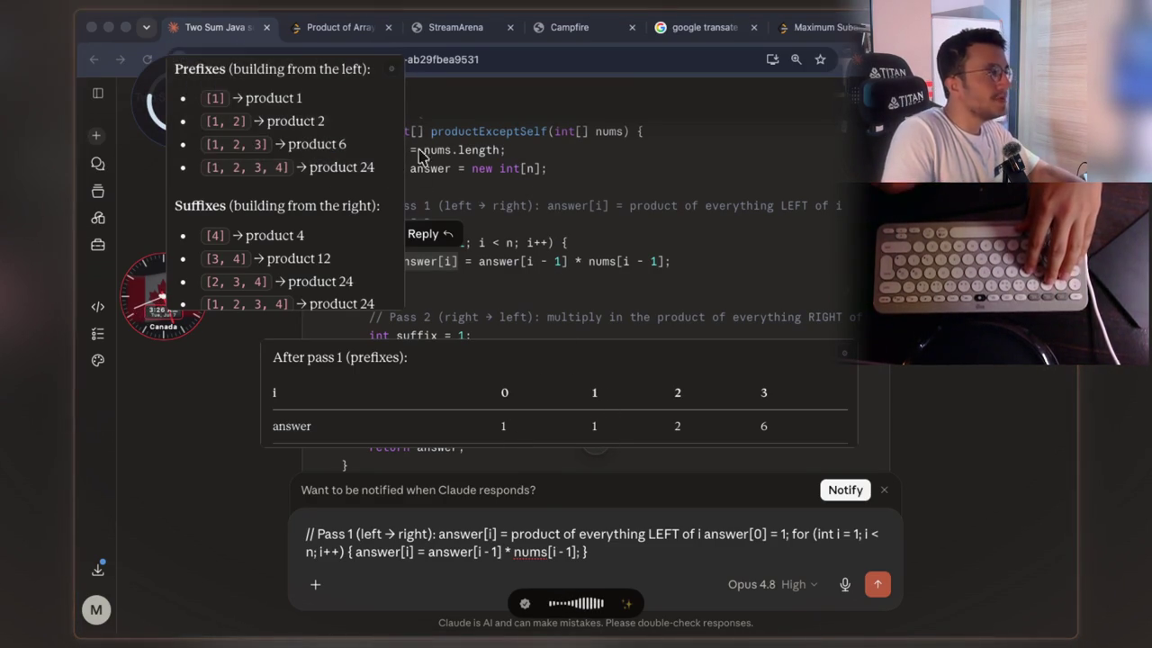
{"action": "left_click", "coordinate": [605, 551]}
{"action": "key", "text": "super+v"}
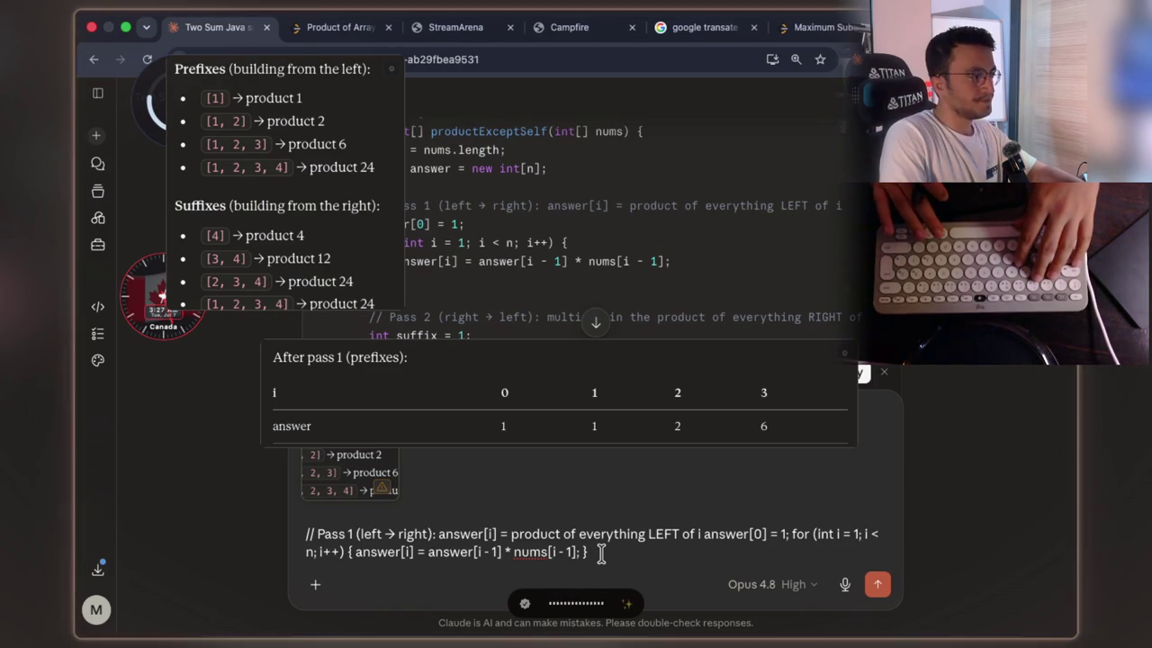
- Attach the After pass 1 table screenshot and send the question about pass 1 versus prefixes
{"action": "key", "text": "super+shift+4"}
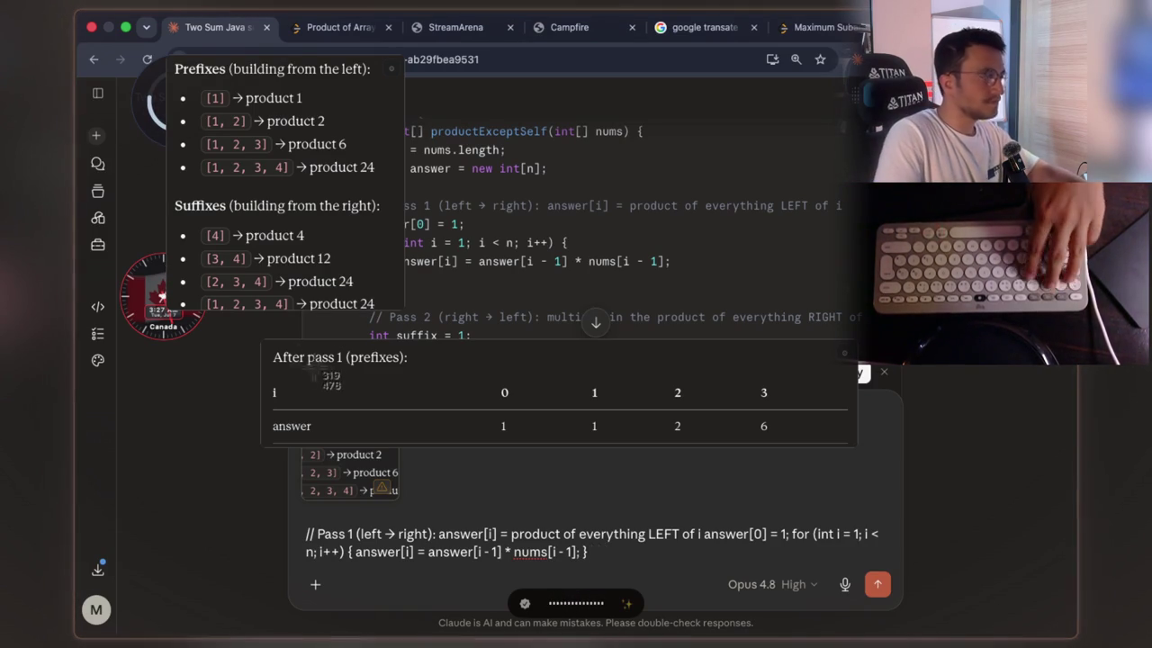
{"action": "mouse_move", "coordinate": [267, 345]}
{"action": "left_mouse_down"}
{"action": "mouse_move", "coordinate": [690, 486]}
{"action": "mouse_move", "coordinate": [856, 445]}
{"action": "left_mouse_up"}
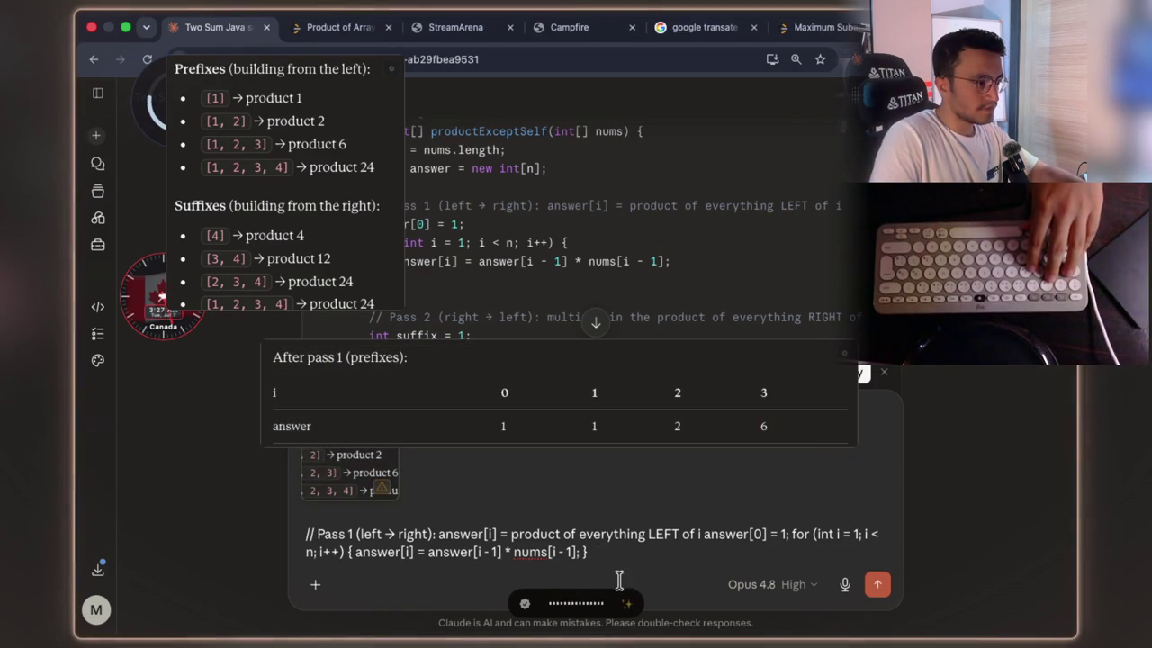
{"action": "key", "text": "super+v"}
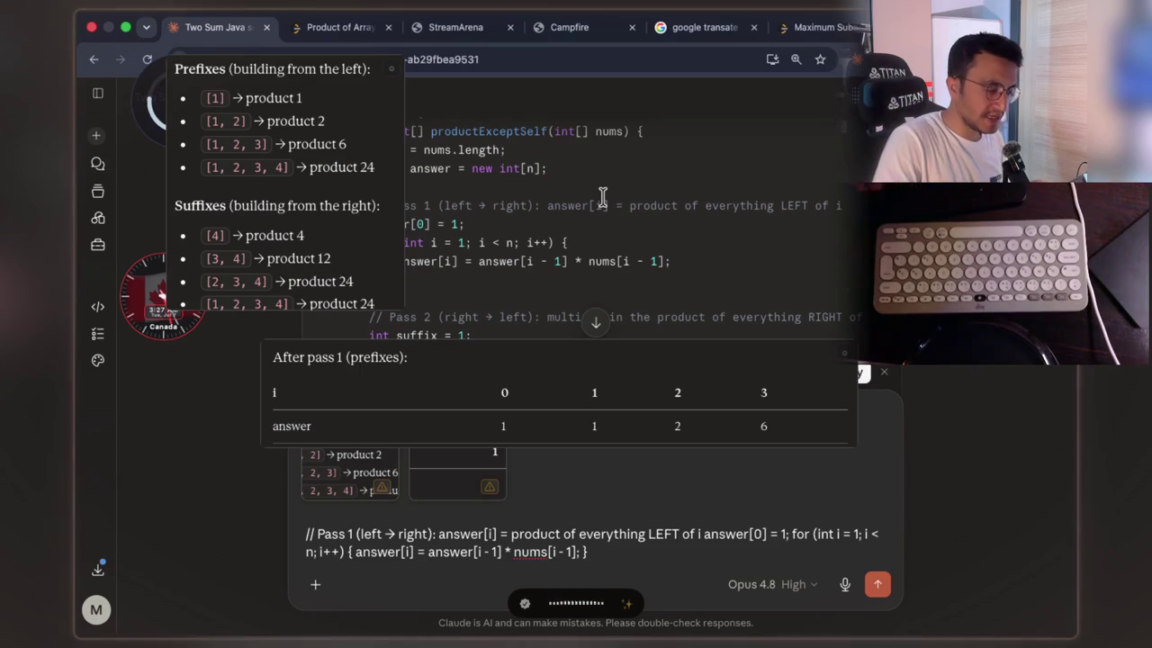
{"action": "scroll", "coordinate": [630, 247], "scroll_direction": "down", "scroll_amount": 3}
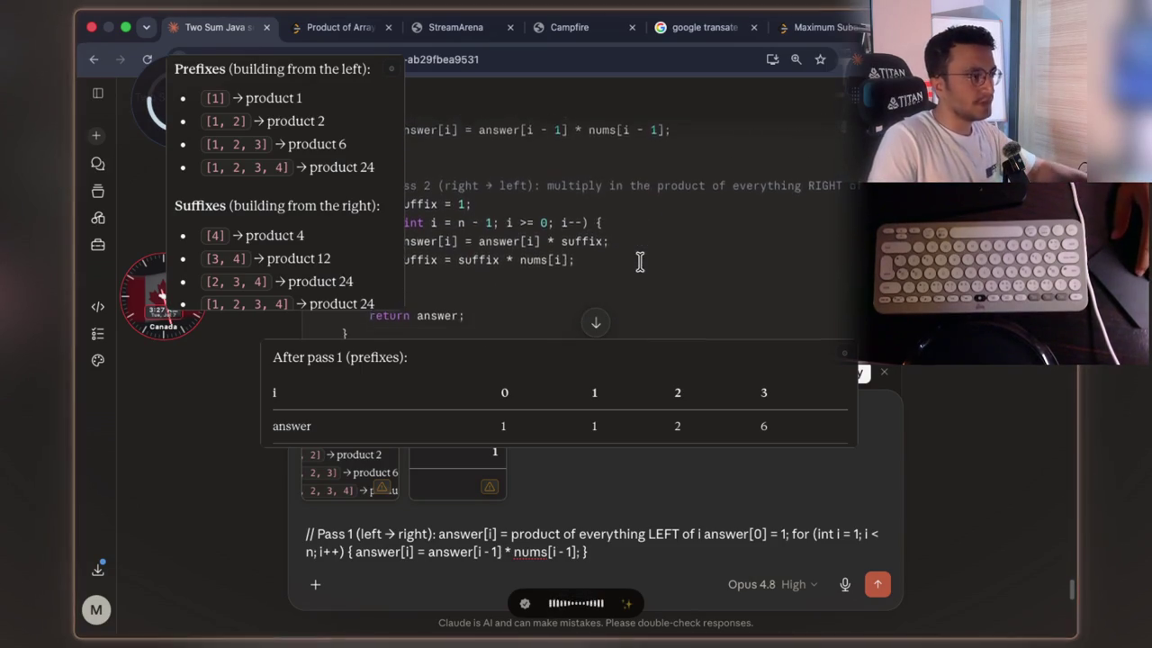
{"action": "scroll", "coordinate": [639, 262], "scroll_direction": "up", "scroll_amount": 2}
{"action": "left_click_drag", "start_coordinate": [478, 220], "coordinate": [536, 220]}
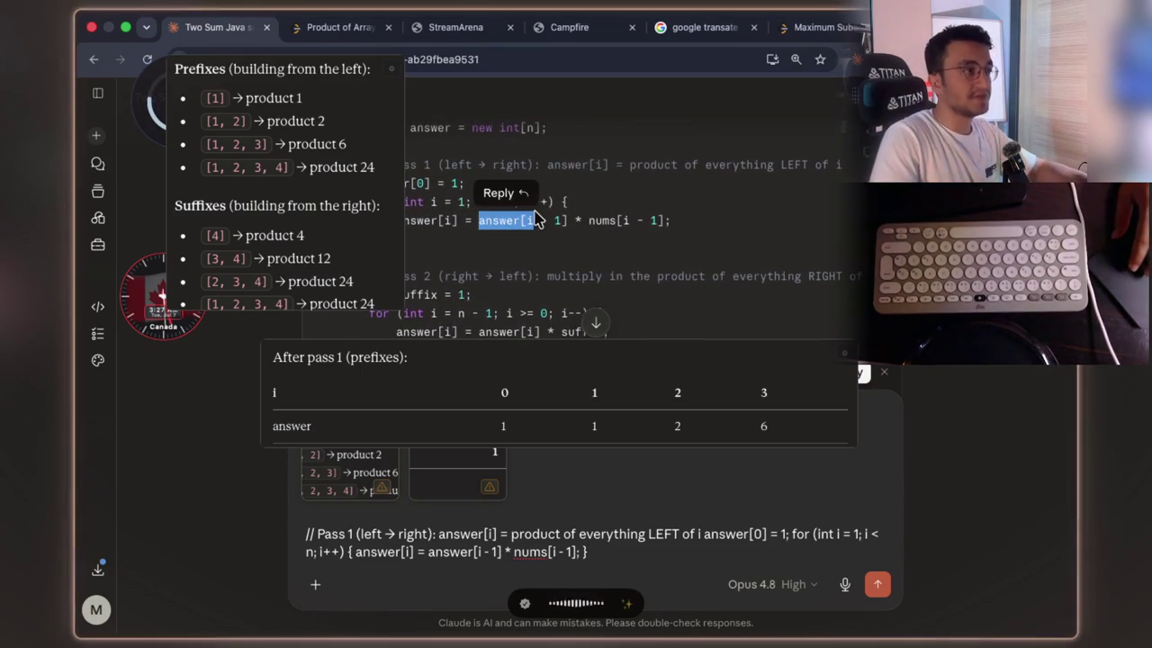
{"action": "scroll", "coordinate": [536, 218], "scroll_direction": "up", "scroll_amount": 1}
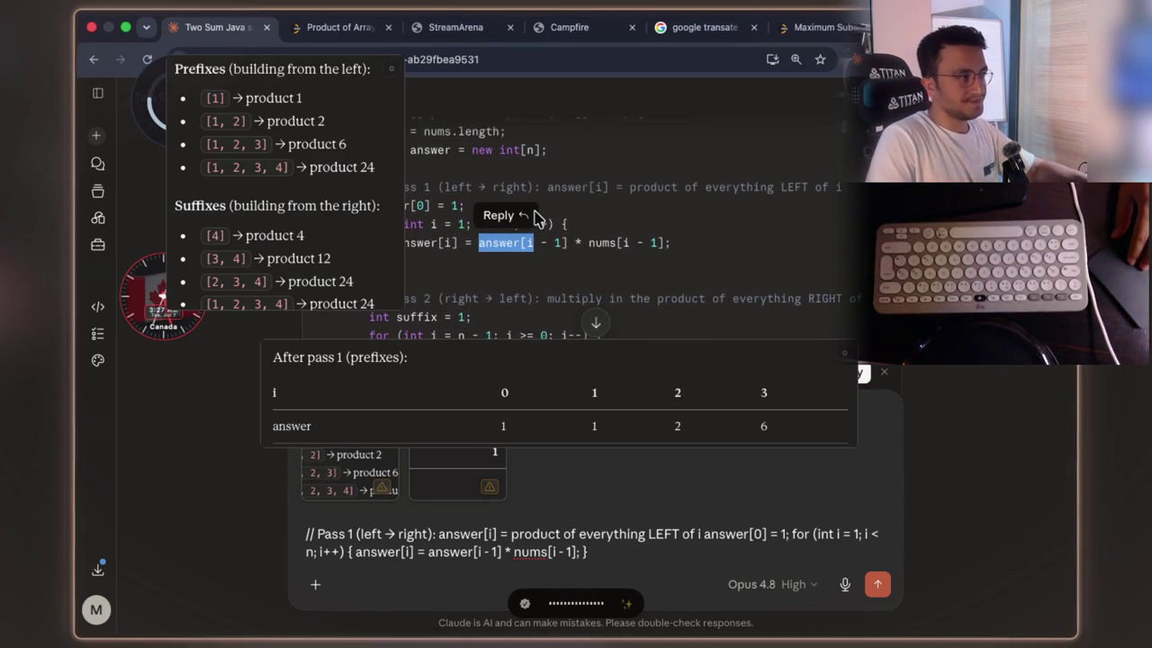
{"action": "scroll", "coordinate": [536, 218], "scroll_direction": "up", "scroll_amount": 1}
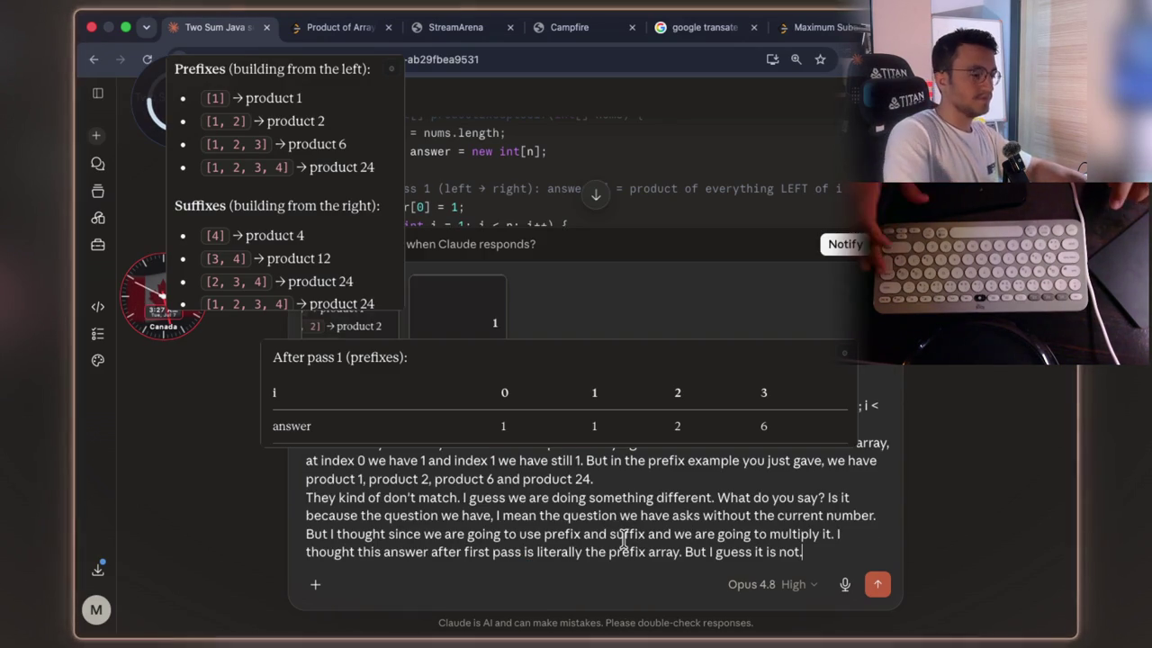
{"action": "key", "text": "Return"}
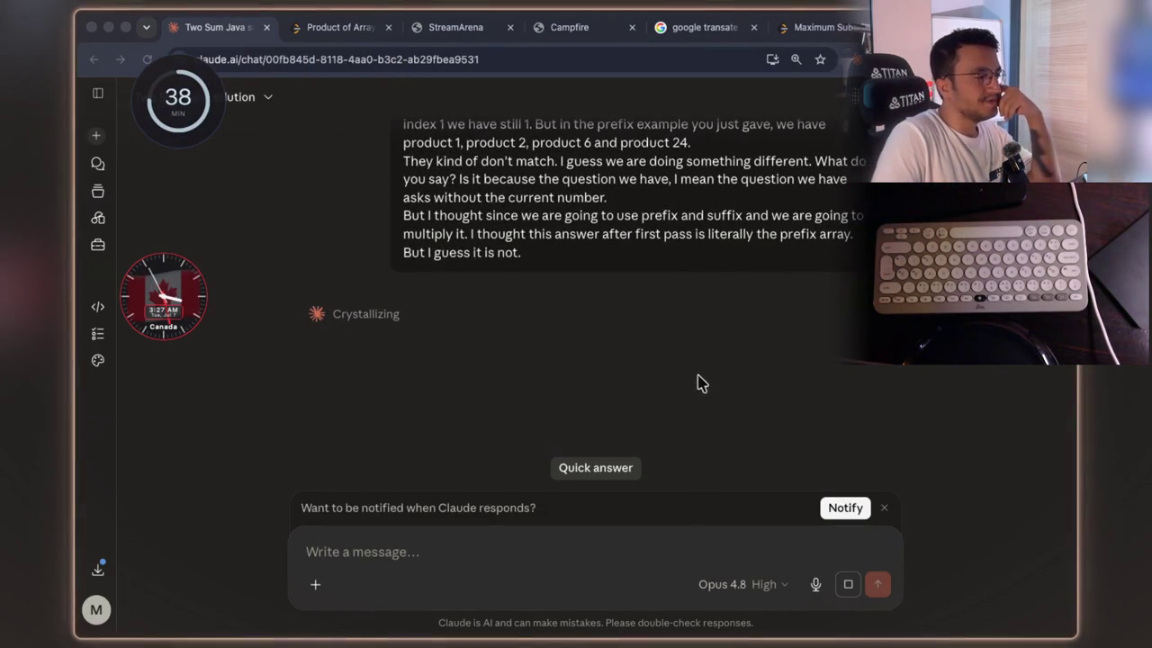
- Dismiss the 'Want to be notified' banner
{"action": "left_click", "coordinate": [886, 509]}
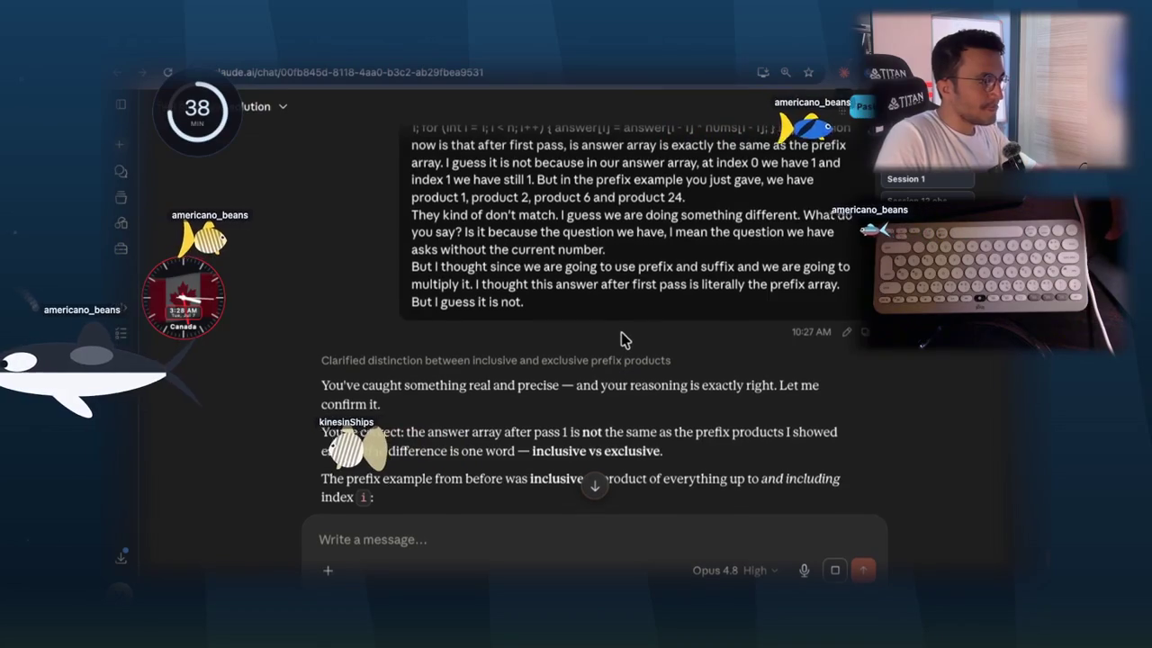
{"action": "scroll", "coordinate": [607, 405], "scroll_direction": "down", "scroll_amount": 3}
{"action": "scroll", "coordinate": [614, 398], "scroll_direction": "down", "scroll_amount": 5}
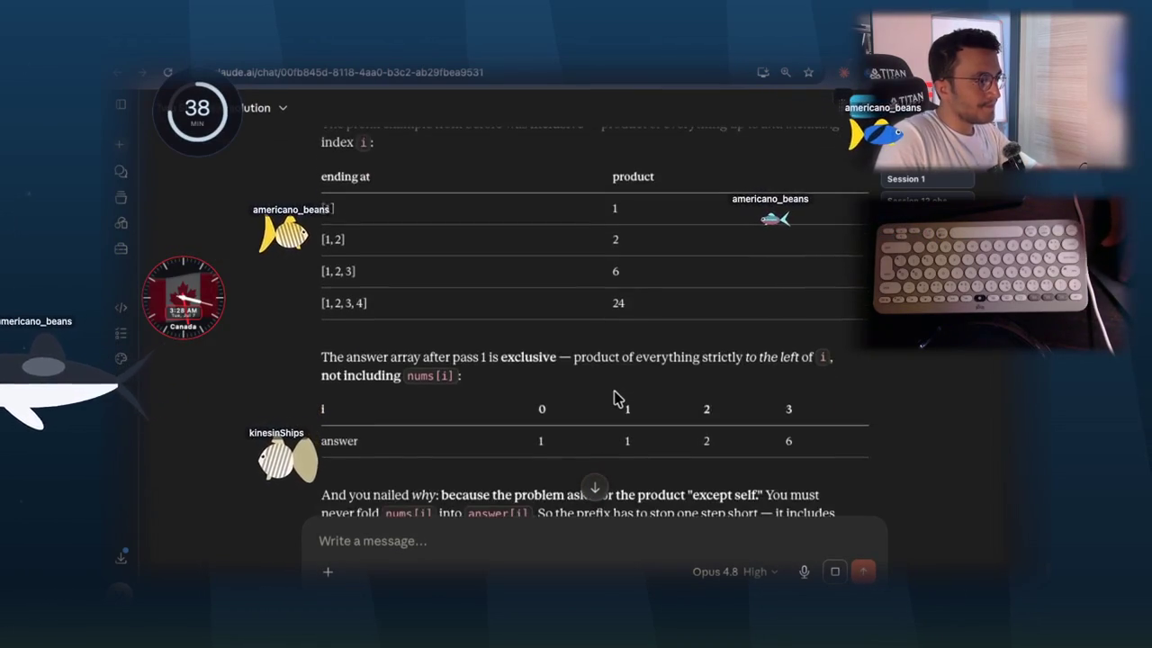
{"action": "scroll", "coordinate": [617, 389], "scroll_direction": "down", "scroll_amount": 8}
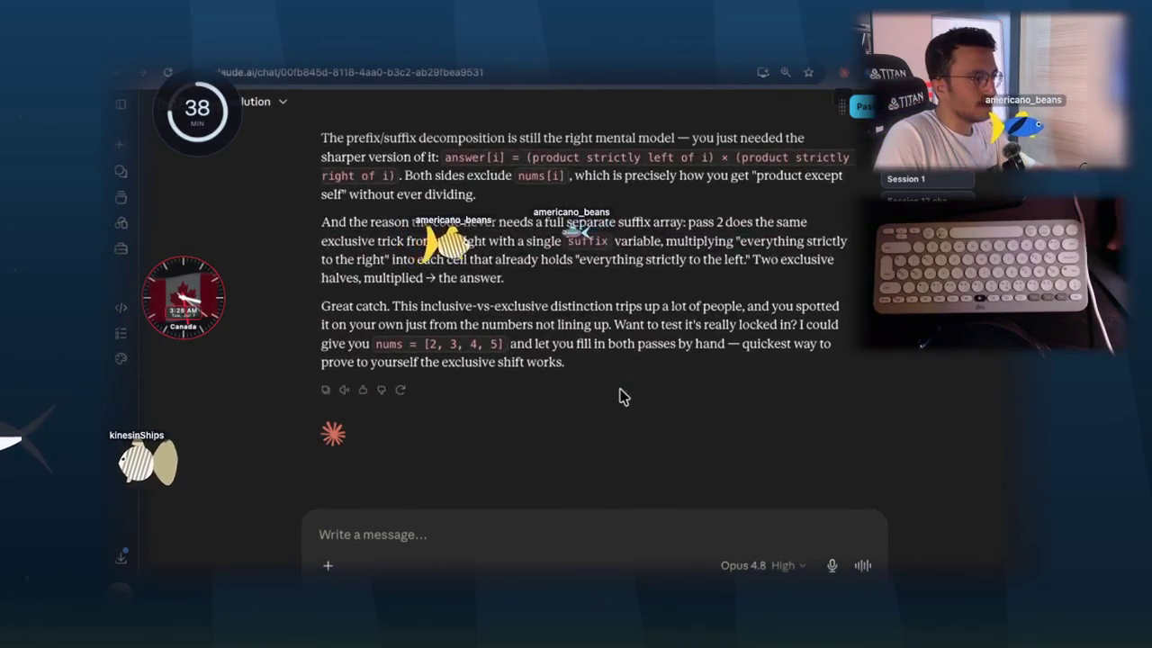
{"action": "scroll", "coordinate": [617, 389], "scroll_direction": "up", "scroll_amount": 10}
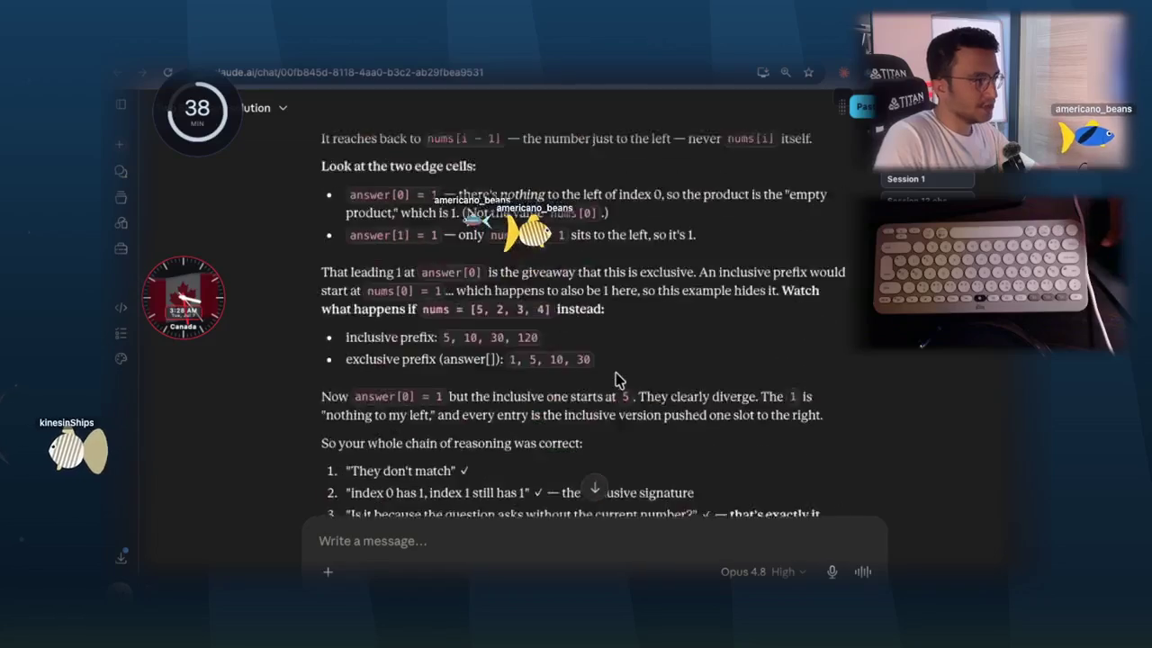
{"action": "scroll", "coordinate": [615, 380], "scroll_direction": "up", "scroll_amount": 7}
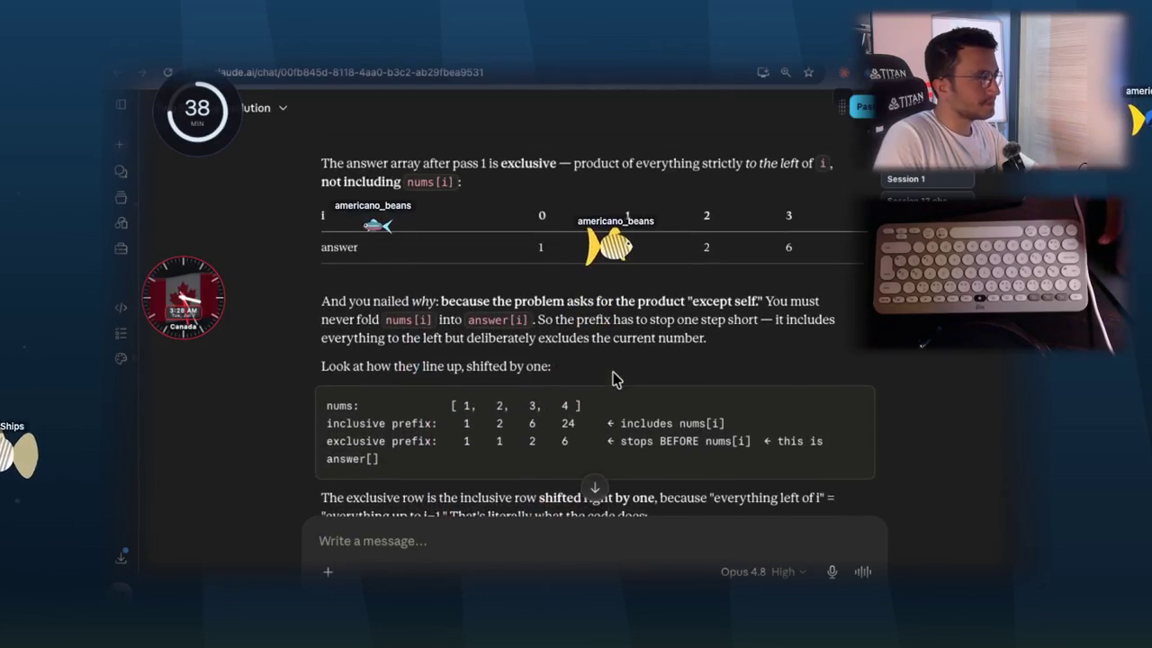
{"action": "scroll", "coordinate": [618, 381], "scroll_direction": "up", "scroll_amount": 2}
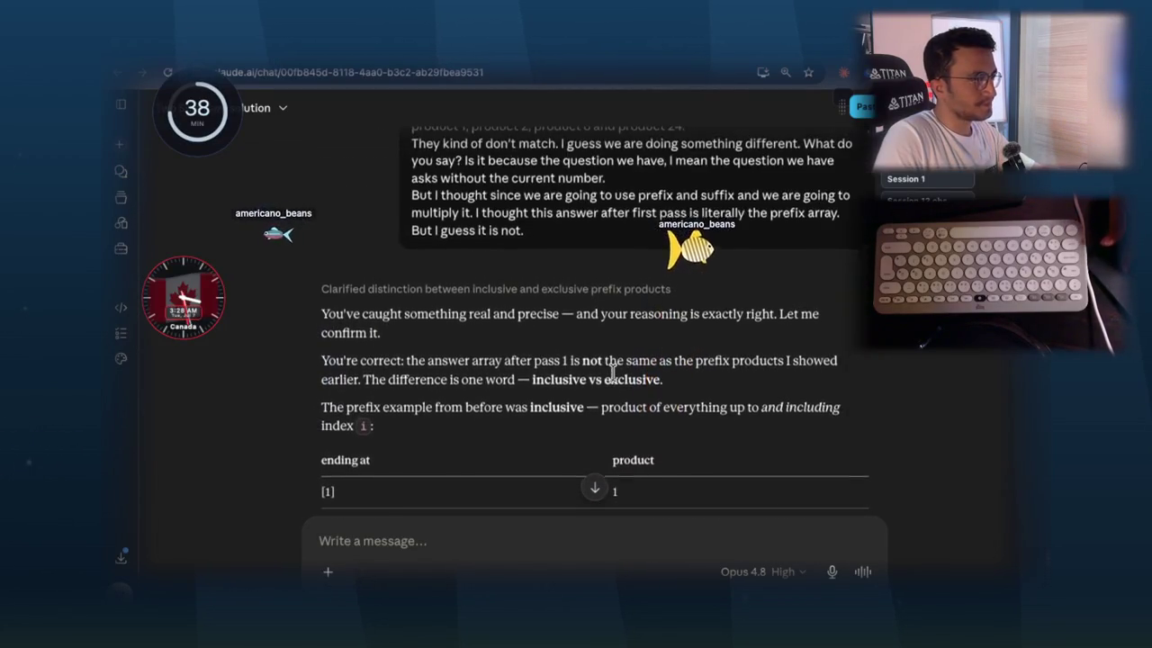
{"action": "scroll", "coordinate": [612, 373], "scroll_direction": "down", "scroll_amount": 1}
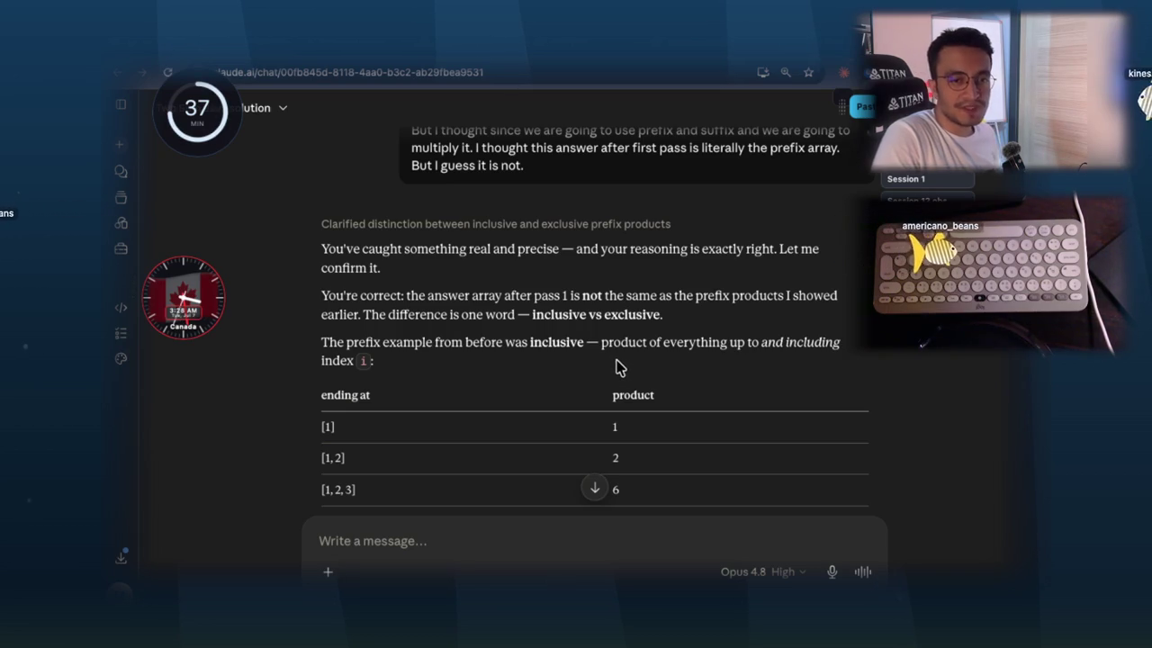
{"action": "mouse_move", "coordinate": [358, 248]}
{"action": "left_mouse_down"}
{"action": "mouse_move", "coordinate": [548, 260]}
{"action": "mouse_move", "coordinate": [537, 261]}
{"action": "left_mouse_up"}
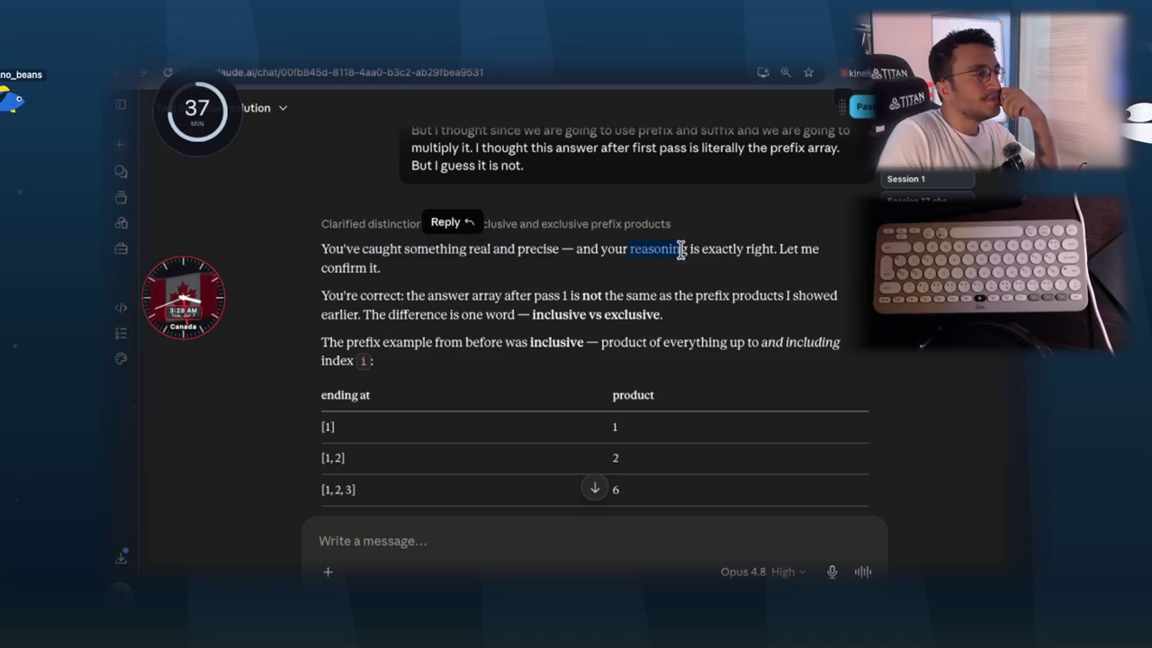
{"action": "left_click_drag", "start_coordinate": [763, 249], "coordinate": [774, 250]}
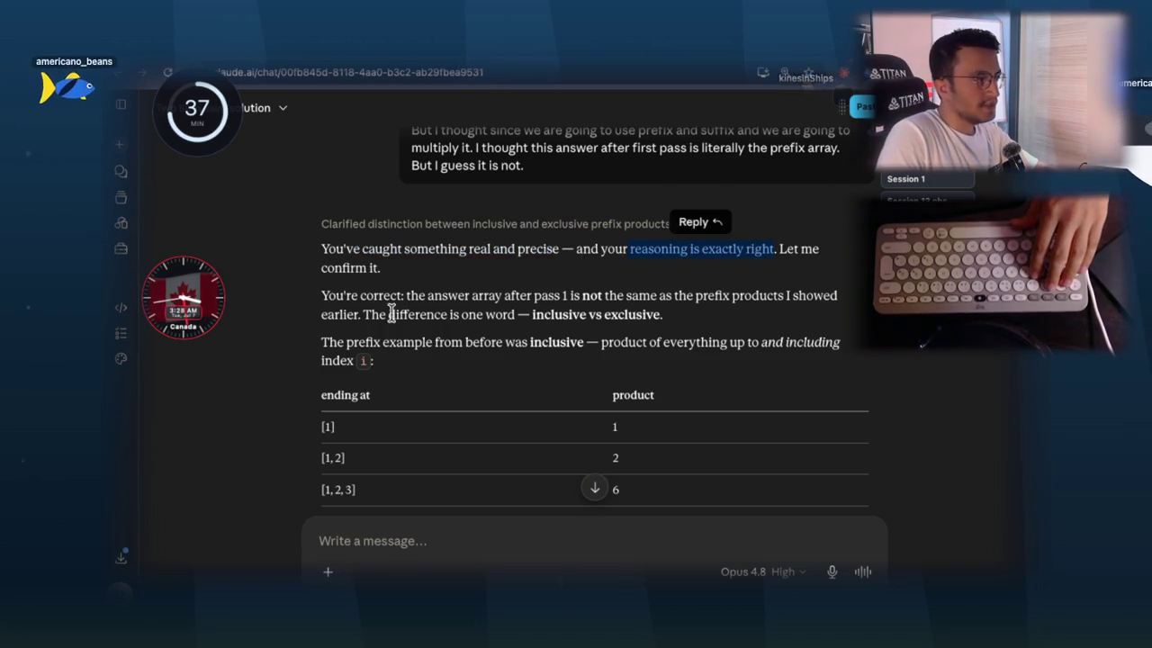
{"action": "left_click_drag", "start_coordinate": [360, 297], "coordinate": [568, 295]}
{"action": "left_click", "coordinate": [589, 314]}
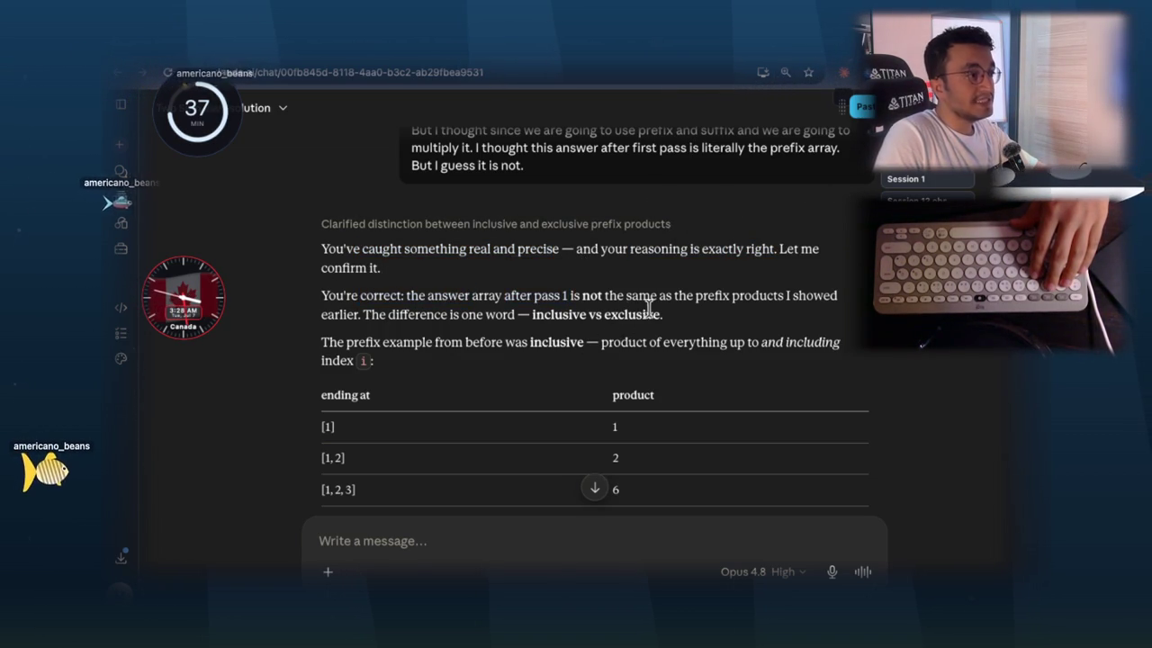
{"action": "left_click_drag", "start_coordinate": [664, 295], "coordinate": [784, 296]}
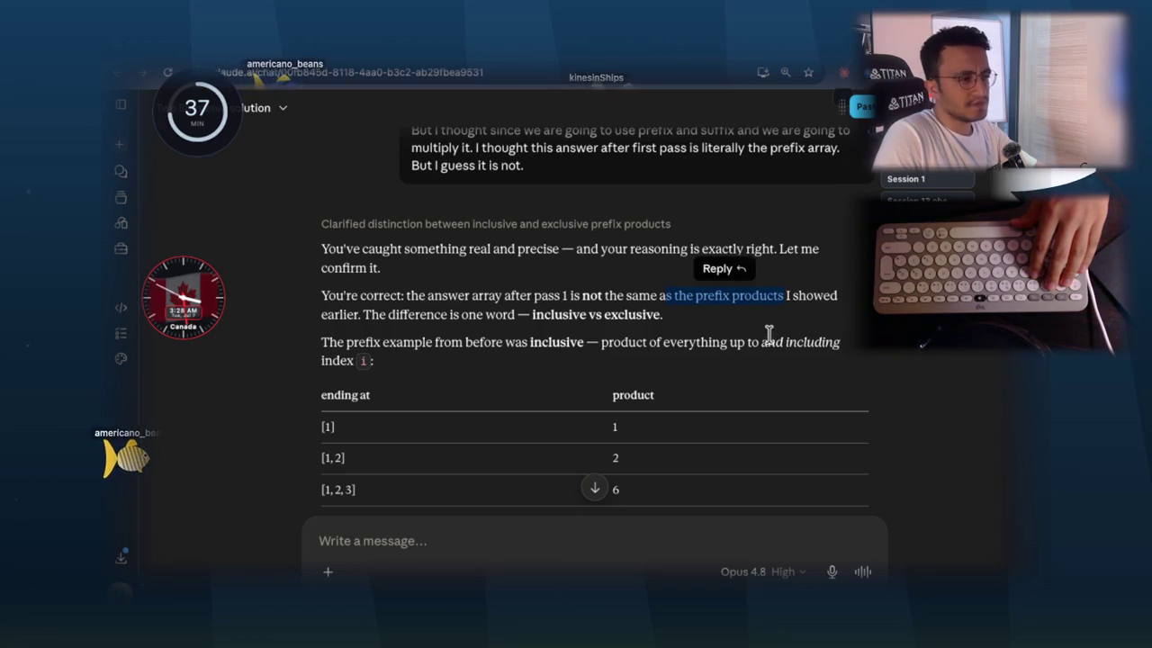
{"action": "left_click", "coordinate": [368, 314]}
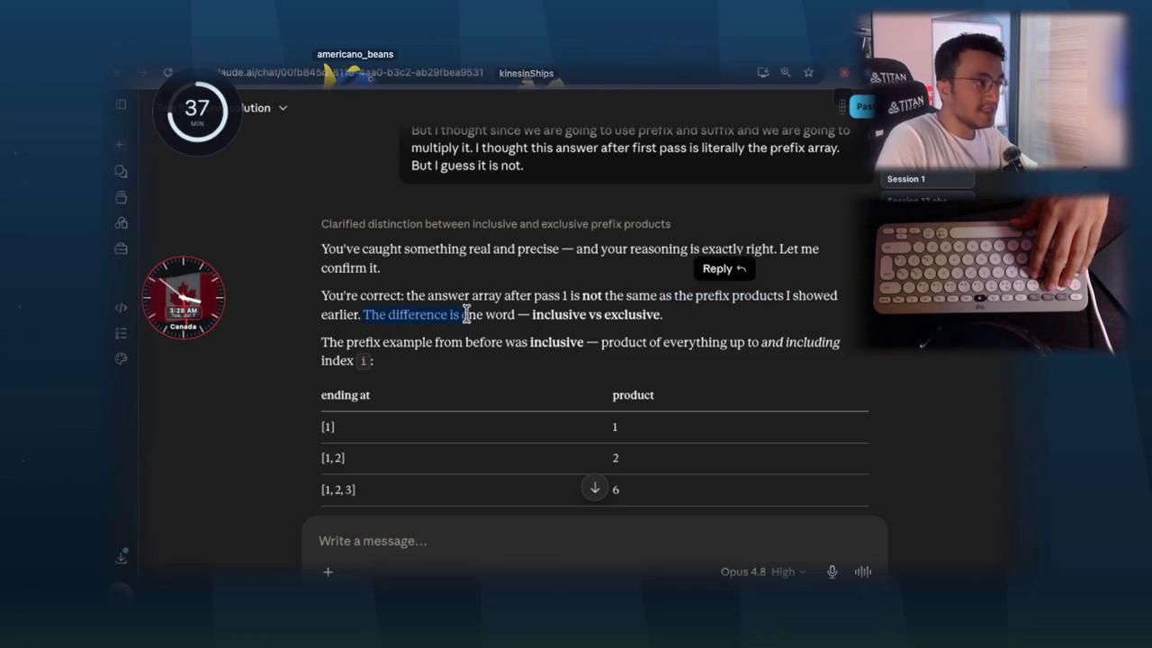
{"action": "left_click_drag", "start_coordinate": [513, 314], "coordinate": [528, 314]}
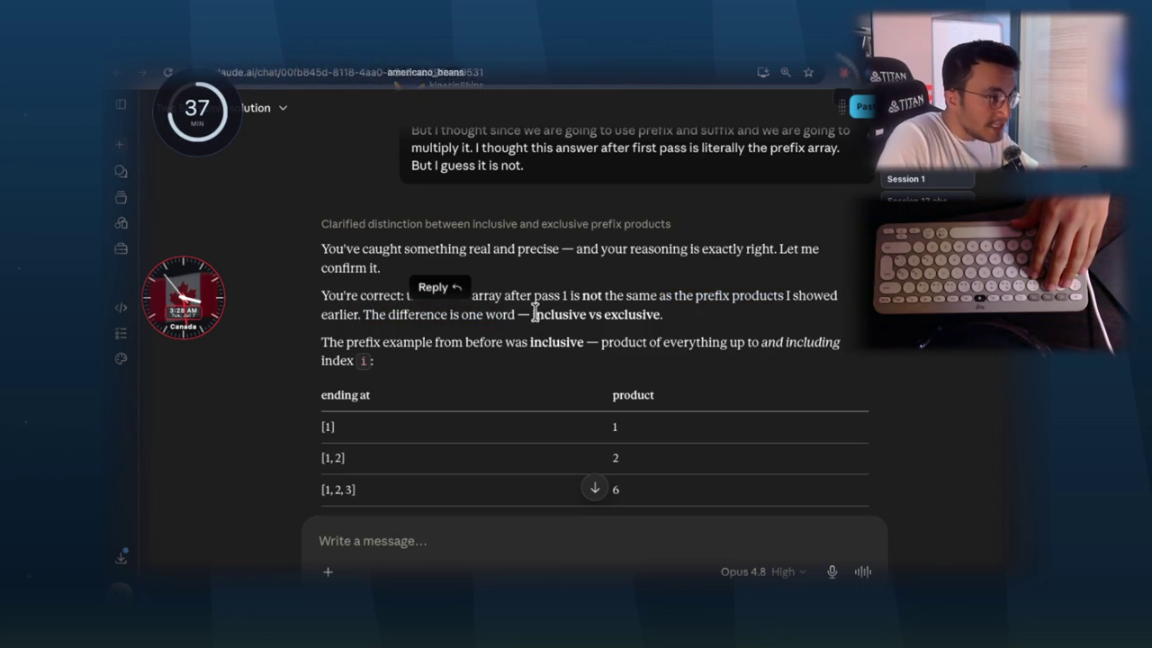
{"action": "left_click_drag", "start_coordinate": [598, 317], "coordinate": [657, 315]}
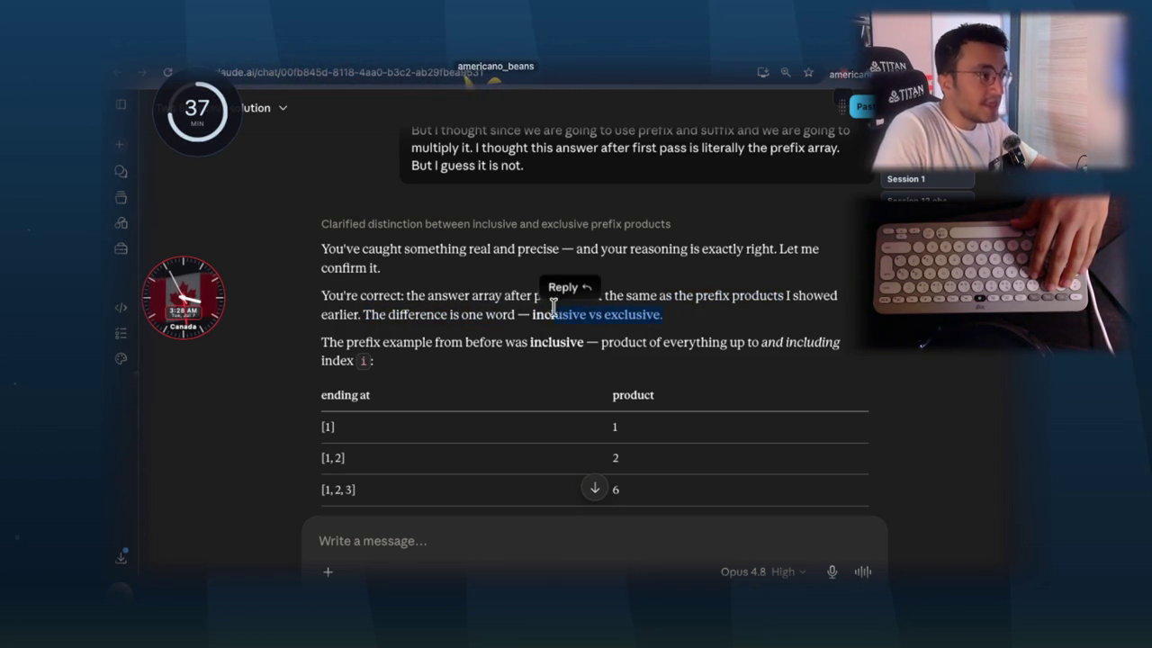
{"action": "left_click", "coordinate": [572, 358]}
{"action": "mouse_move", "coordinate": [657, 312]}
{"action": "left_mouse_down"}
{"action": "mouse_move", "coordinate": [541, 309]}
{"action": "mouse_move", "coordinate": [538, 299]}
{"action": "left_mouse_up"}
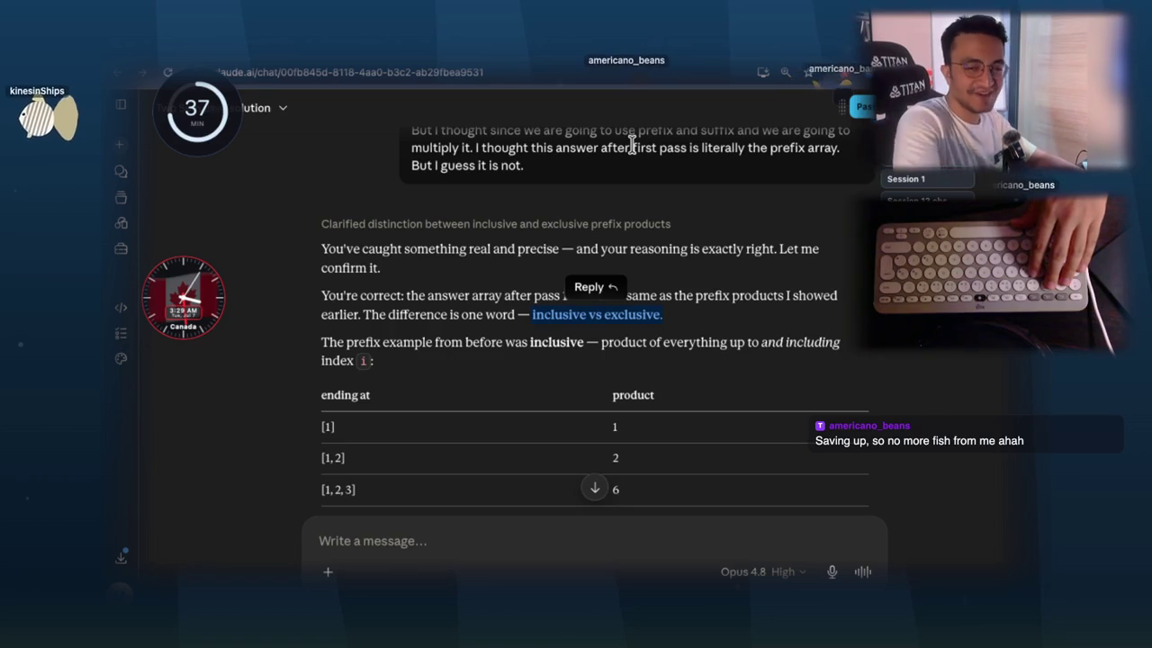
{"action": "key", "text": "super+Tab"}
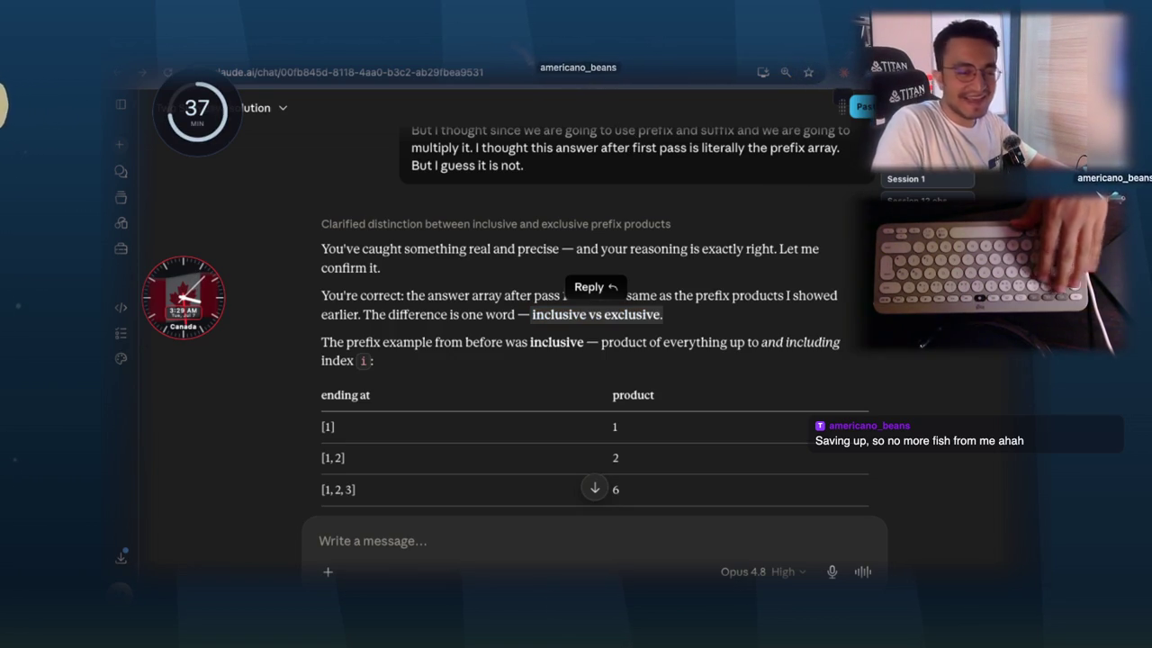
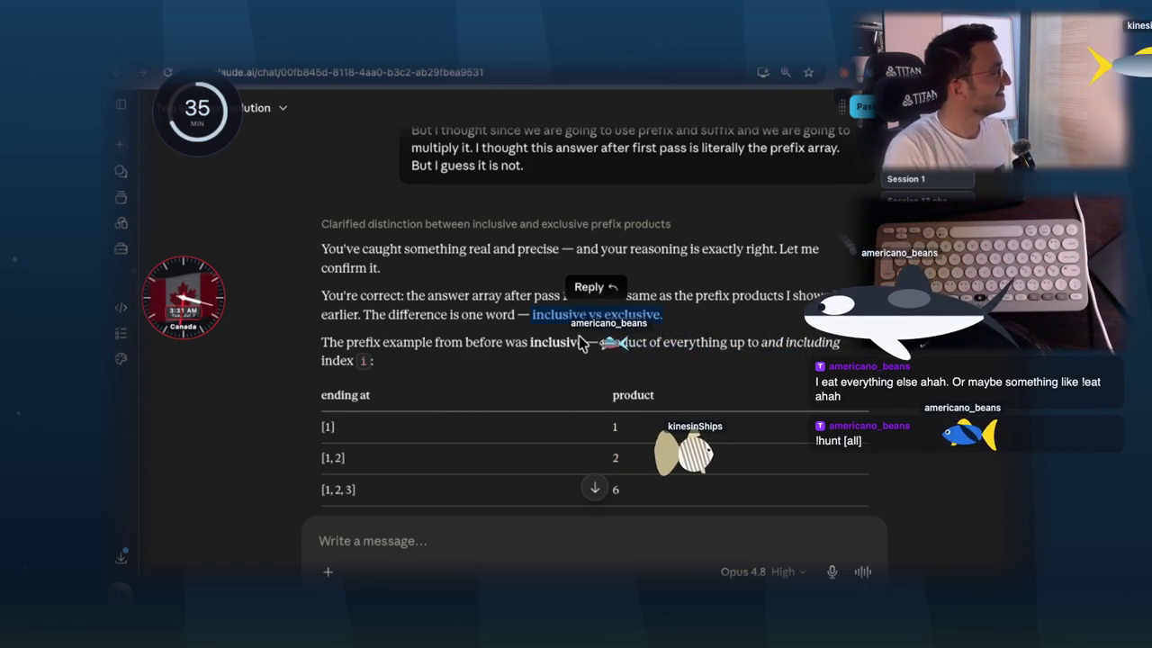
- Read Claude's inclusive vs exclusive prefix-product explanation, highlighting key phrases in the example paragraph
{"action": "left_click", "coordinate": [580, 335]}
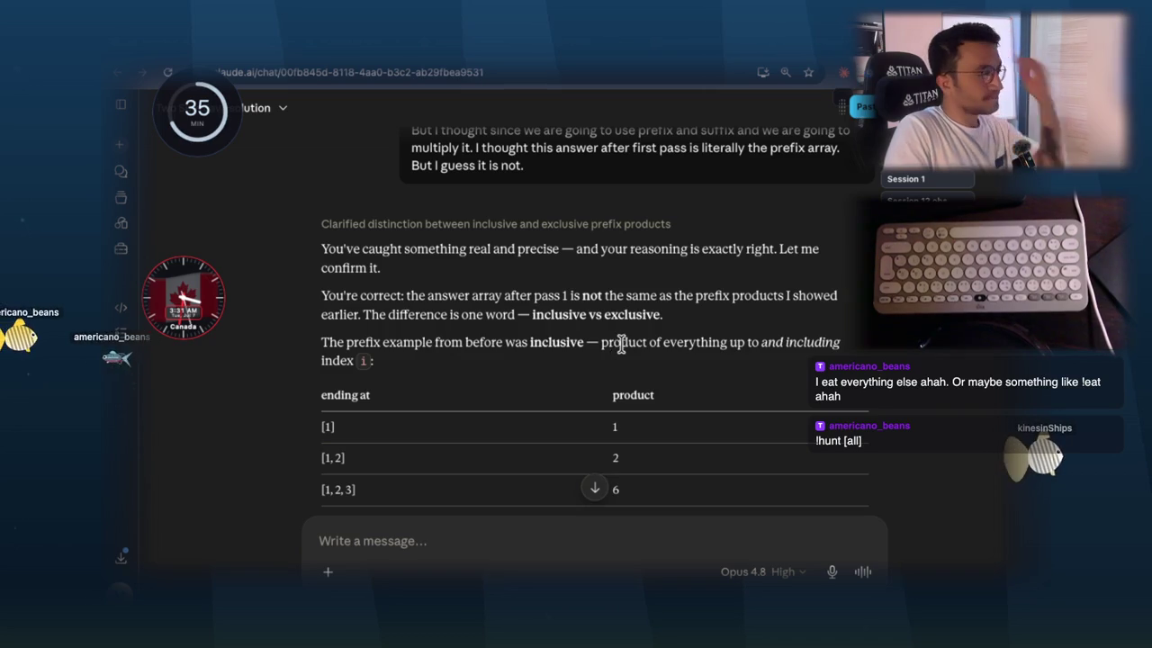
{"action": "left_click_drag", "start_coordinate": [533, 314], "coordinate": [663, 315]}
{"action": "left_click_drag", "start_coordinate": [375, 342], "coordinate": [489, 334]}
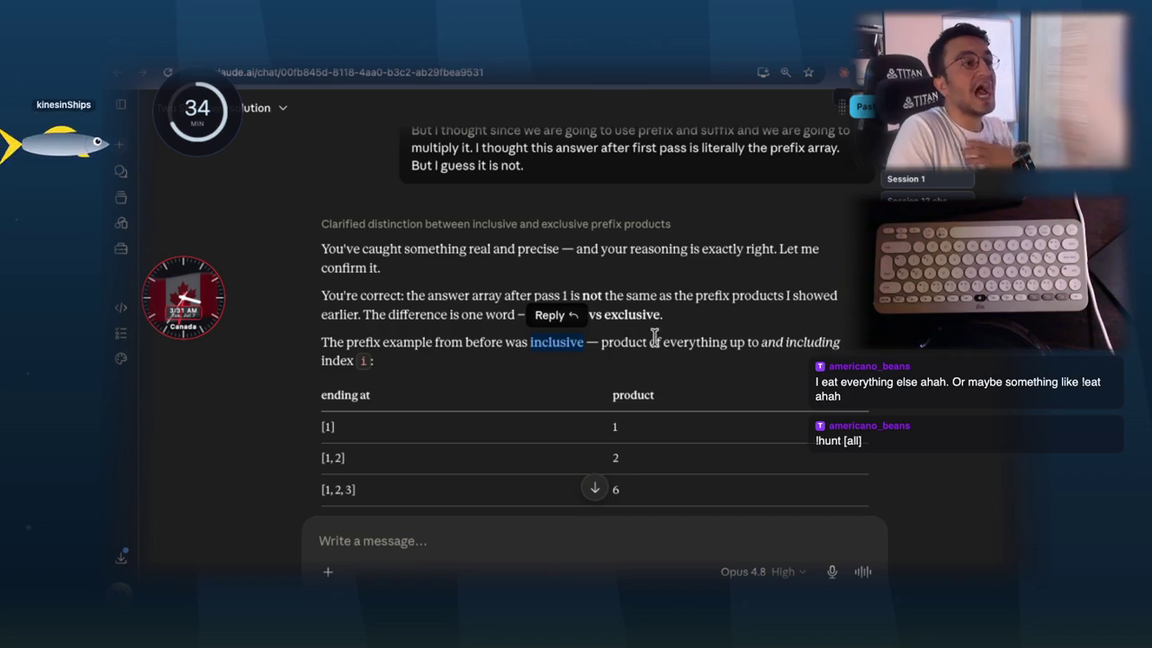
{"action": "left_click", "coordinate": [790, 347]}
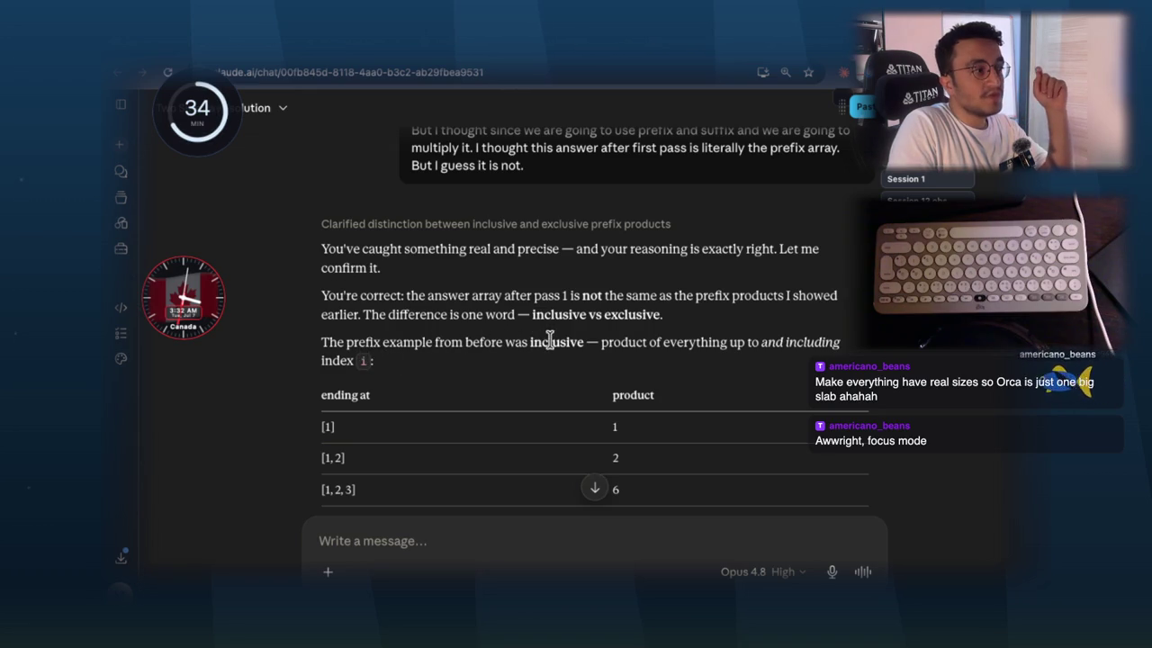
{"action": "left_click_drag", "start_coordinate": [696, 341], "coordinate": [763, 341]}
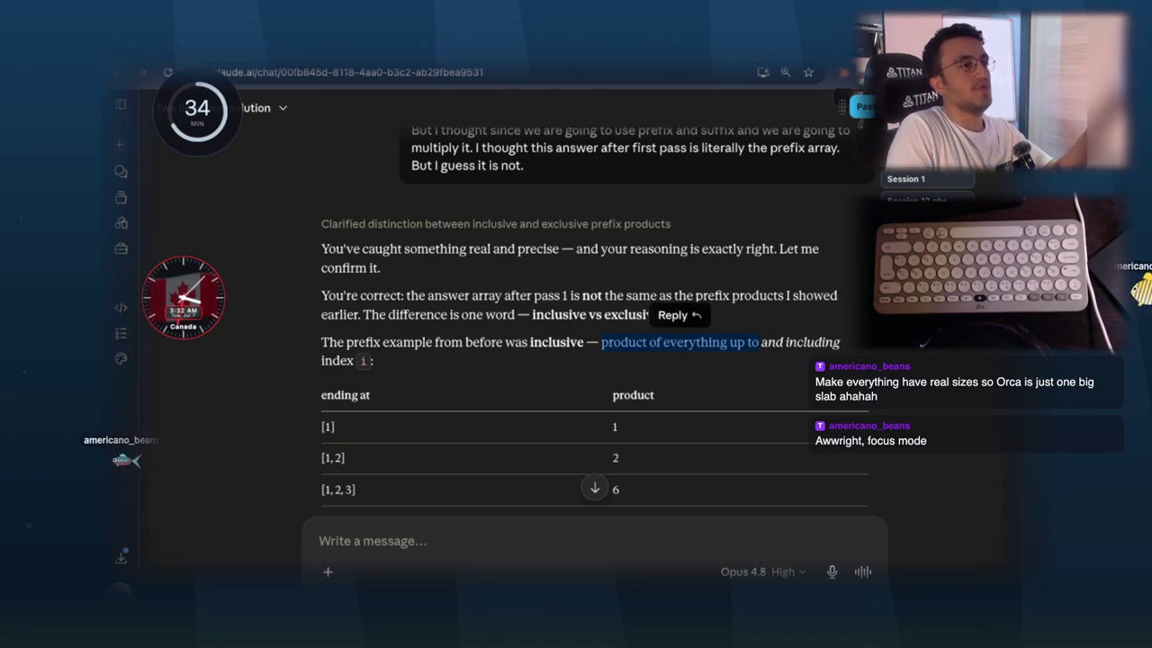
{"action": "left_click", "coordinate": [755, 344]}
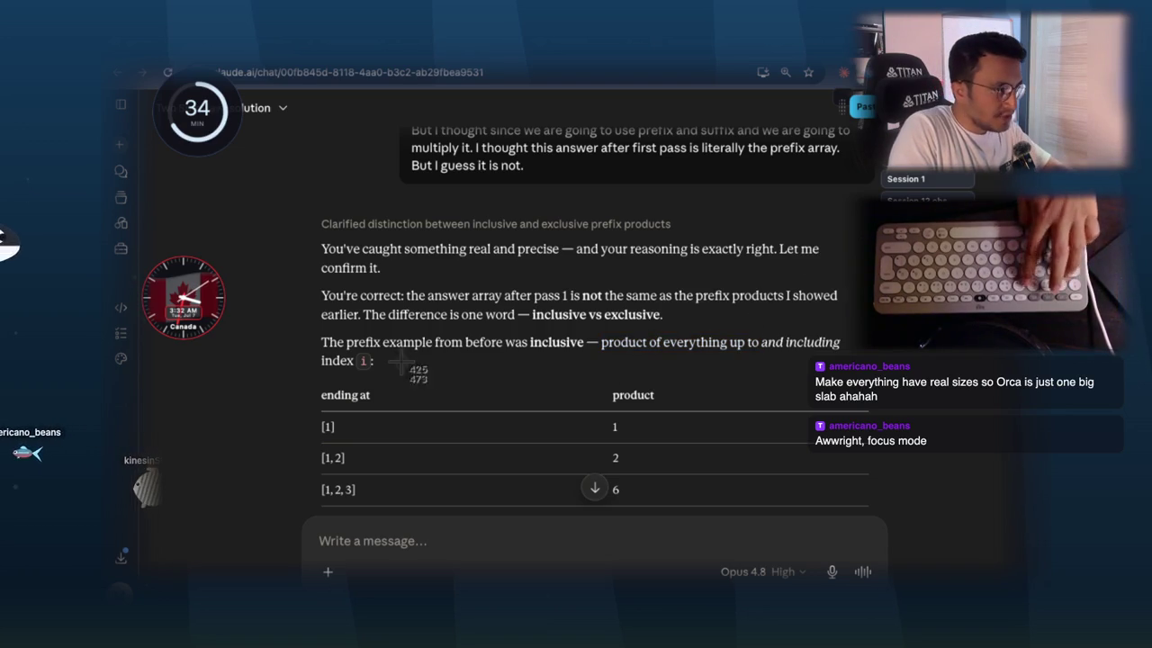
{"action": "triple_click", "coordinate": [329, 342]}
{"action": "mouse_move", "coordinate": [584, 342]}
{"action": "left_mouse_down"}
{"action": "mouse_move", "coordinate": [184, 491]}
{"action": "mouse_move", "coordinate": [189, 504]}
{"action": "left_mouse_up"}
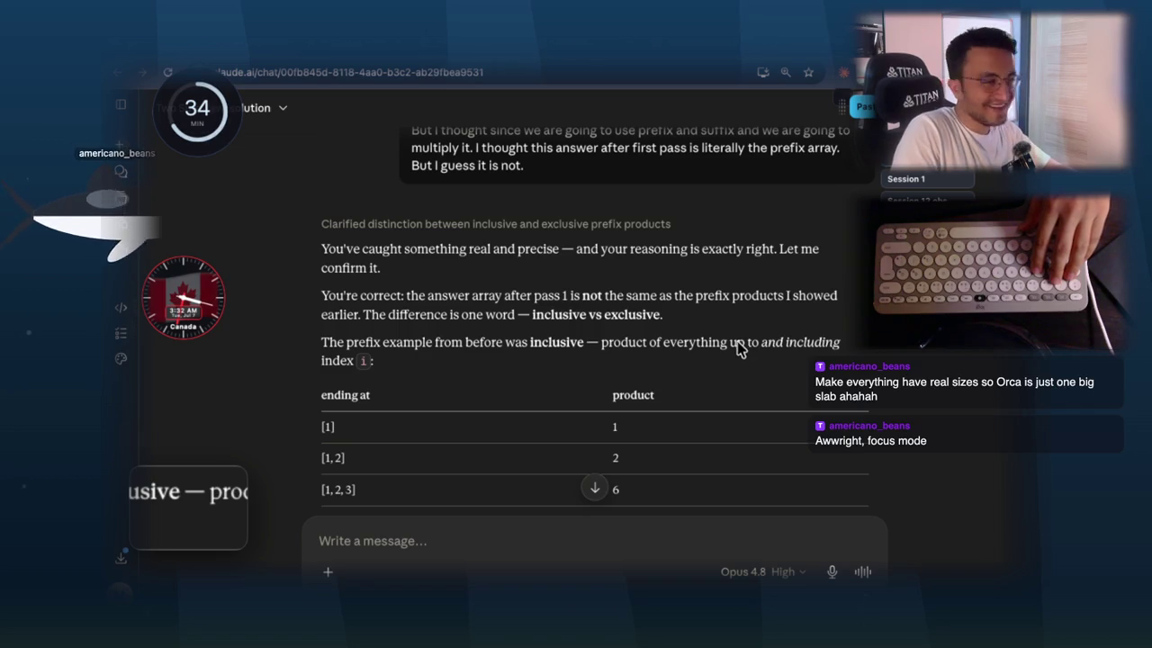
{"action": "left_click", "coordinate": [547, 345]}
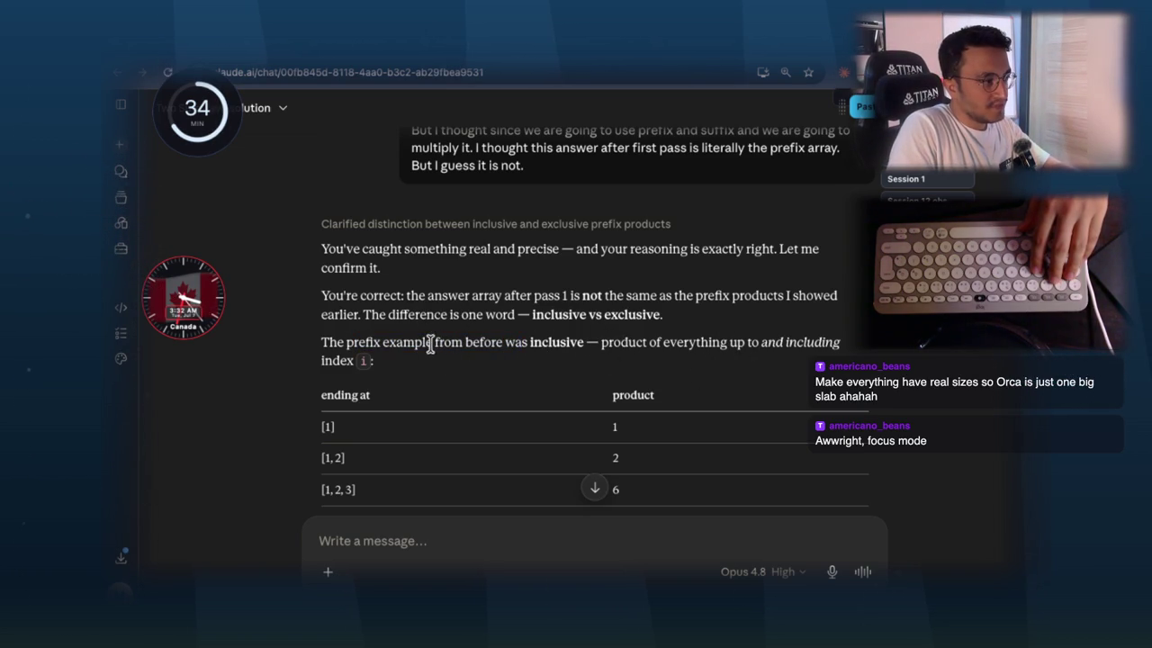
{"action": "left_click_drag", "start_coordinate": [599, 341], "coordinate": [615, 342]}
- Go through the prefix table rows and the exclusive explanation, highlighting 'ending at' and 'not including'
{"action": "scroll", "coordinate": [598, 333], "scroll_direction": "down", "scroll_amount": 1}
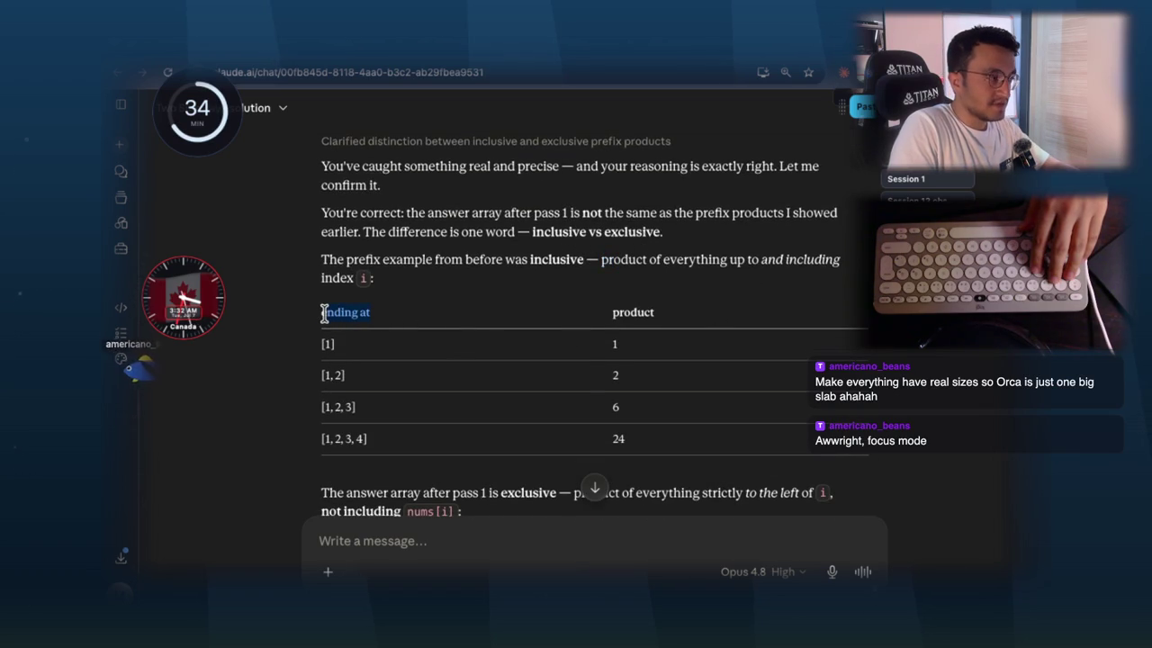
{"action": "left_click_drag", "start_coordinate": [324, 312], "coordinate": [321, 311]}
{"action": "left_click", "coordinate": [327, 342]}
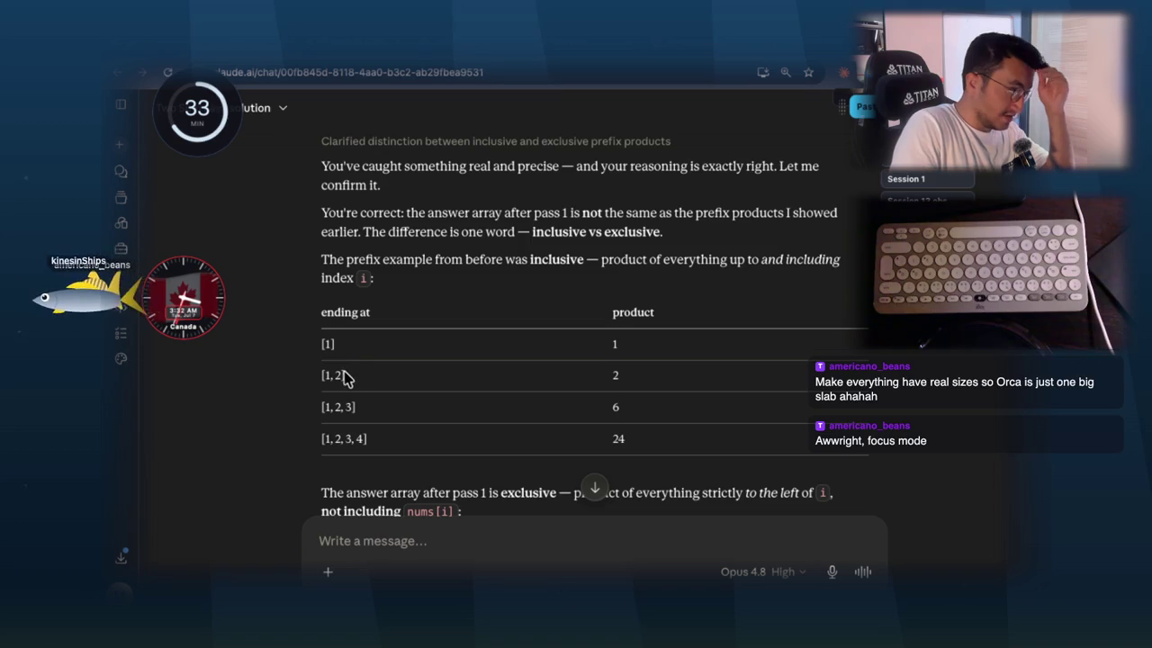
{"action": "left_click_drag", "start_coordinate": [337, 374], "coordinate": [414, 379]}
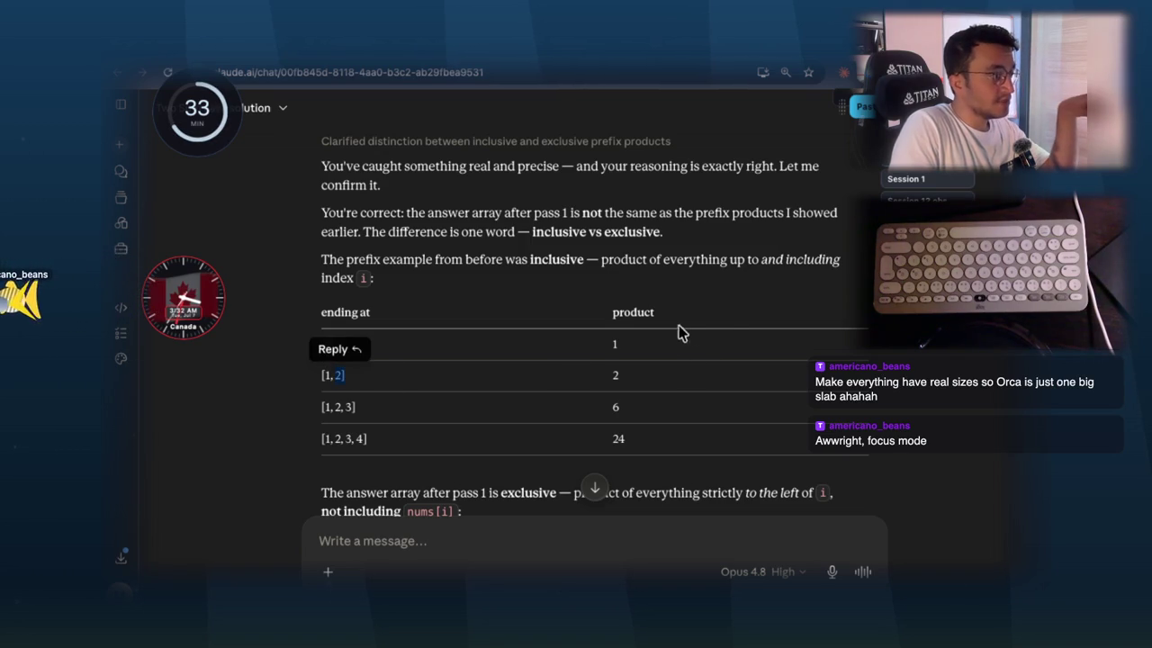
{"action": "scroll", "coordinate": [715, 319], "scroll_direction": "down", "scroll_amount": 2}
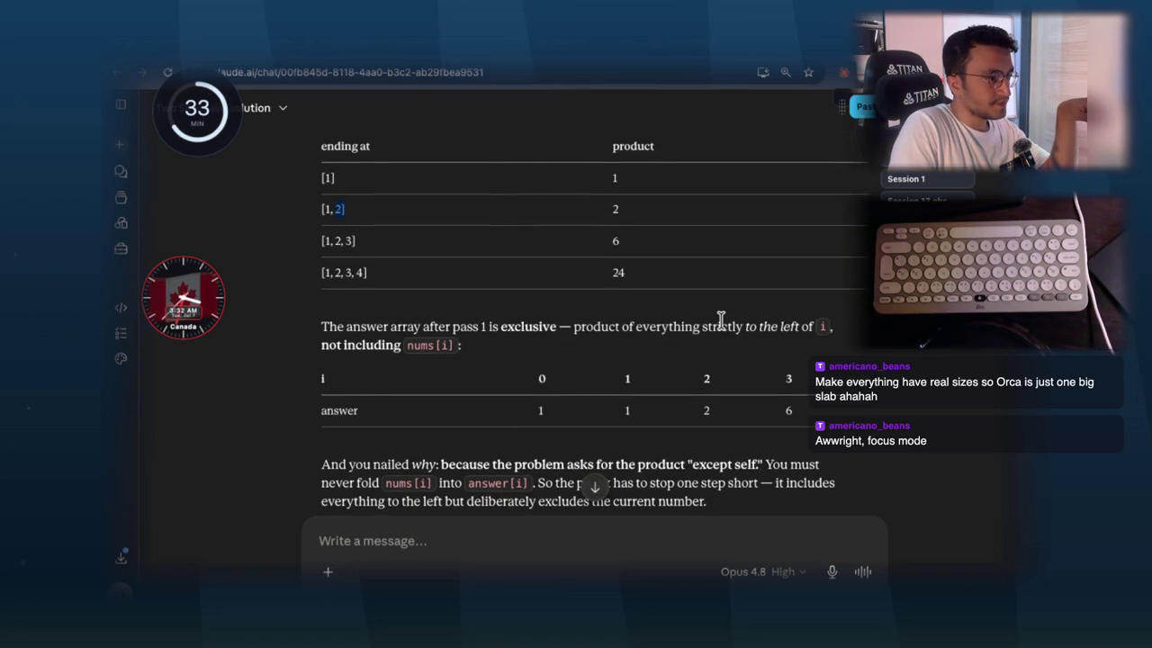
{"action": "scroll", "coordinate": [719, 319], "scroll_direction": "up", "scroll_amount": 1}
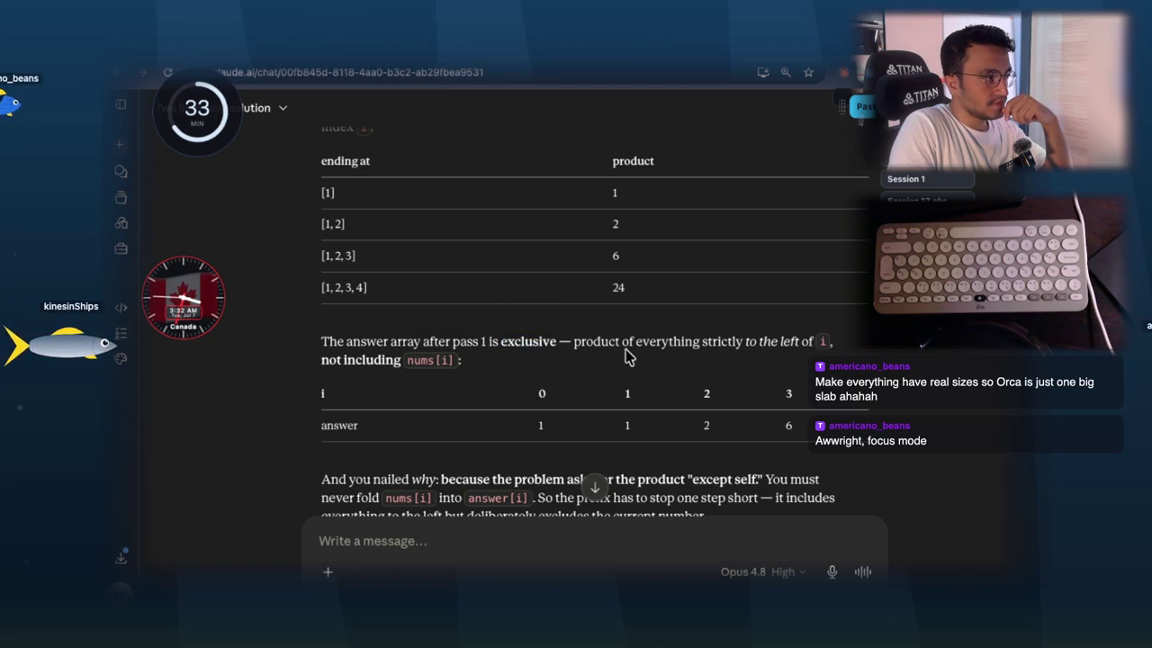
{"action": "left_click_drag", "start_coordinate": [635, 341], "coordinate": [811, 339]}
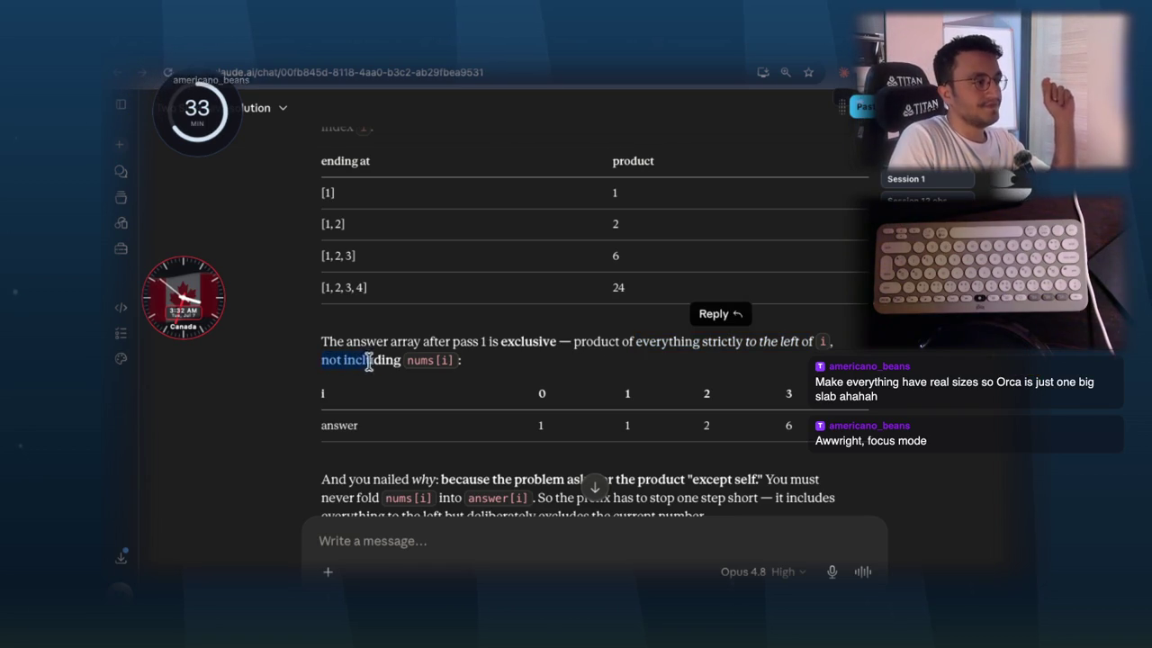
{"action": "left_click_drag", "start_coordinate": [399, 360], "coordinate": [400, 360]}
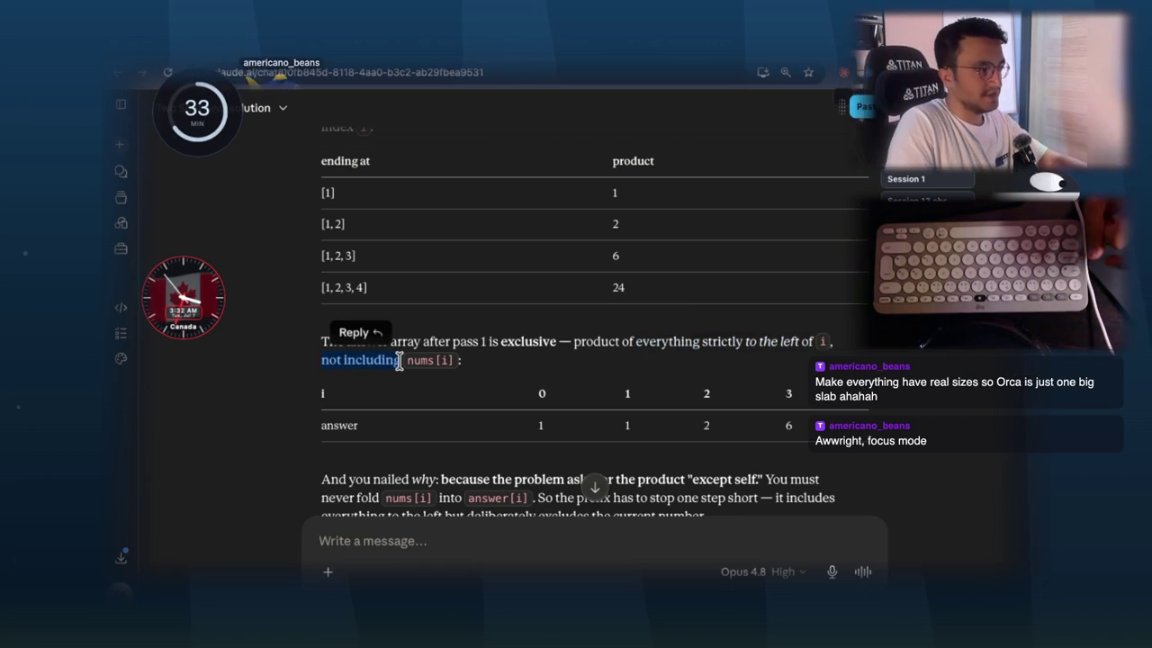
{"action": "left_click", "coordinate": [627, 417]}
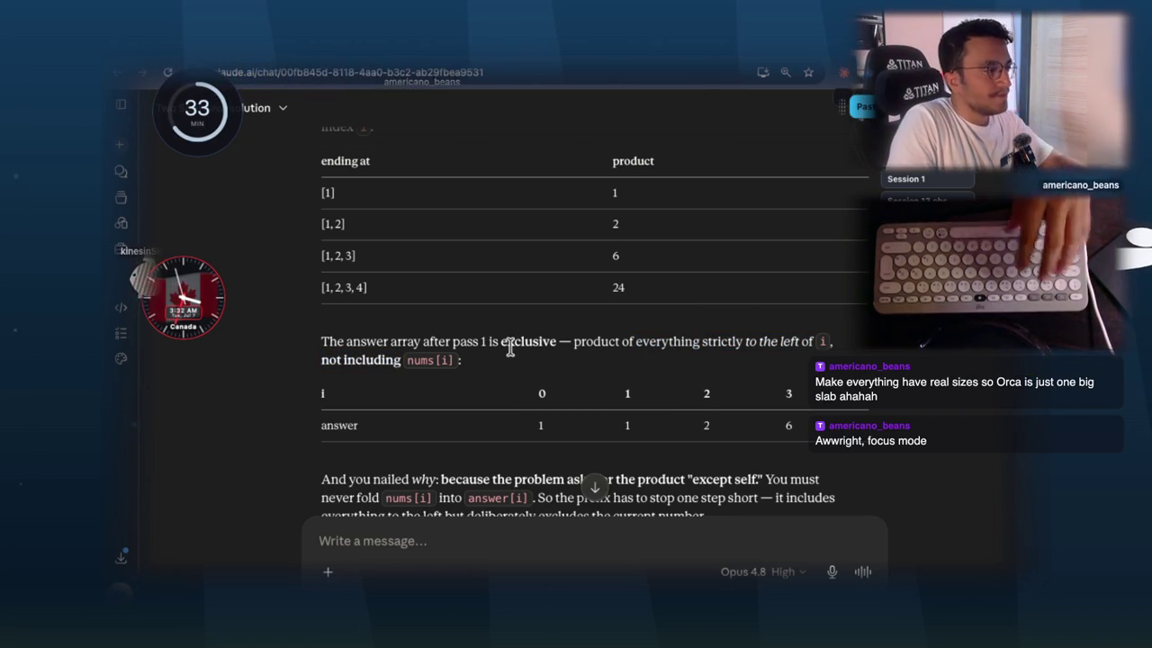
- Capture the inclusive and exclusive prefix tables and paste both screenshots into the message box
{"action": "key", "text": "super+shift+4"}
{"action": "mouse_move", "coordinate": [315, 142]}
{"action": "left_mouse_down"}
{"action": "mouse_move", "coordinate": [707, 268]}
{"action": "mouse_move", "coordinate": [746, 326]}
{"action": "left_mouse_up"}
{"action": "left_click", "coordinate": [501, 527]}
{"action": "key", "text": "super+v"}
{"action": "key", "text": "super+shift+4"}
{"action": "left_click_drag", "start_coordinate": [355, 329], "coordinate": [432, 355]}
{"action": "scroll", "coordinate": [565, 302], "scroll_direction": "down", "scroll_amount": 2}
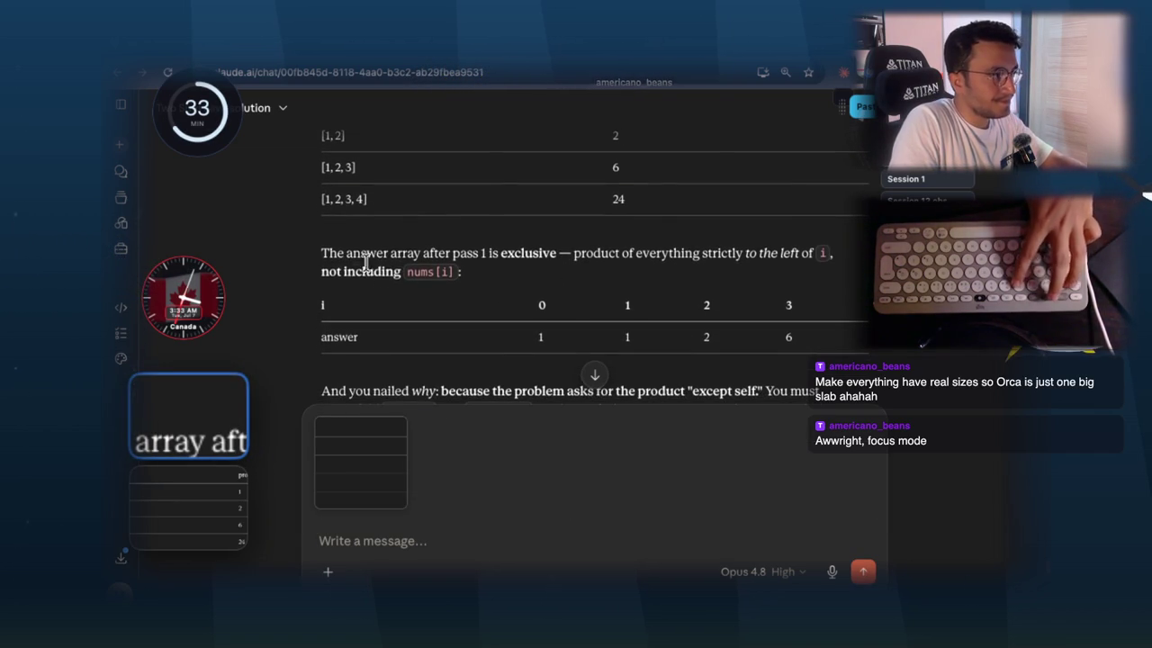
{"action": "key", "text": "super+shift+4"}
{"action": "left_click_drag", "start_coordinate": [322, 244], "coordinate": [797, 373]}
{"action": "key", "text": "super+v"}
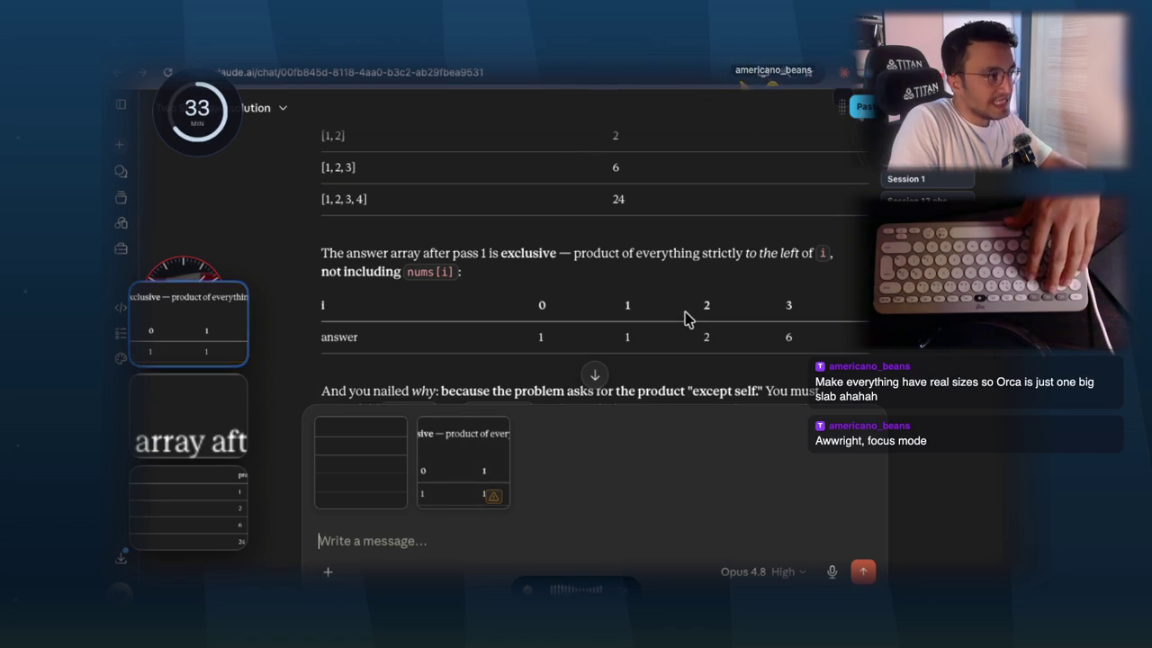
- Recheck both tables and send the request to redraw the exclusive table in the inclusive layout
{"action": "scroll", "coordinate": [683, 324], "scroll_direction": "up", "scroll_amount": 1}
{"action": "scroll", "coordinate": [651, 310], "scroll_direction": "up", "scroll_amount": 3}
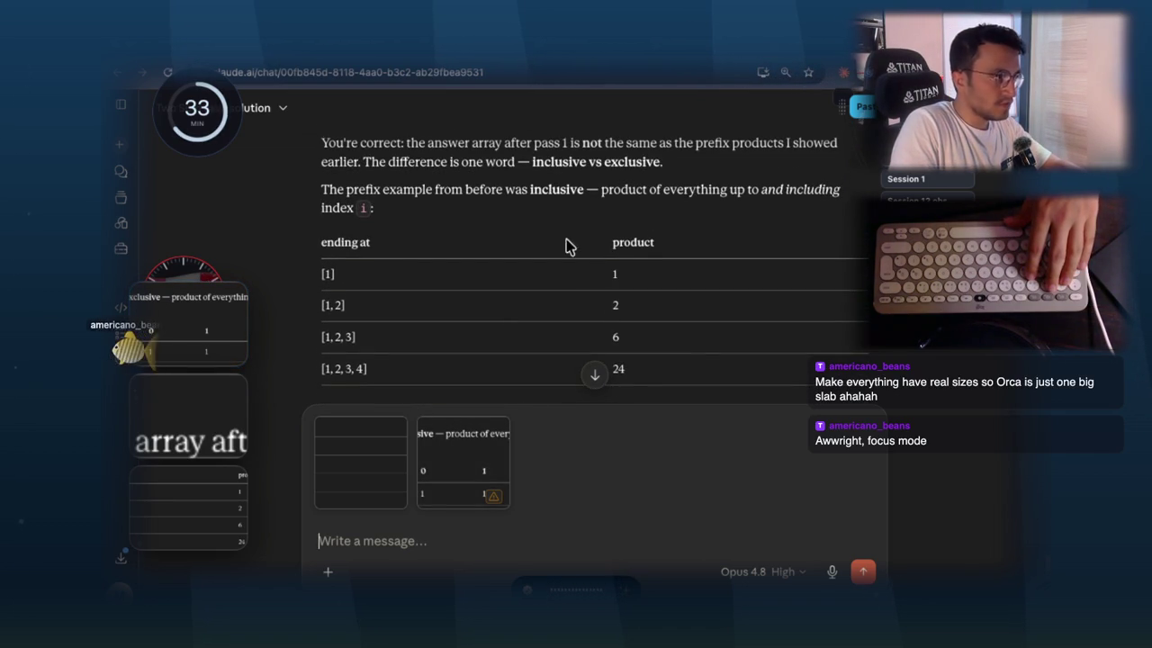
{"action": "scroll", "coordinate": [561, 234], "scroll_direction": "down", "scroll_amount": 5}
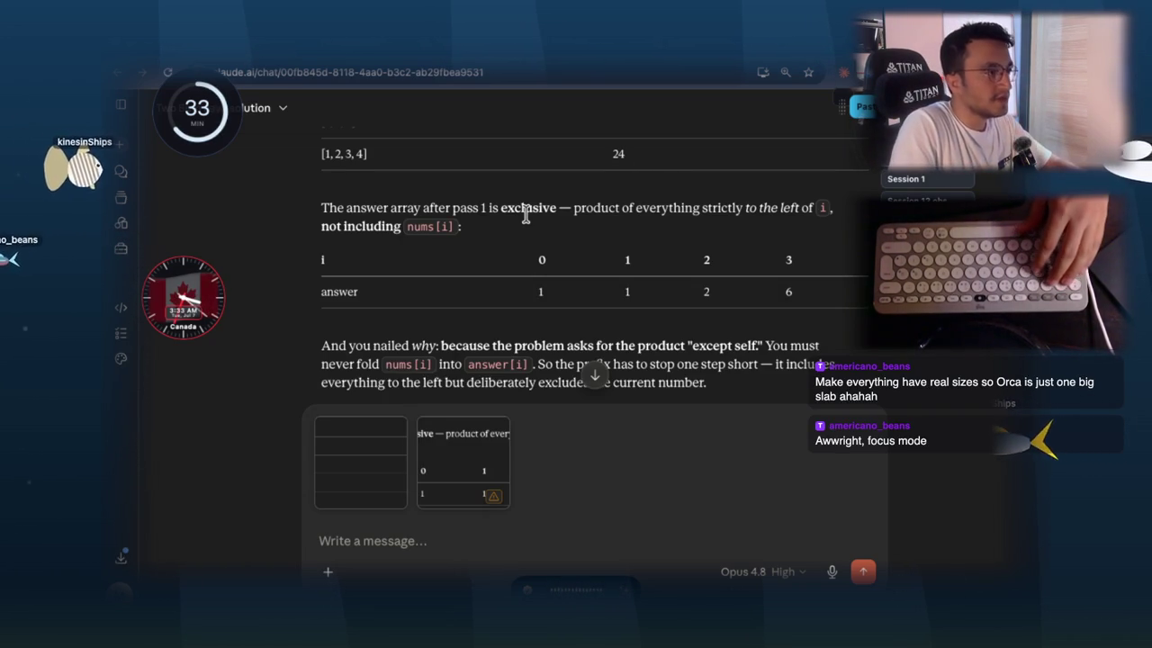
{"action": "scroll", "coordinate": [529, 221], "scroll_direction": "up", "scroll_amount": 4}
{"action": "mouse_move", "coordinate": [342, 200]}
{"action": "left_mouse_down"}
{"action": "mouse_move", "coordinate": [396, 216]}
{"action": "mouse_move", "coordinate": [357, 201]}
{"action": "left_mouse_up"}
{"action": "left_click", "coordinate": [609, 221]}
{"action": "scroll", "coordinate": [610, 230], "scroll_direction": "down", "scroll_amount": 4}
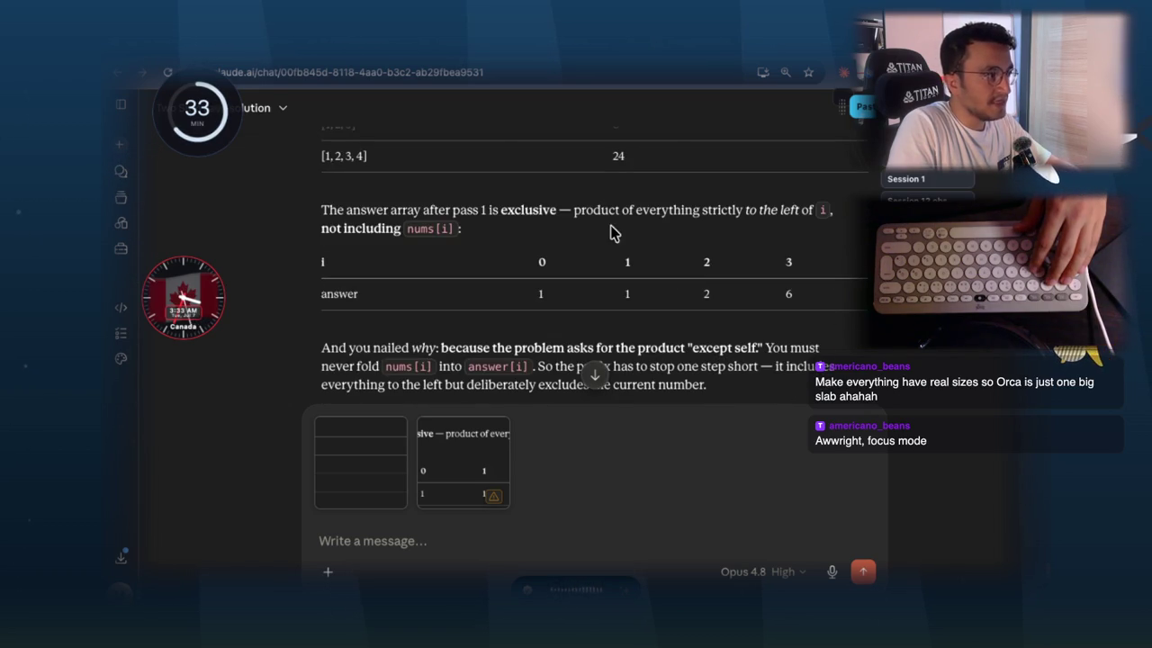
{"action": "triple_click", "coordinate": [529, 209]}
{"action": "left_click", "coordinate": [429, 288]}
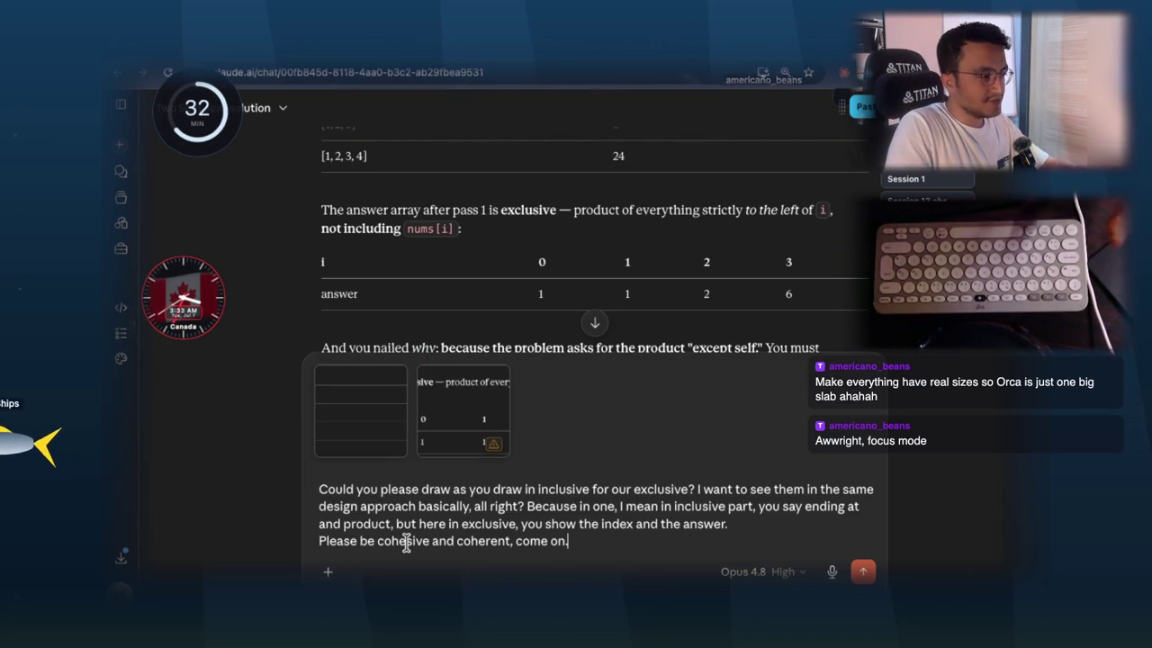
{"action": "key", "text": "Return"}
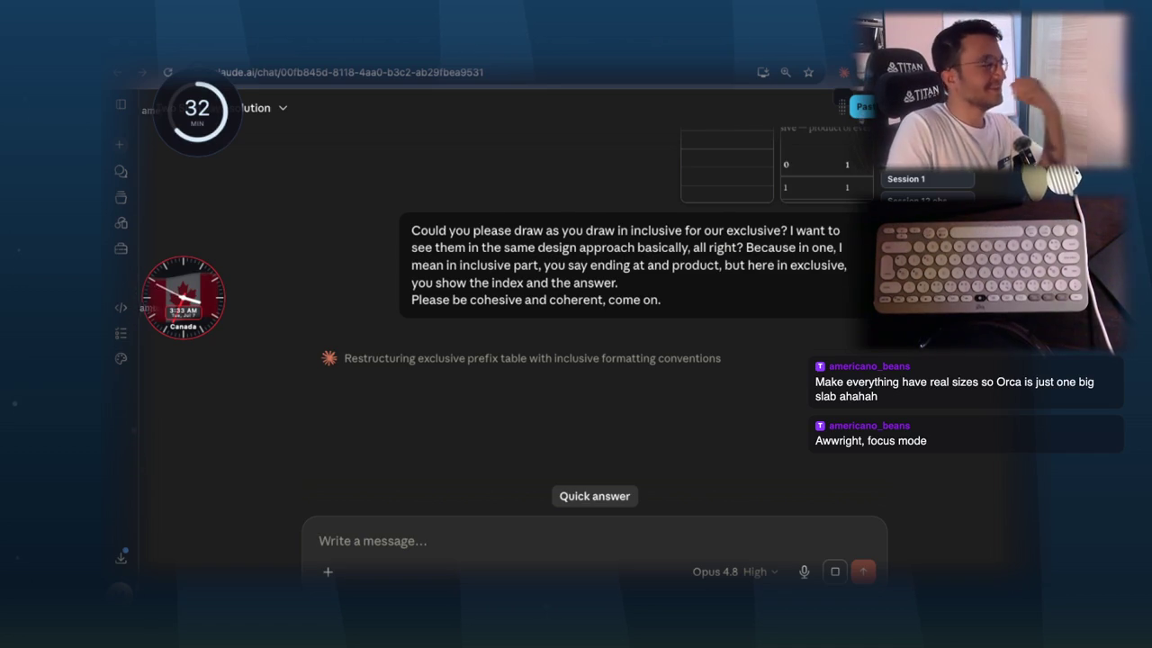
{"action": "scroll", "coordinate": [545, 415], "scroll_direction": "up", "scroll_amount": 2}
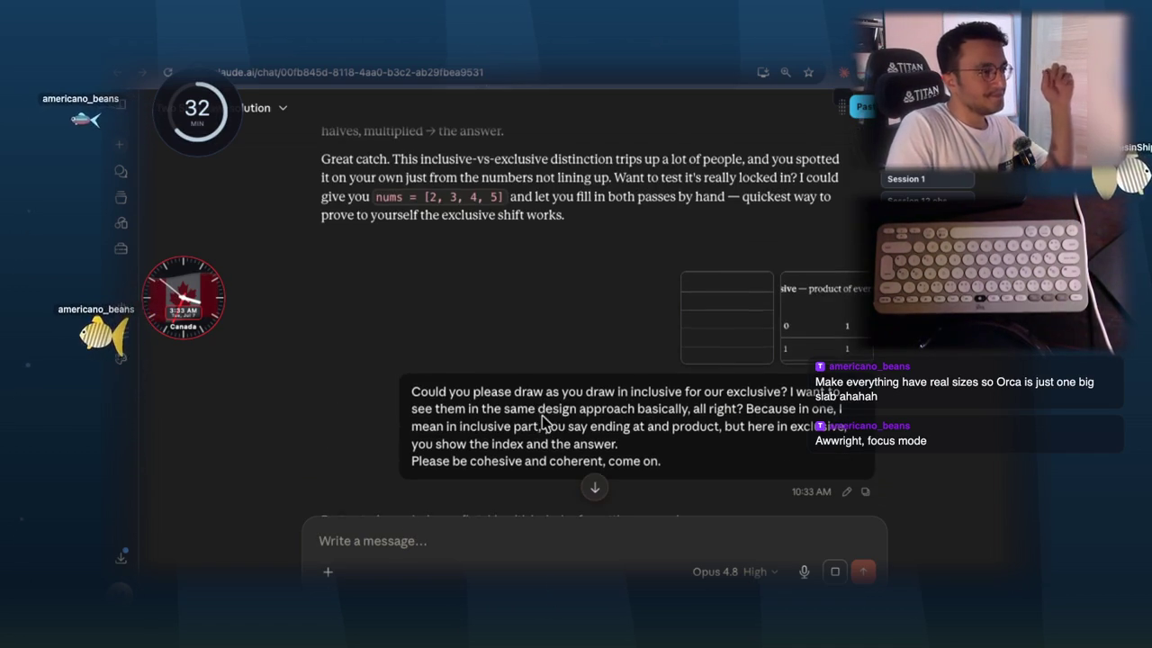
{"action": "scroll", "coordinate": [560, 407], "scroll_direction": "down", "scroll_amount": 3}
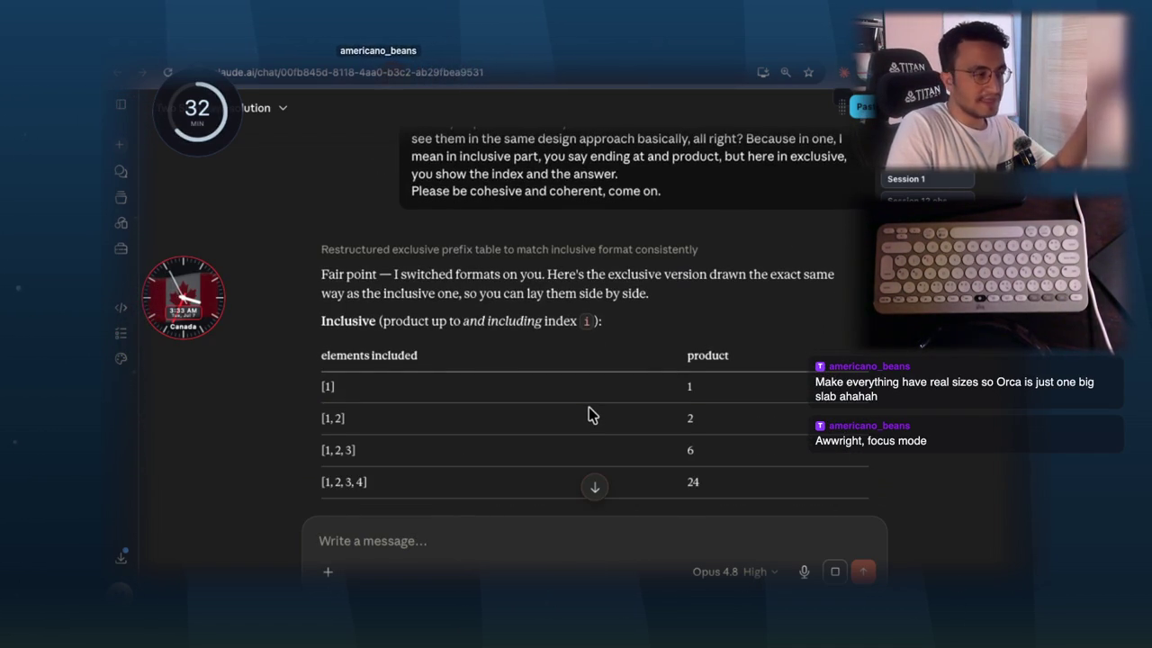
{"action": "scroll", "coordinate": [596, 416], "scroll_direction": "down", "scroll_amount": 4}
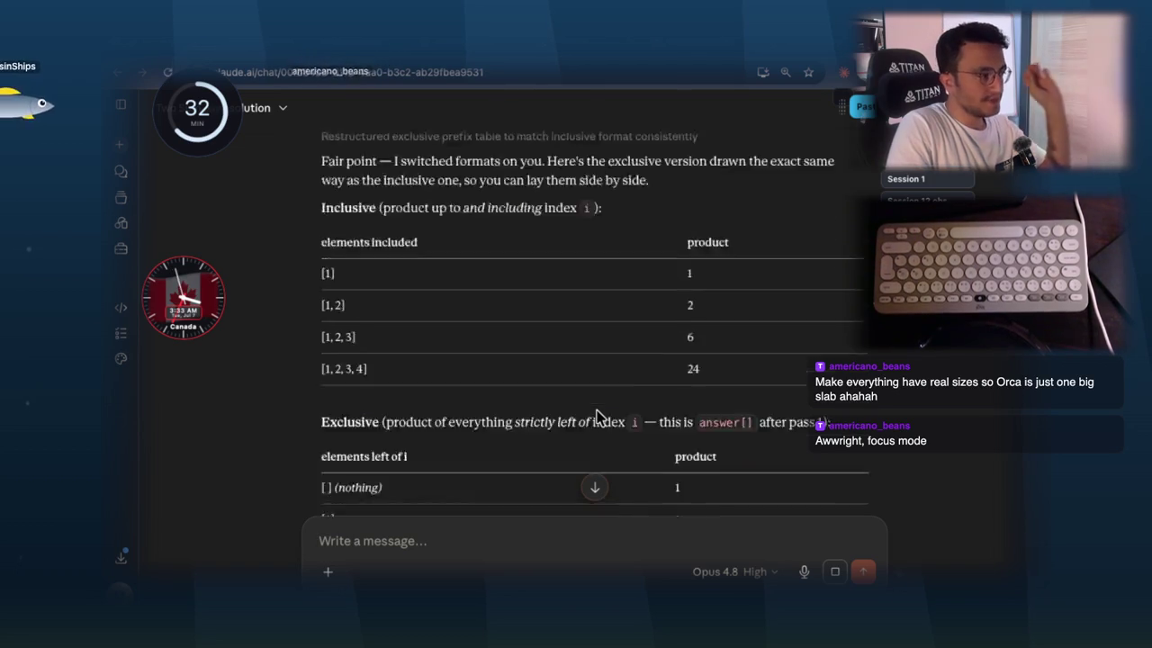
{"action": "scroll", "coordinate": [621, 404], "scroll_direction": "up", "scroll_amount": 1}
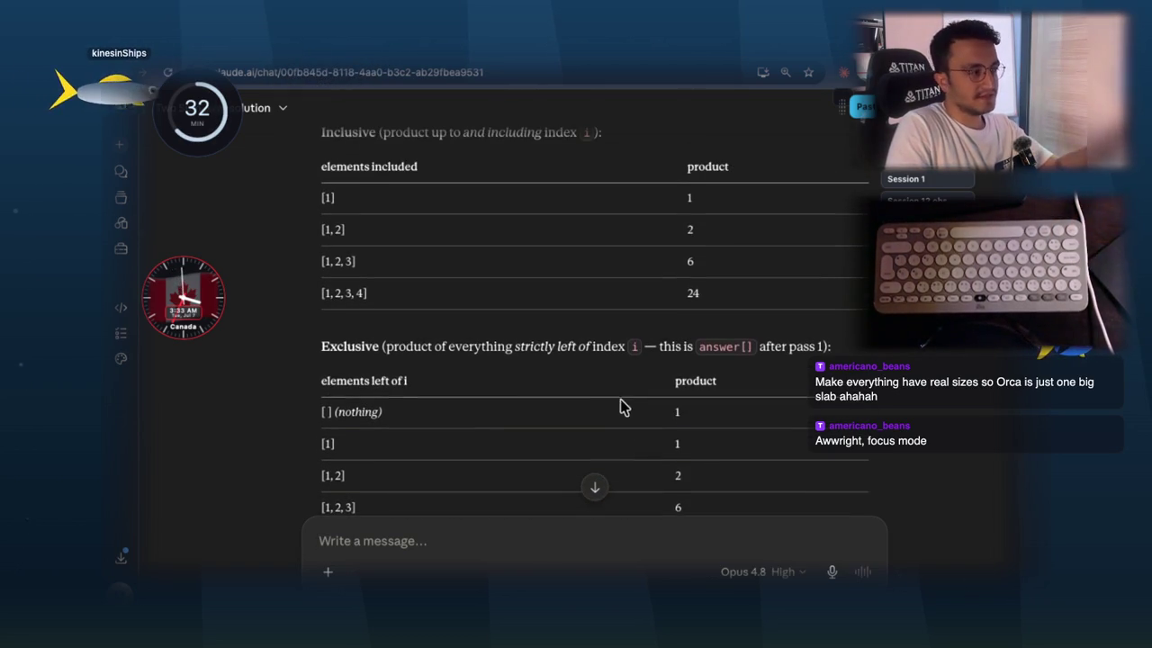
{"action": "scroll", "coordinate": [567, 416], "scroll_direction": "up", "scroll_amount": 1}
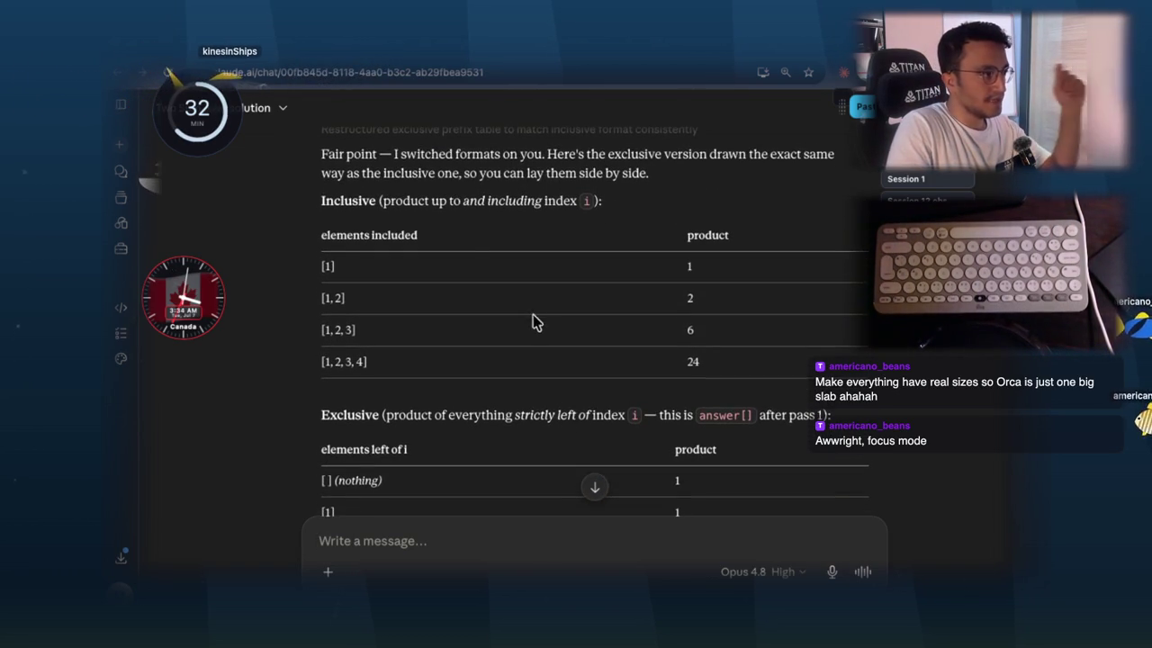
{"action": "double_click", "coordinate": [399, 235]}
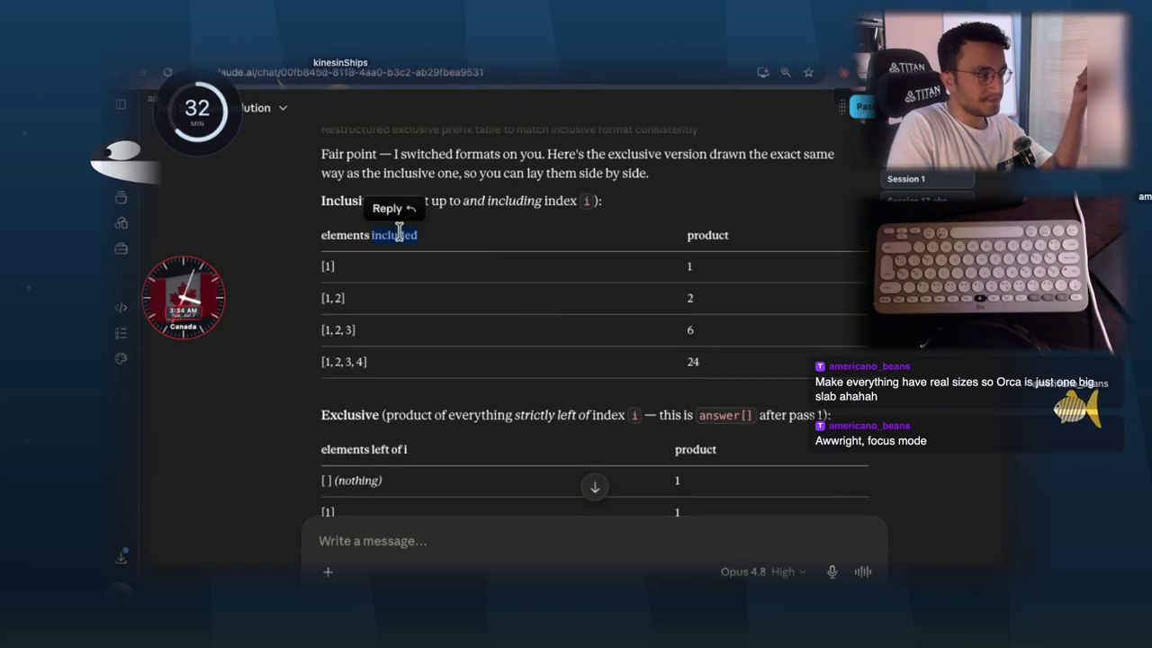
{"action": "left_click", "coordinate": [418, 275]}
{"action": "scroll", "coordinate": [419, 275], "scroll_direction": "down", "scroll_amount": 1}
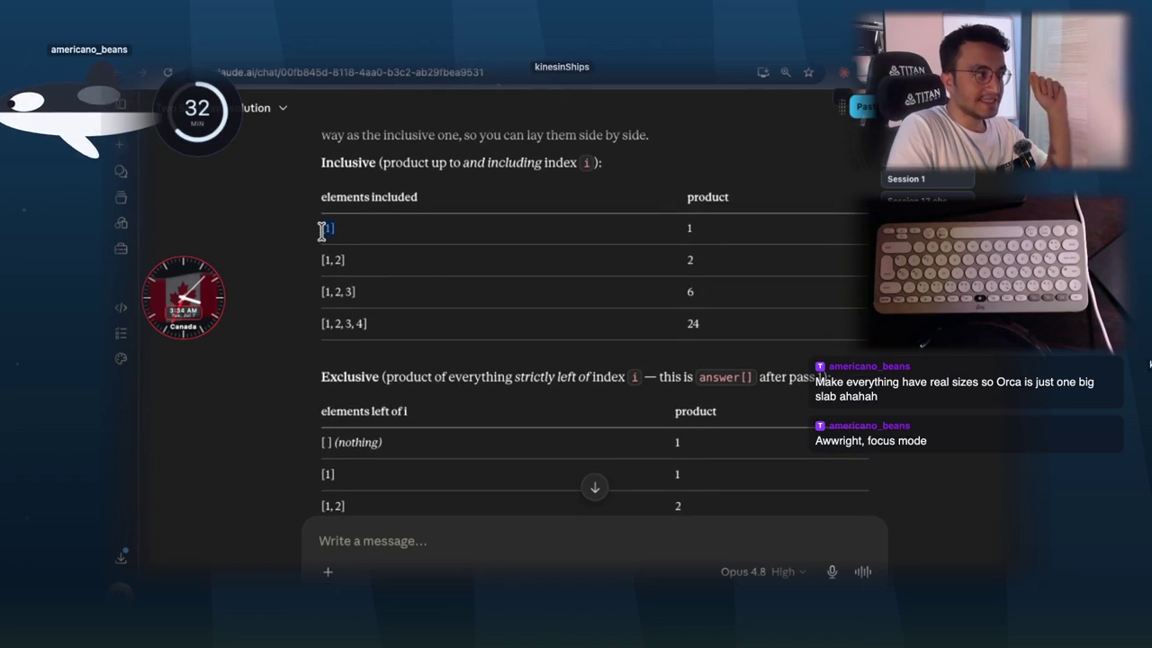
{"action": "left_click_drag", "start_coordinate": [321, 232], "coordinate": [324, 228]}
{"action": "left_click", "coordinate": [329, 228]}
{"action": "scroll", "coordinate": [432, 297], "scroll_direction": "down", "scroll_amount": 1}
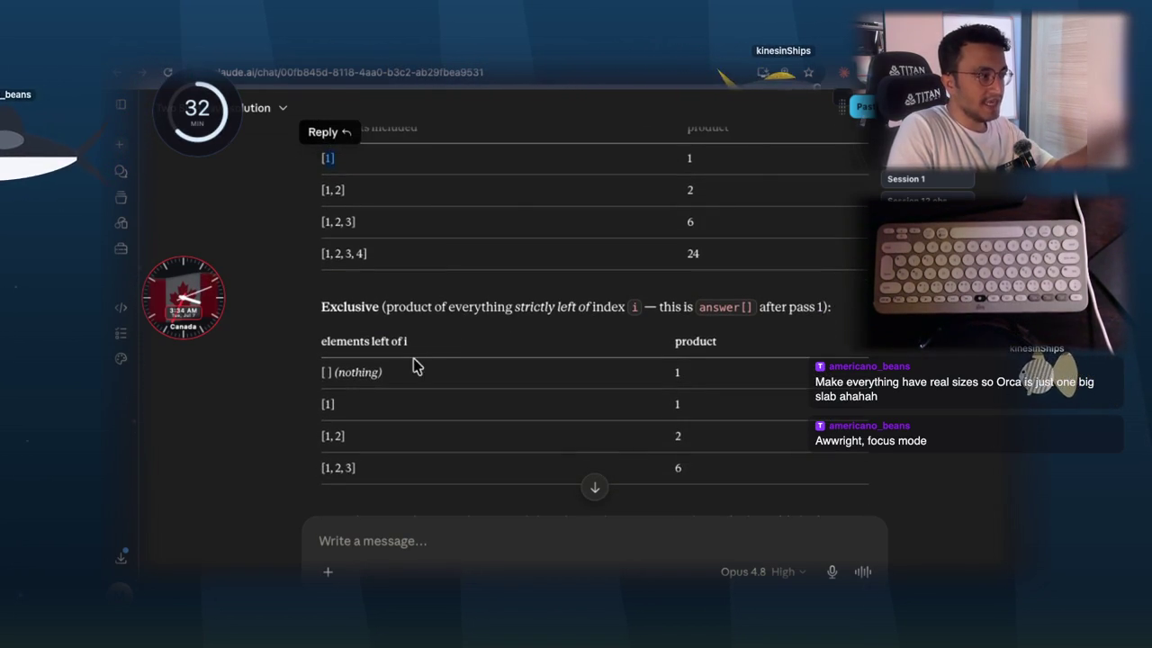
{"action": "triple_click", "coordinate": [364, 373]}
{"action": "left_click", "coordinate": [376, 371]}
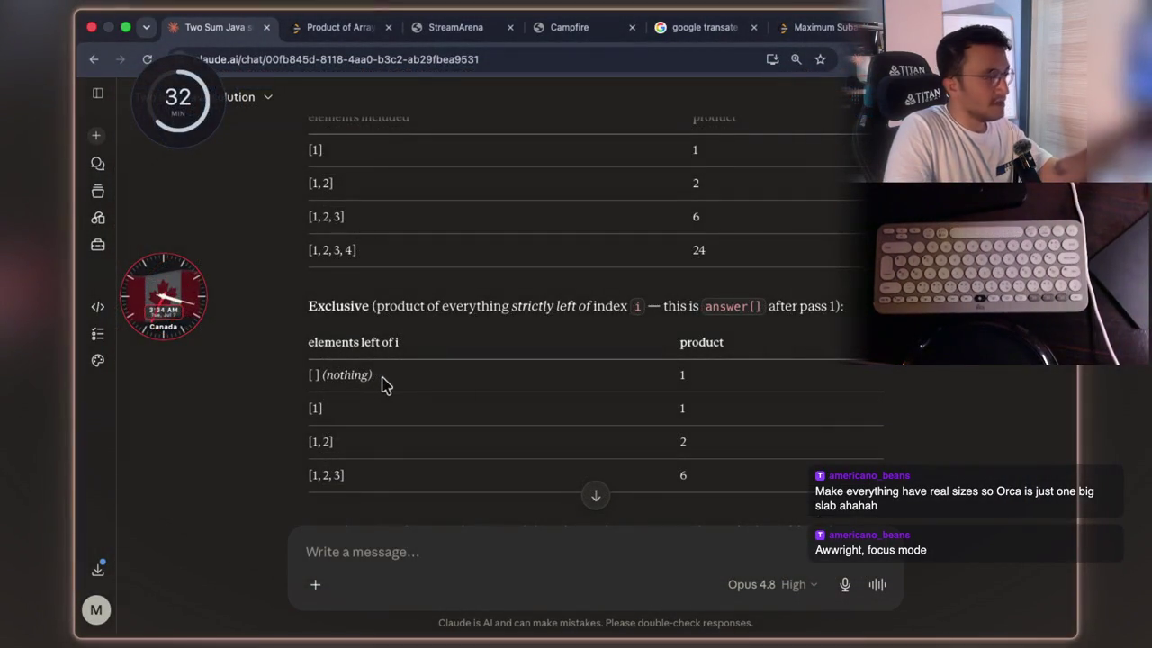
{"action": "left_click_drag", "start_coordinate": [374, 376], "coordinate": [307, 380]}
{"action": "left_click", "coordinate": [308, 373]}
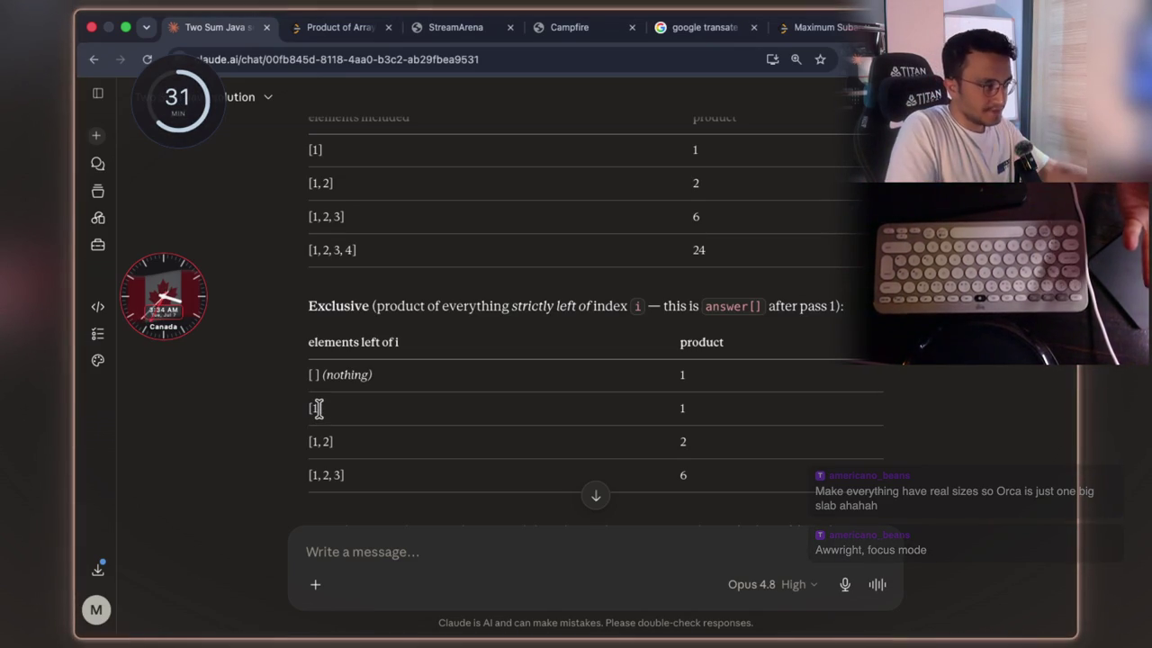
{"action": "mouse_move", "coordinate": [317, 407]}
{"action": "left_mouse_down"}
{"action": "mouse_move", "coordinate": [309, 416]}
{"action": "mouse_move", "coordinate": [341, 446]}
{"action": "mouse_move", "coordinate": [308, 440]}
{"action": "left_mouse_up"}
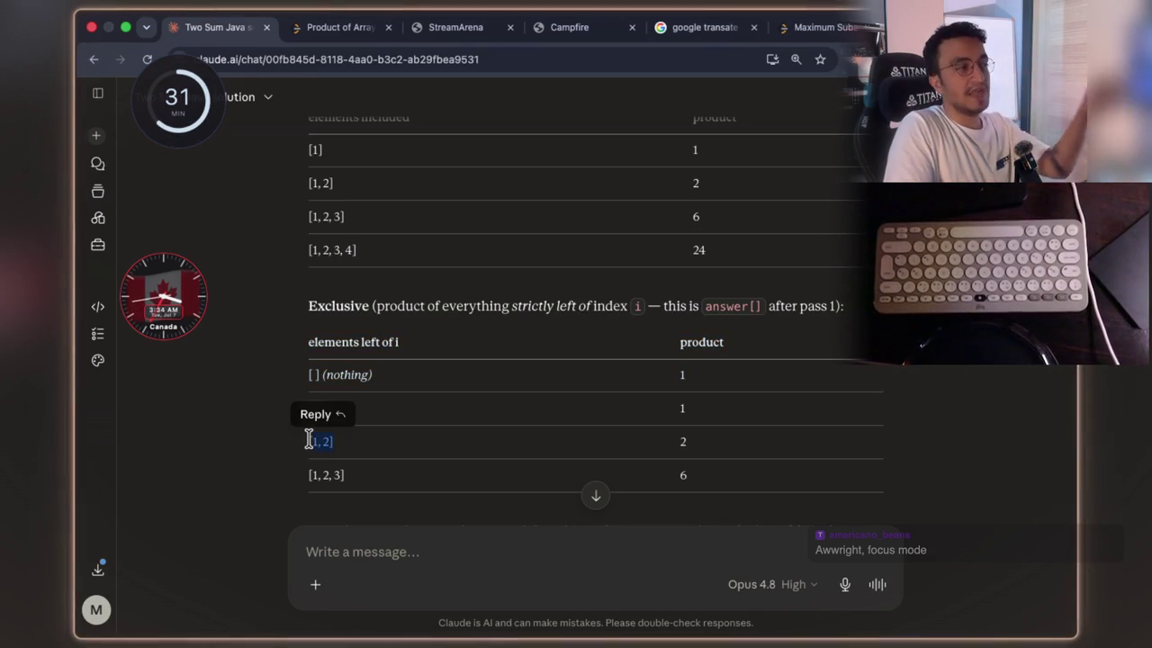
{"action": "left_click", "coordinate": [335, 465]}
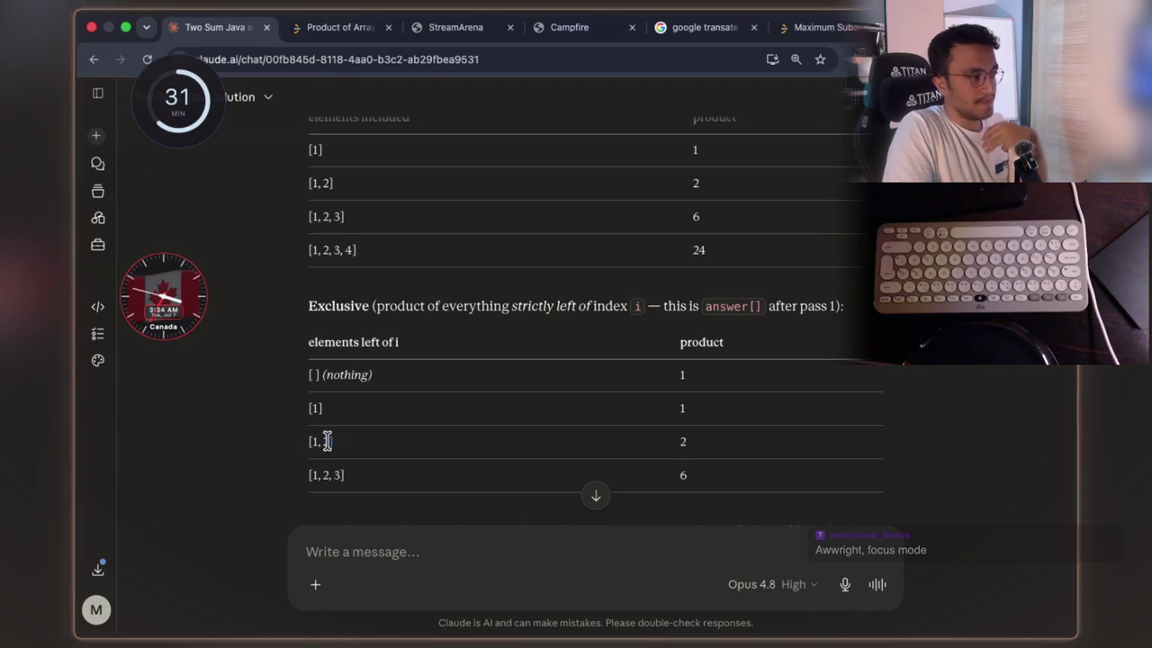
{"action": "left_click_drag", "start_coordinate": [314, 342], "coordinate": [438, 405]}
{"action": "left_click", "coordinate": [504, 386]}
{"action": "scroll", "coordinate": [498, 378], "scroll_direction": "up", "scroll_amount": 3}
{"action": "scroll", "coordinate": [512, 385], "scroll_direction": "down", "scroll_amount": 2}
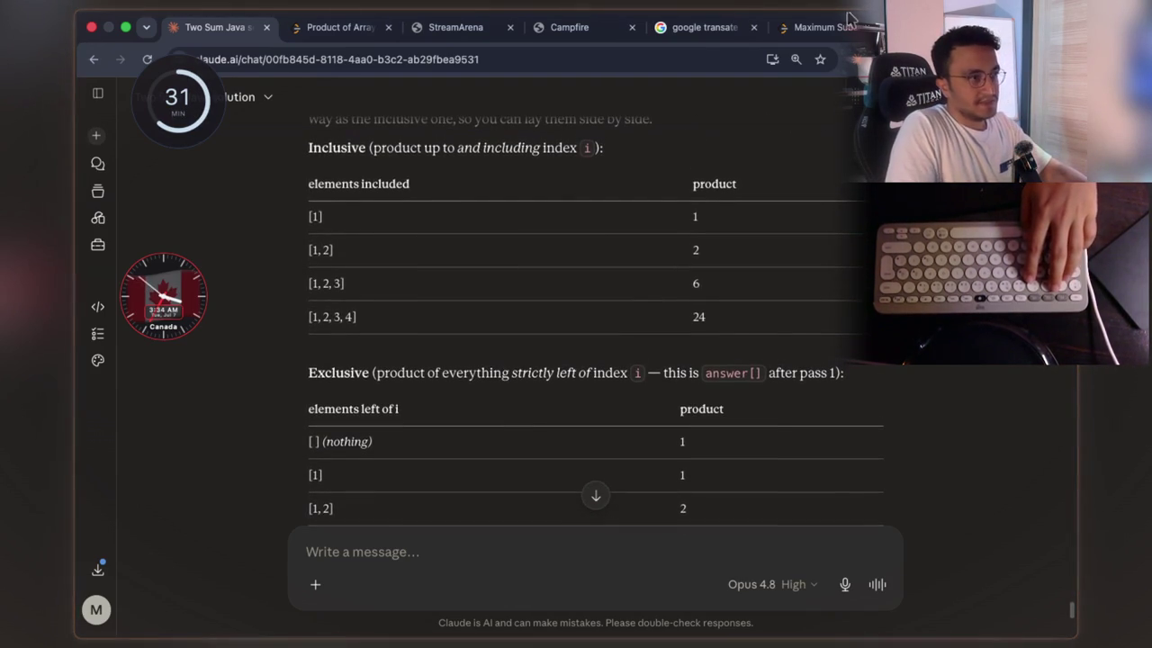
- Take a CleanShot scrolling capture spanning the Inclusive and Exclusive prefix-product tables
{"action": "left_click", "coordinate": [879, 22]}
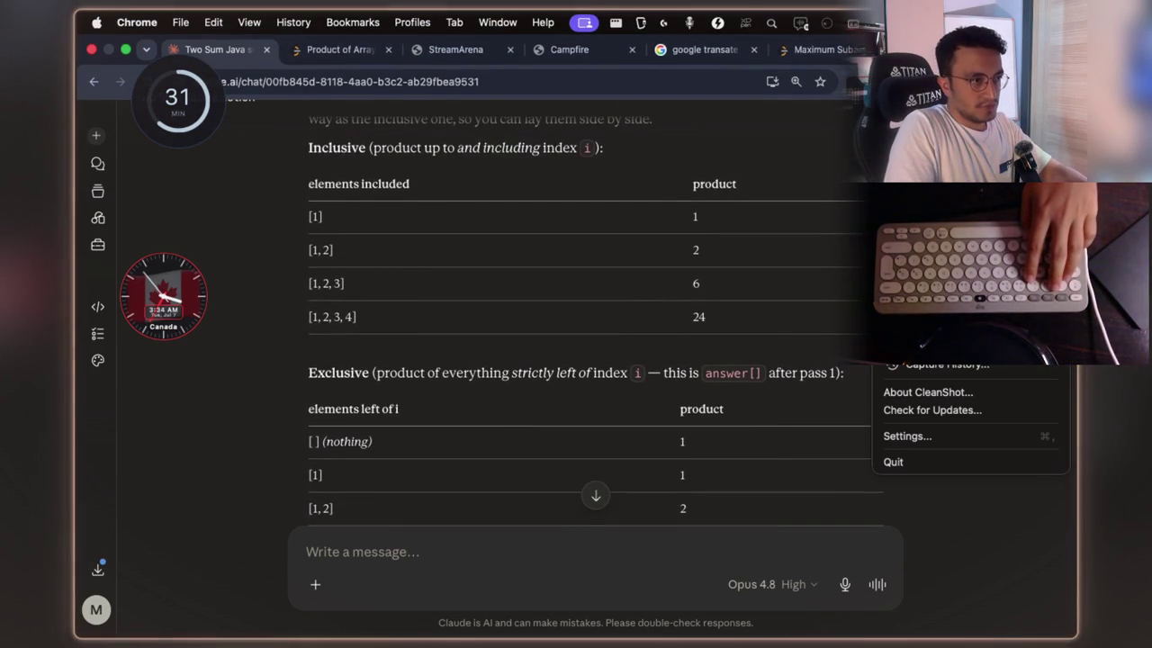
{"action": "left_click", "coordinate": [927, 180]}
{"action": "mouse_move", "coordinate": [295, 140]}
{"action": "left_mouse_down"}
{"action": "mouse_move", "coordinate": [860, 351]}
{"action": "mouse_move", "coordinate": [862, 339]}
{"action": "left_mouse_up"}
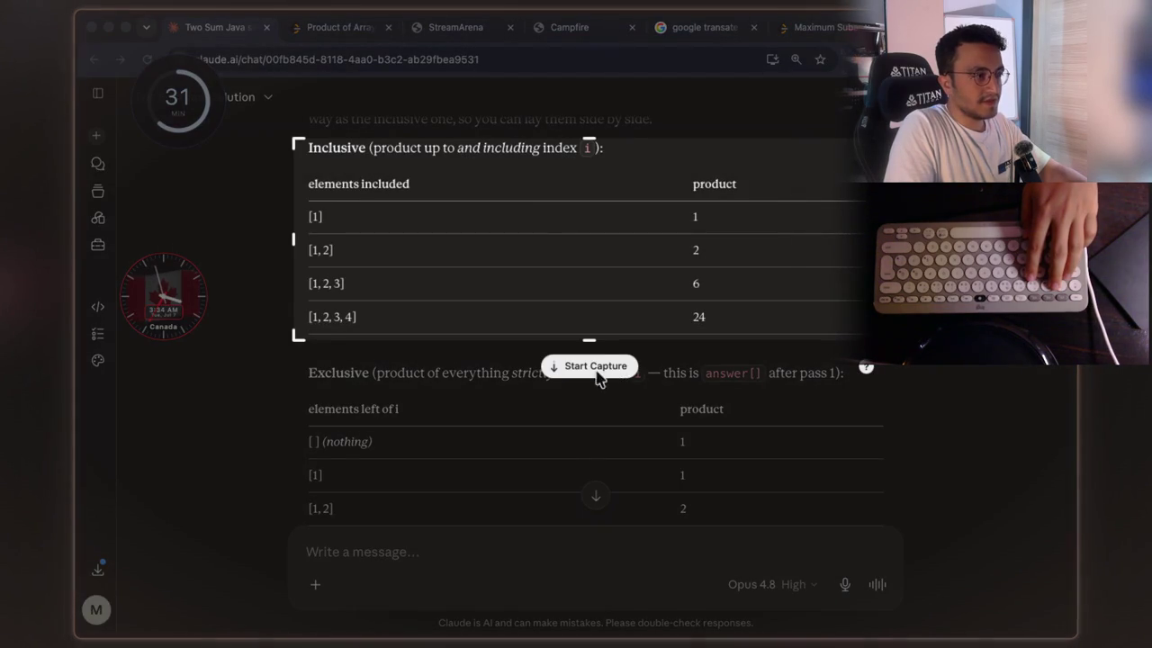
{"action": "left_click_drag", "start_coordinate": [589, 343], "coordinate": [587, 531]}
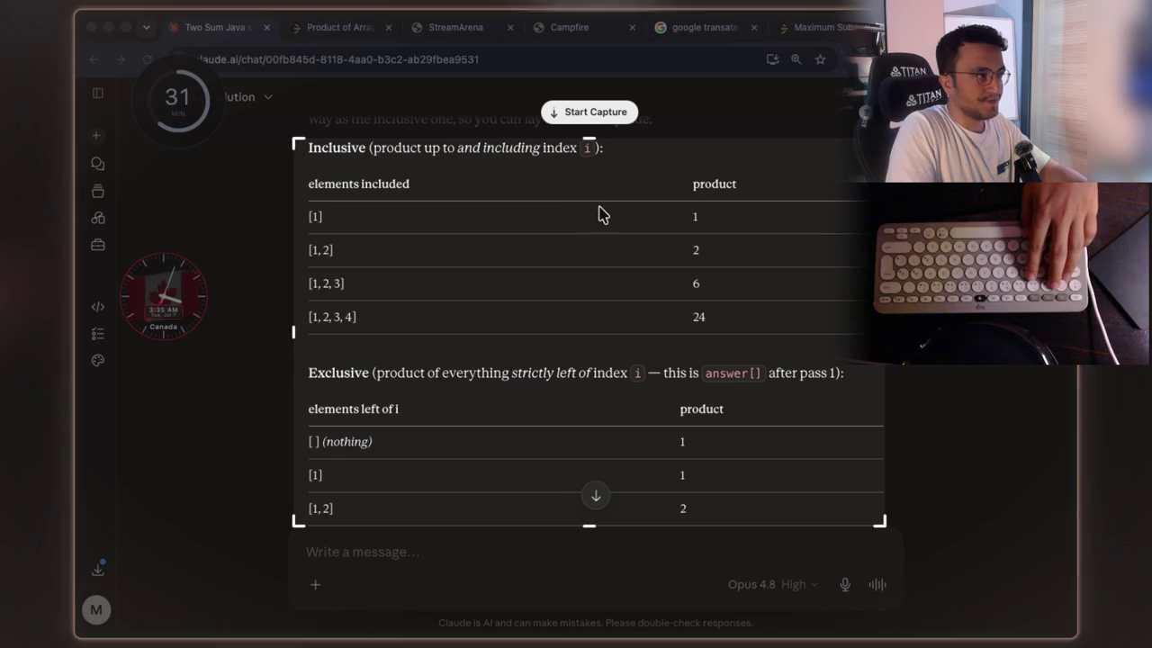
{"action": "left_click", "coordinate": [585, 116]}
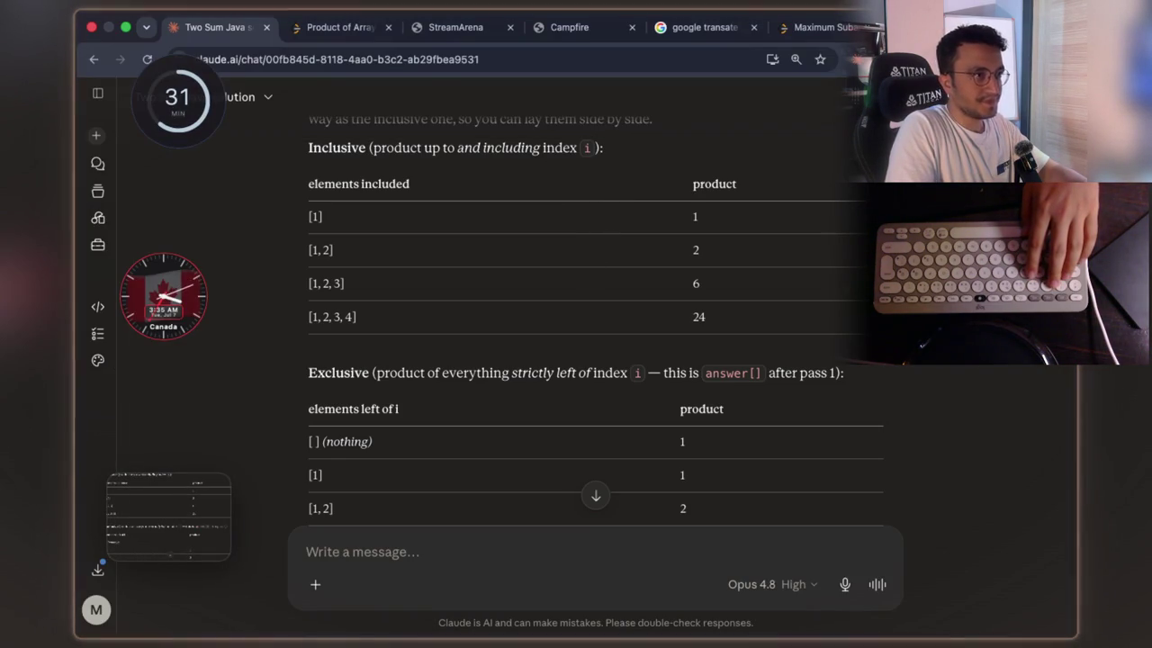
- Start a Google search for 'google translate' in a new browser tab
{"action": "key", "text": "super+9"}
{"action": "left_click", "coordinate": [465, 63]}
{"action": "type", "text": "google "}
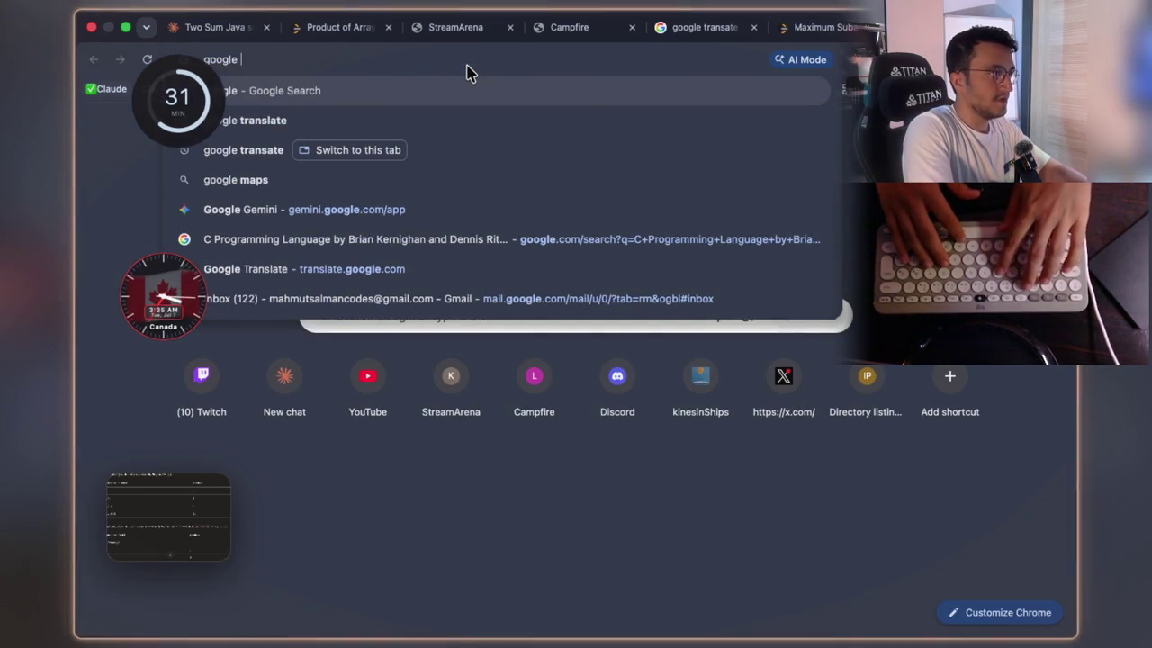
{"action": "type", "text": "transl"}
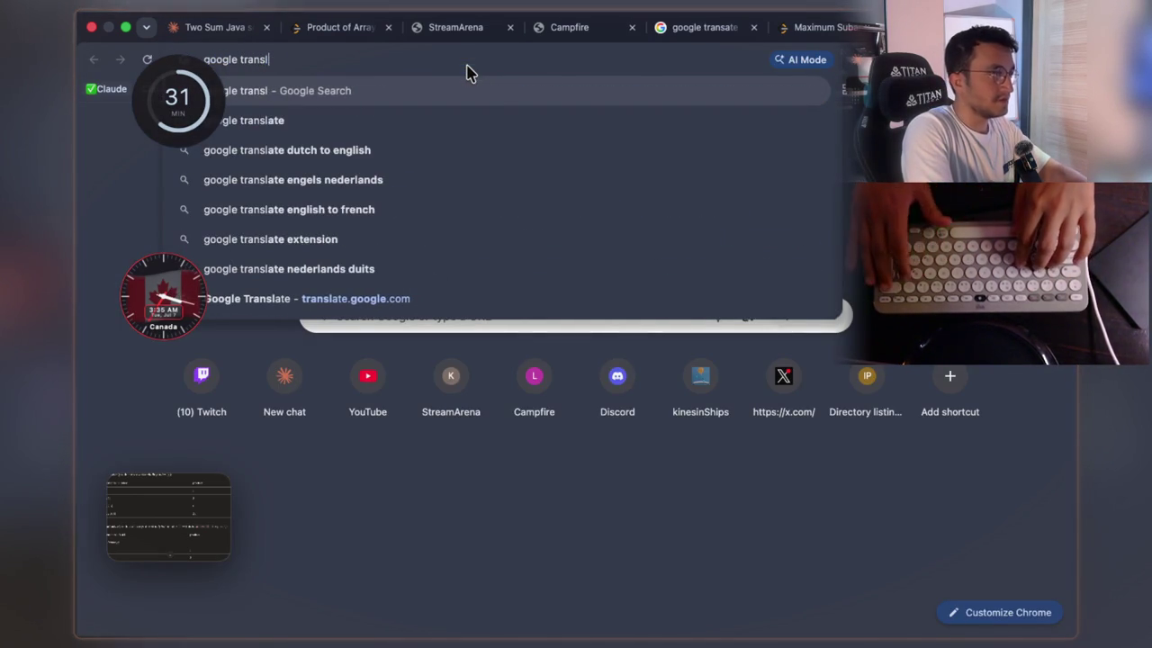
{"action": "type", "text": "ate"}
- Translate 'understood' into Italian (intesa/inteso), then go to the Maximum Subarray tab
{"action": "key", "text": "Return"}
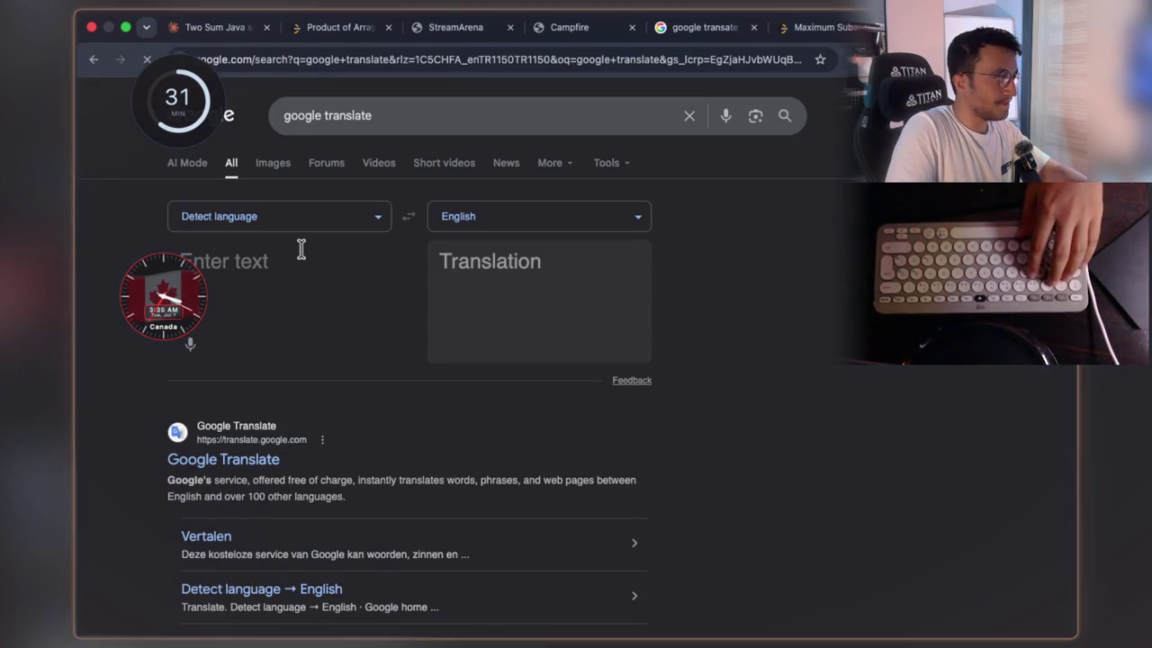
{"action": "type", "text": "understoof"}
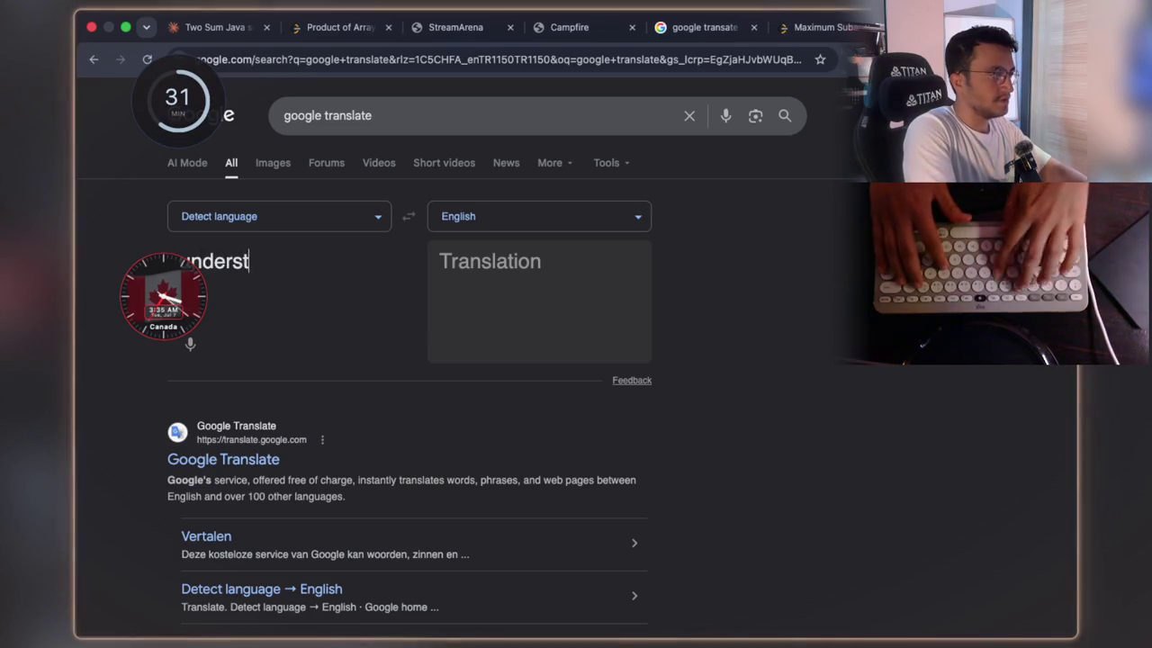
{"action": "key", "text": "BackSpace"}
{"action": "type", "text": "d"}
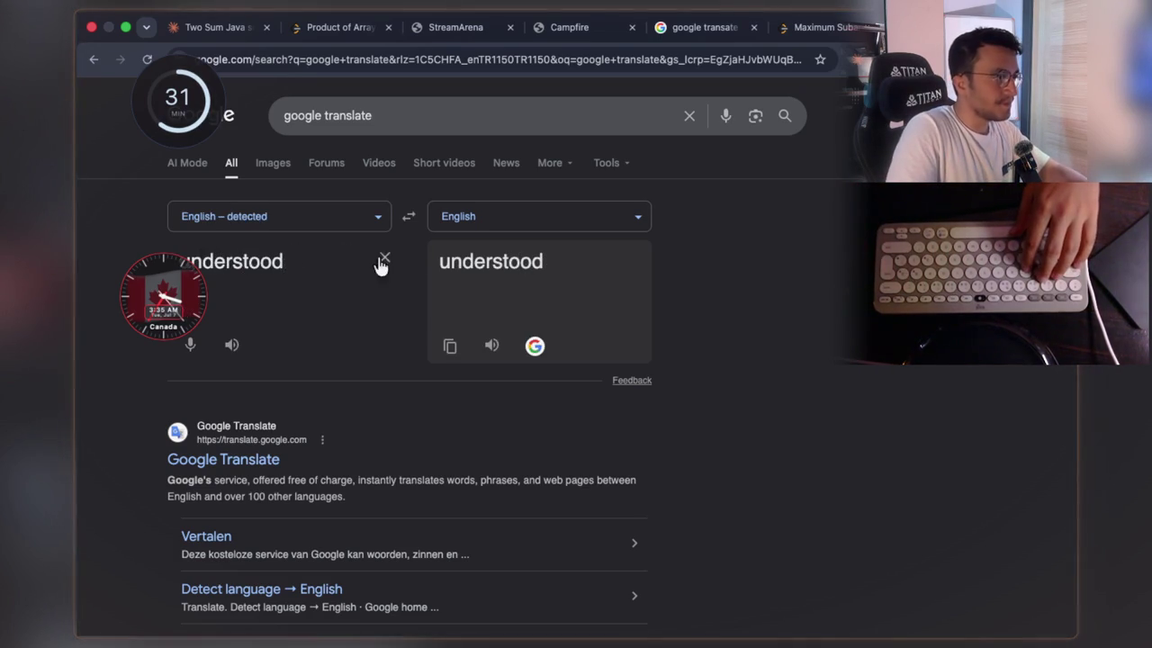
{"action": "left_click", "coordinate": [474, 227]}
{"action": "type", "text": "itali"}
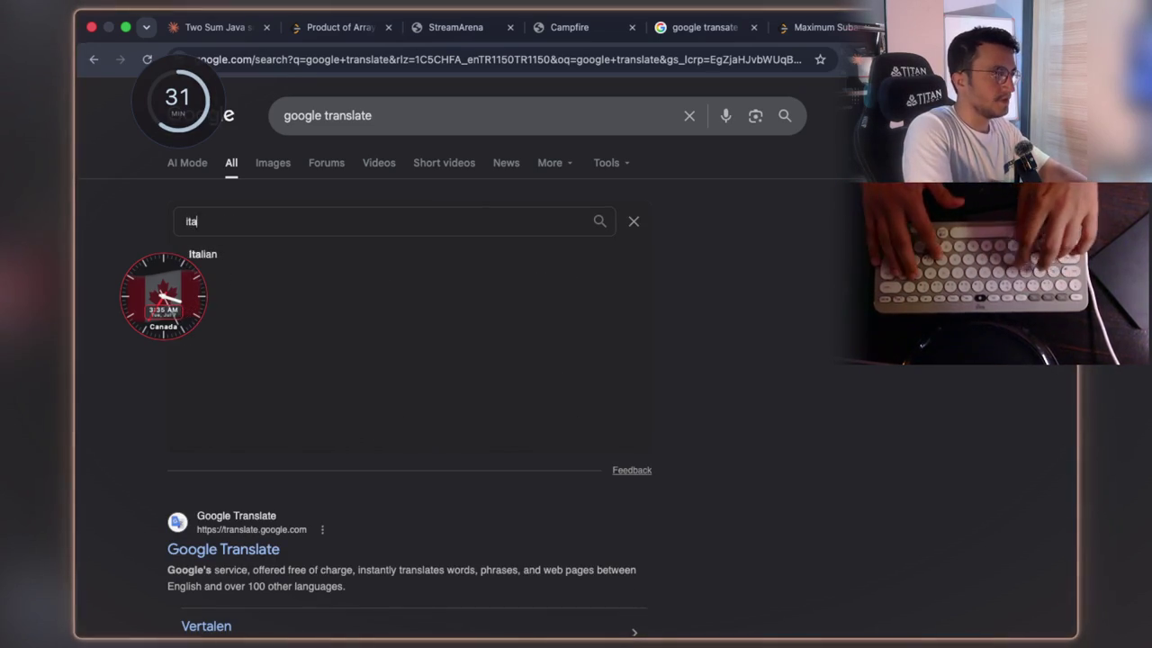
{"action": "left_click", "coordinate": [406, 260]}
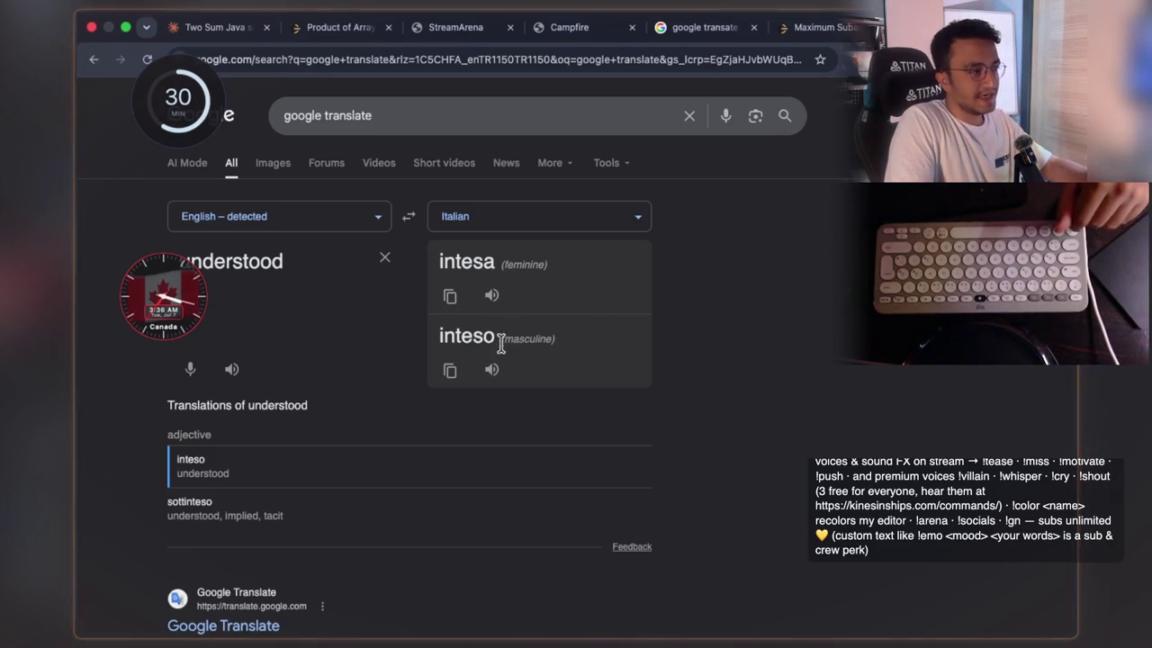
{"action": "left_click", "coordinate": [832, 27]}
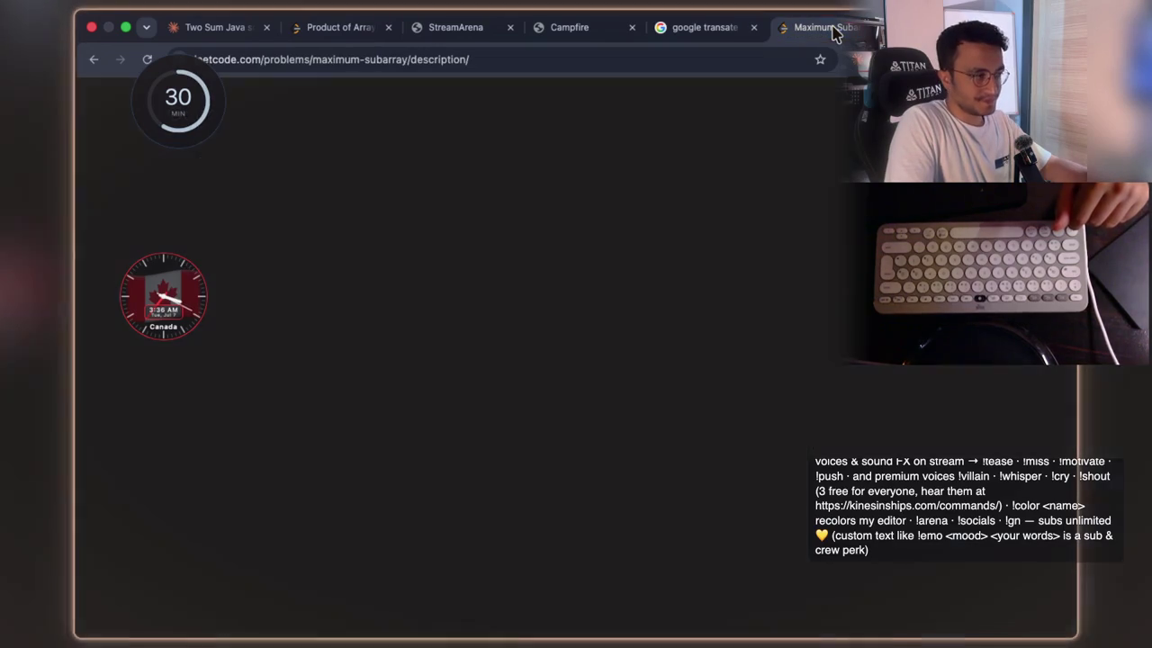
- Glance at the desktop, return to the Maximum Subarray problem, then switch to the Claude prefix-product chat
{"action": "key", "text": "super+h"}
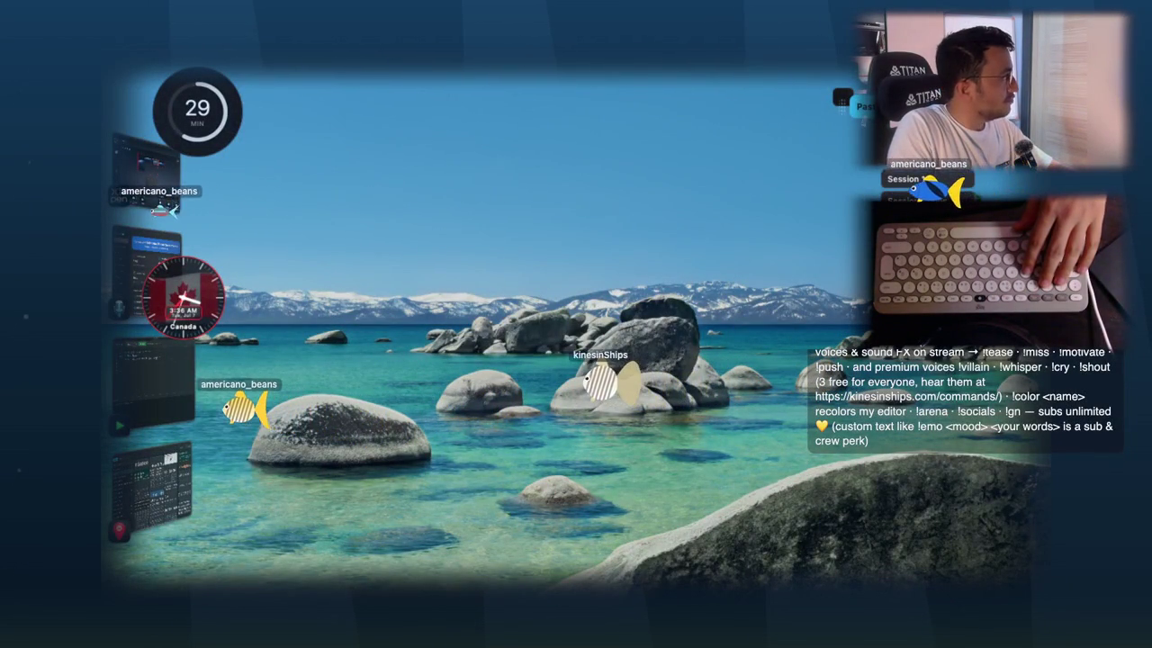
{"action": "left_click", "coordinate": [414, 351]}
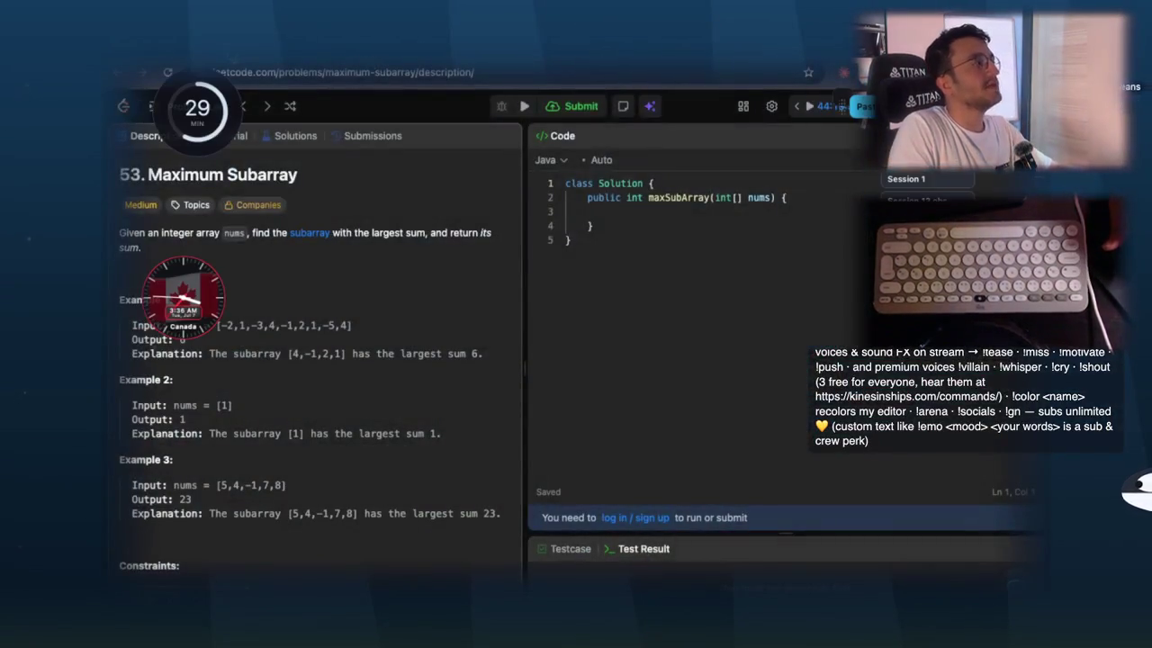
{"action": "key", "text": "ctrl+Tab"}
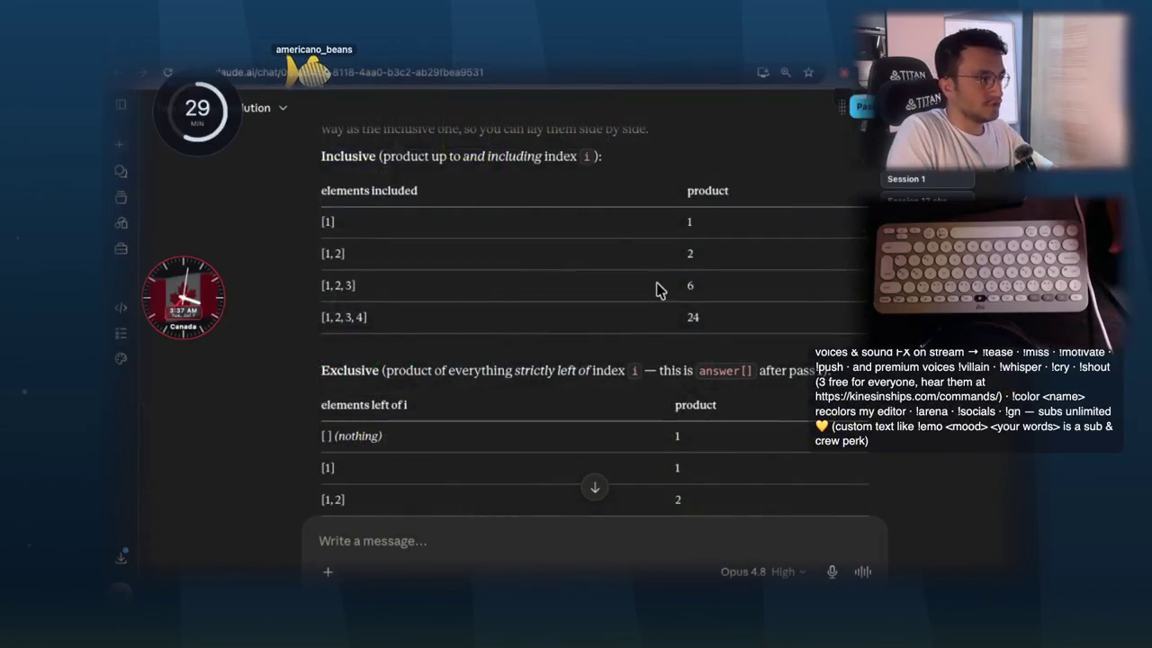
- Scroll the chat until the two-pass Java productExceptSelf solution is in view
{"action": "scroll", "coordinate": [624, 283], "scroll_direction": "up", "scroll_amount": 3}
{"action": "scroll", "coordinate": [624, 282], "scroll_direction": "down", "scroll_amount": 10}
{"action": "scroll", "coordinate": [627, 284], "scroll_direction": "up", "scroll_amount": 15}
{"action": "scroll", "coordinate": [628, 284], "scroll_direction": "up", "scroll_amount": 10}
{"action": "scroll", "coordinate": [627, 284], "scroll_direction": "down", "scroll_amount": 3}
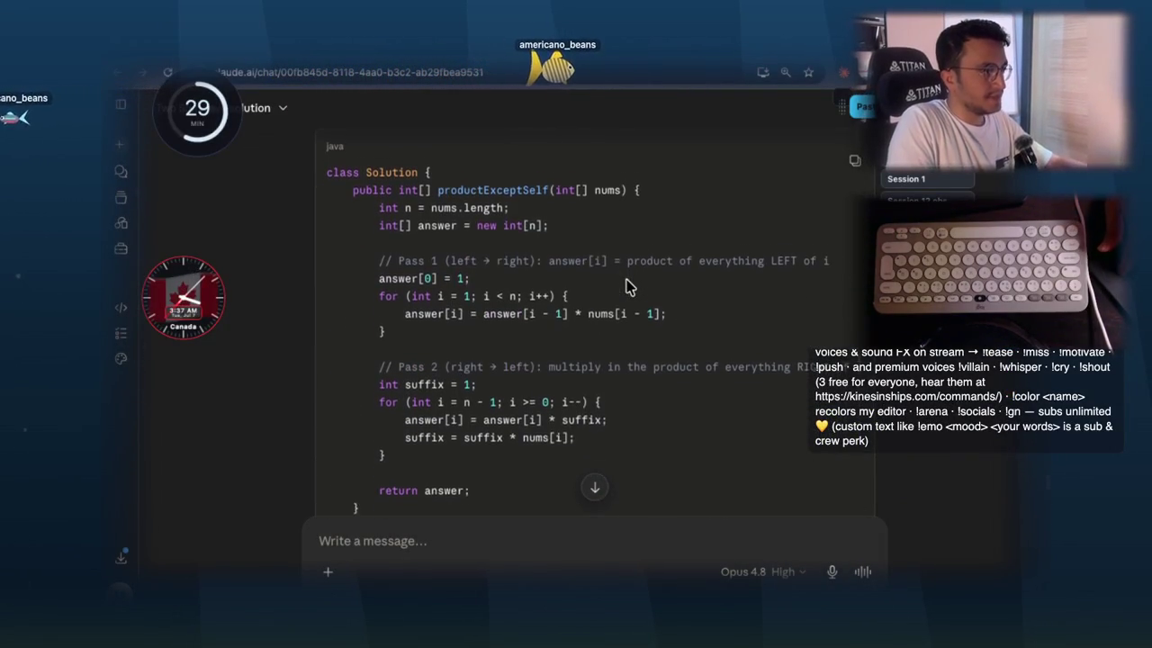
{"action": "scroll", "coordinate": [627, 286], "scroll_direction": "down", "scroll_amount": 1}
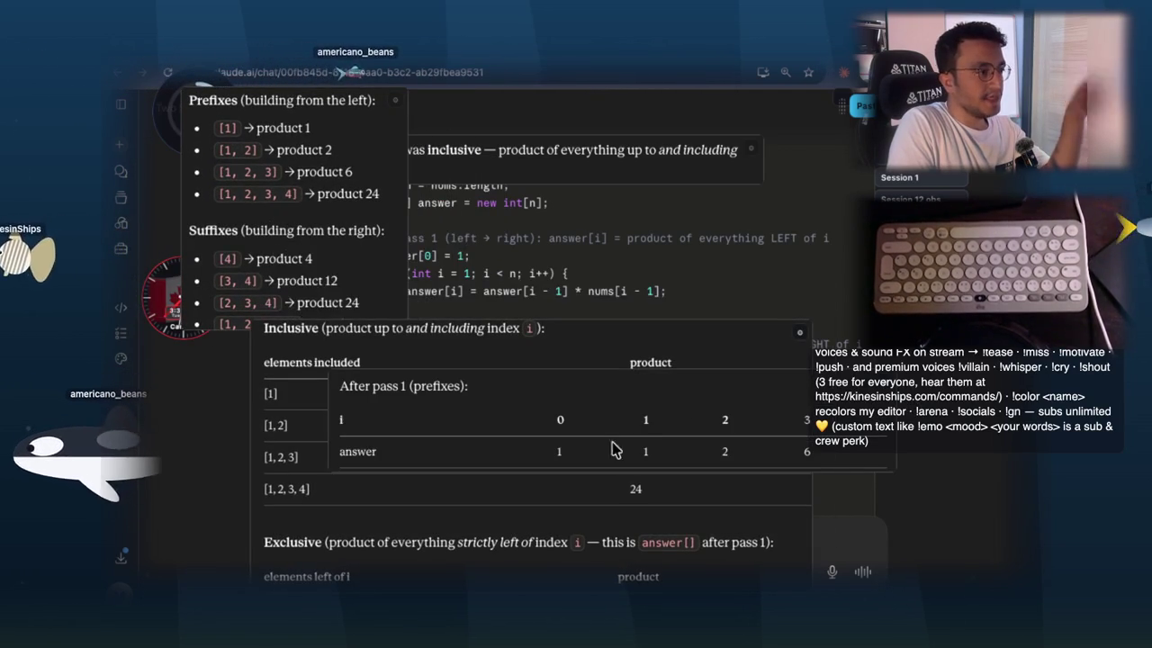
- Dismiss the floating table cards, screenshot the Java productExceptSelf code, and paste it into the note's Images
{"action": "left_click_drag", "start_coordinate": [673, 438], "coordinate": [663, 236]}
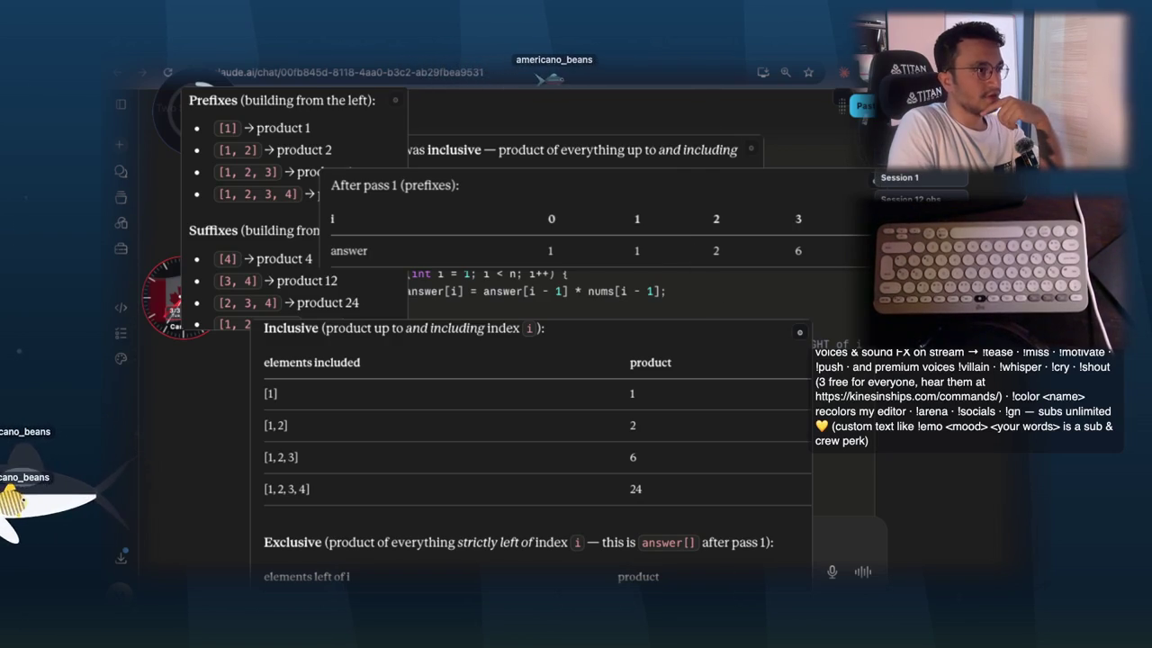
{"action": "key", "text": "Escape"}
{"action": "key", "text": "super+shift+4"}
{"action": "mouse_move", "coordinate": [303, 129]}
{"action": "left_mouse_down"}
{"action": "mouse_move", "coordinate": [863, 496]}
{"action": "mouse_move", "coordinate": [898, 537]}
{"action": "left_mouse_up"}
{"action": "key", "text": "ctrl+Right"}
{"action": "key", "text": "ctrl+Right"}
{"action": "key", "text": "ctrl+Left"}
{"action": "key", "text": "super+v"}
- Open the code screenshot enlarged and switch it into mask-drawing mode
{"action": "left_click", "coordinate": [561, 404]}
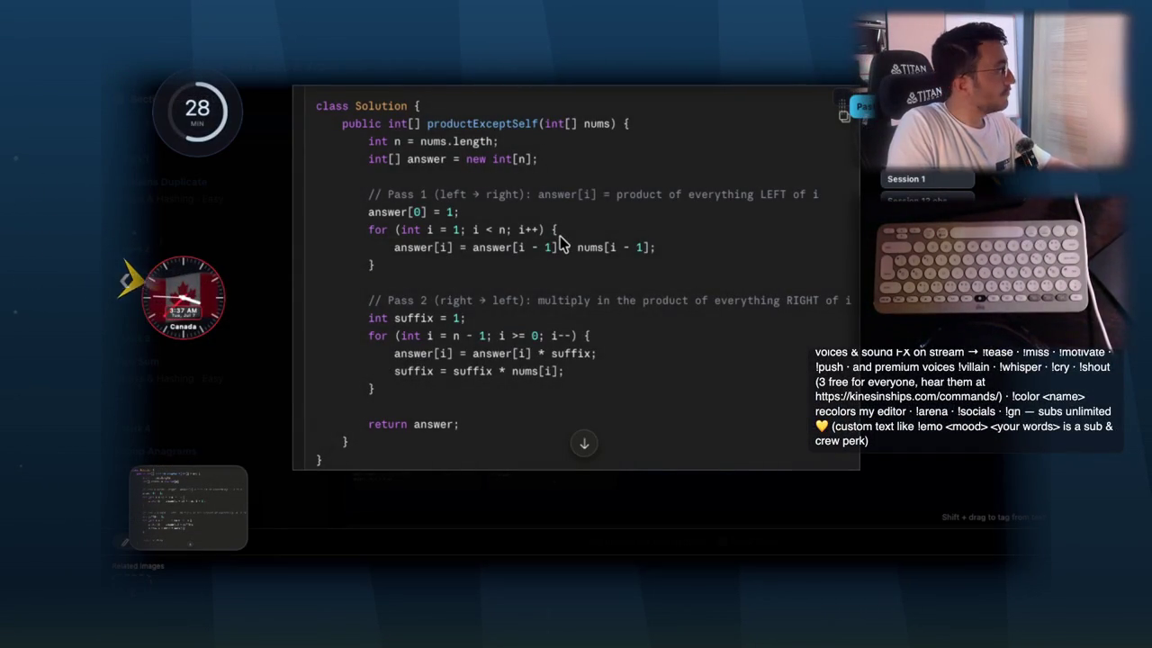
{"action": "scroll", "coordinate": [547, 259], "scroll_direction": "up", "scroll_amount": 3}
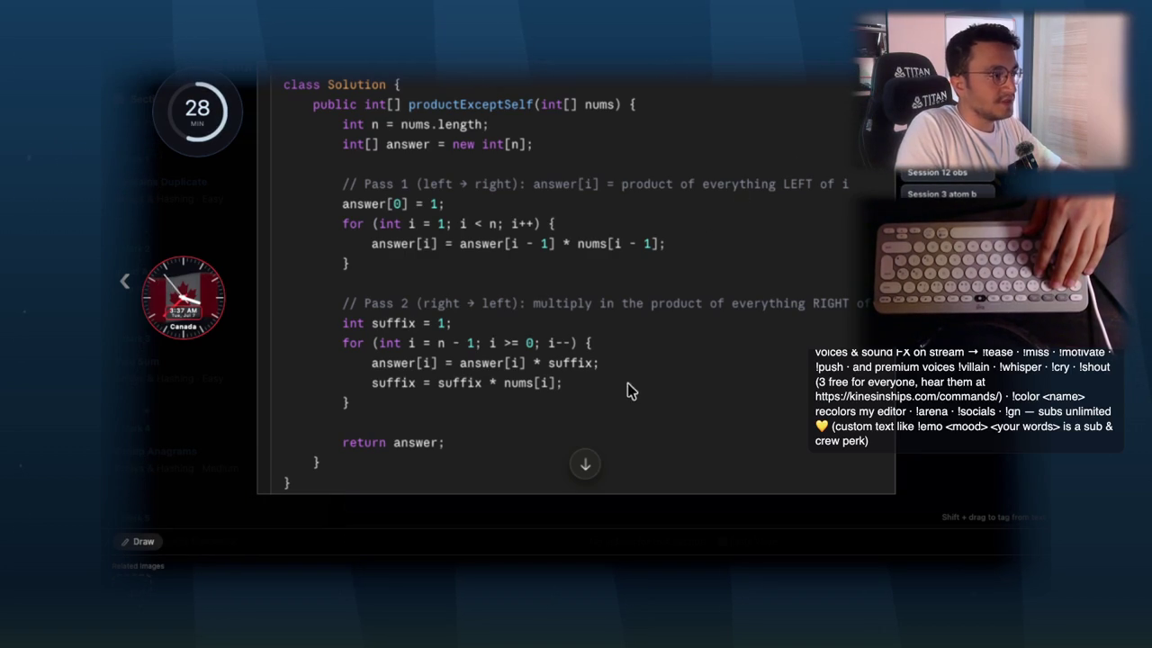
{"action": "right_click", "coordinate": [611, 296]}
{"action": "left_click", "coordinate": [680, 459]}
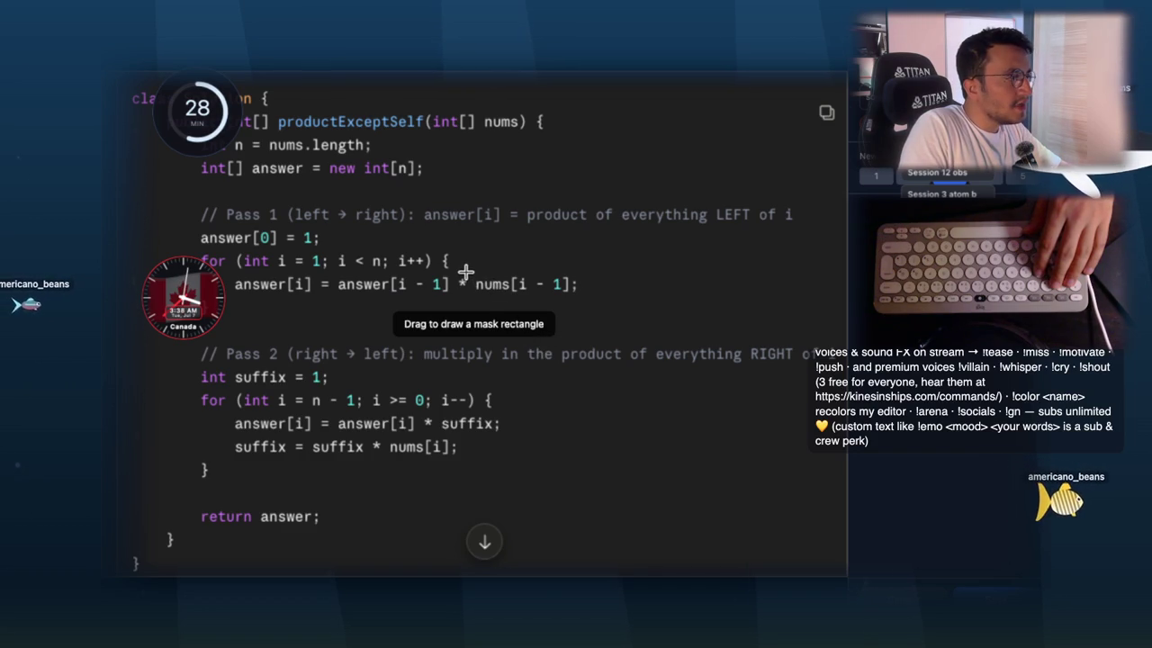
- Mask the left-pass expression answer[i - 1] * nums[i - 1] with a yellow box
{"action": "left_click_drag", "start_coordinate": [465, 271], "coordinate": [583, 299]}
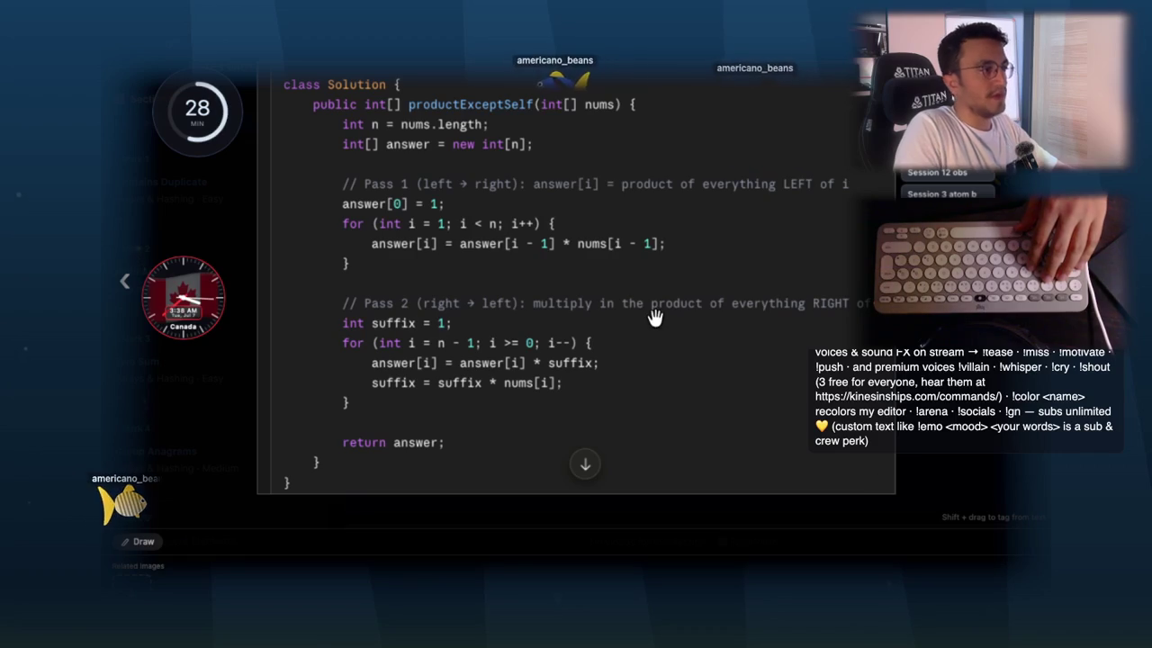
{"action": "right_click", "coordinate": [589, 245]}
{"action": "left_click", "coordinate": [644, 419]}
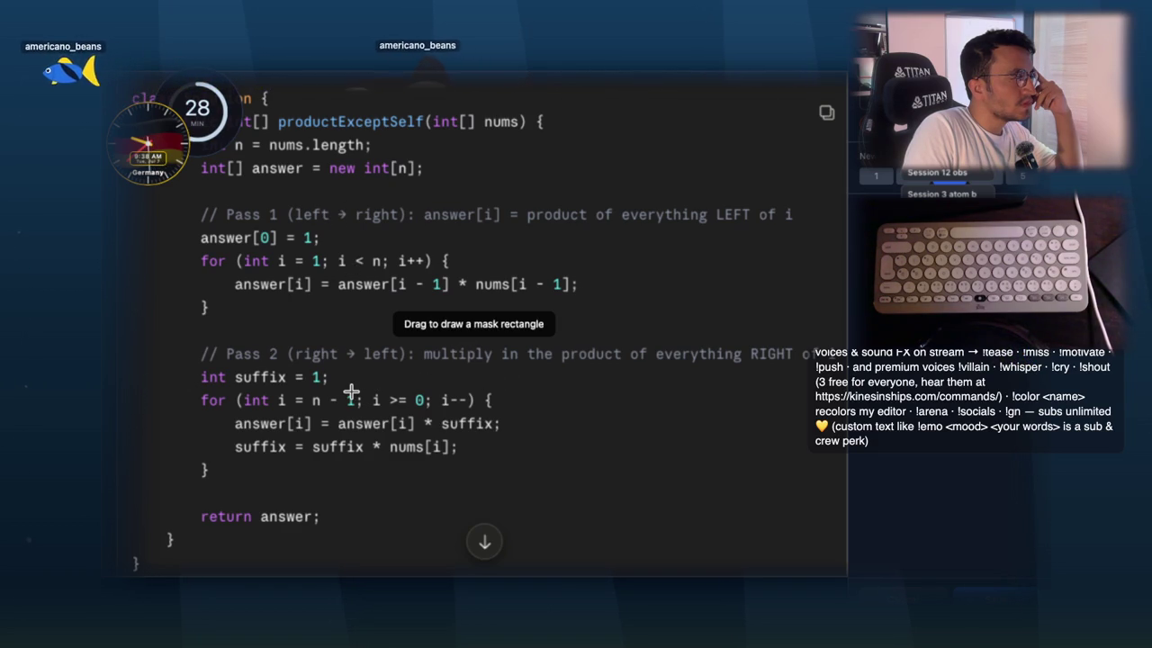
{"action": "mouse_move", "coordinate": [331, 268]}
{"action": "left_mouse_down"}
{"action": "mouse_move", "coordinate": [495, 300]}
{"action": "mouse_move", "coordinate": [594, 298]}
{"action": "left_mouse_up"}
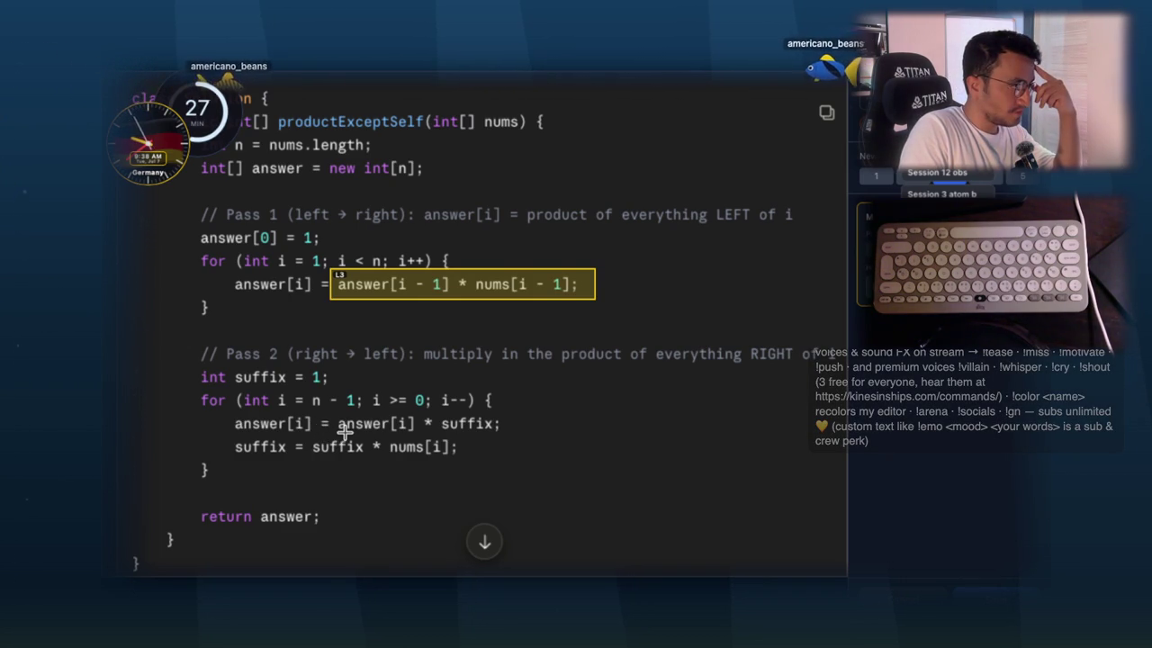
{"action": "scroll", "coordinate": [656, 409], "scroll_direction": "down", "scroll_amount": 1}
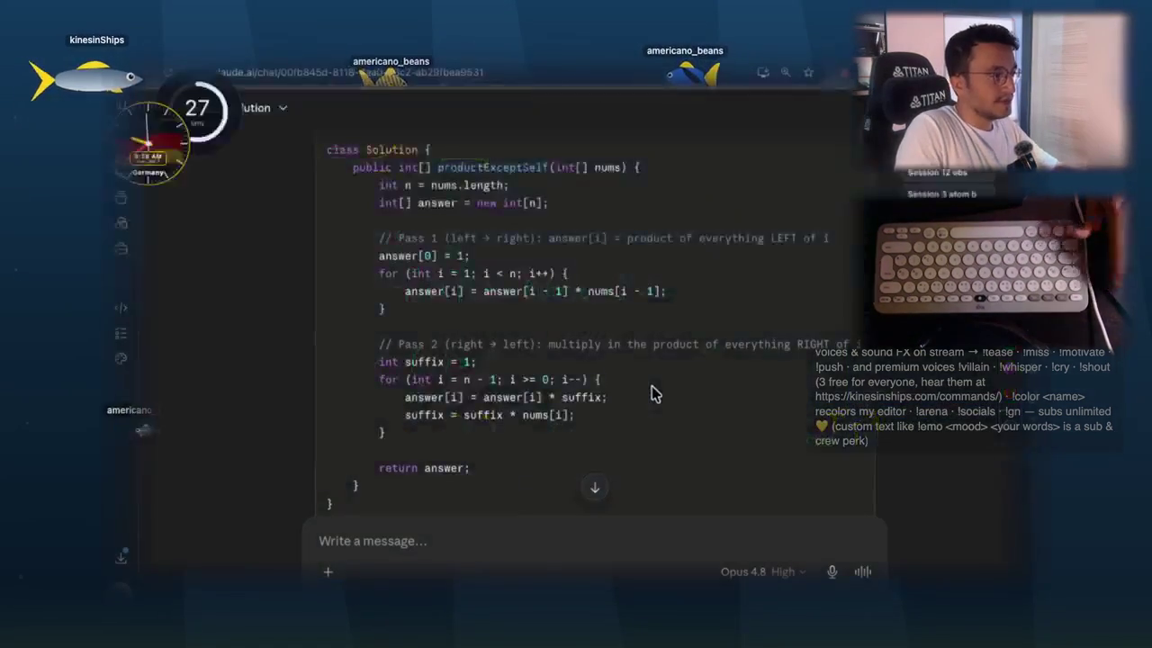
- Ask Claude for code creating prefix and suffix arrays, inclusive first and then exclusive
{"action": "left_click", "coordinate": [406, 540]}
{"action": "type", "text": "can y"}
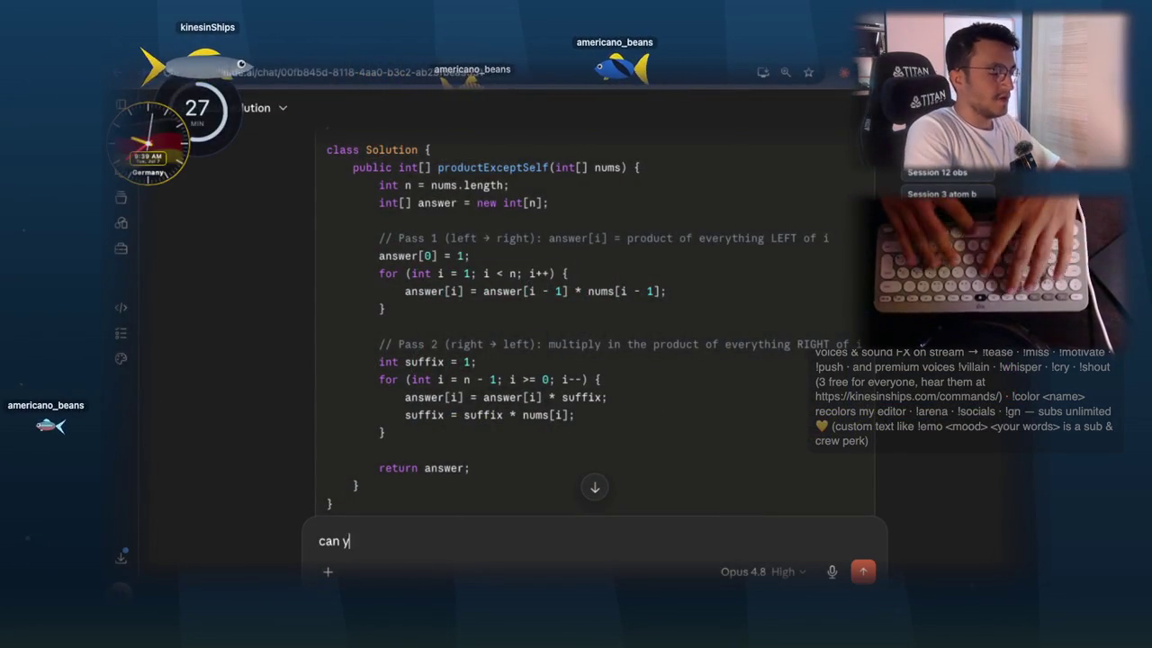
{"action": "type", "text": "ou give me th"}
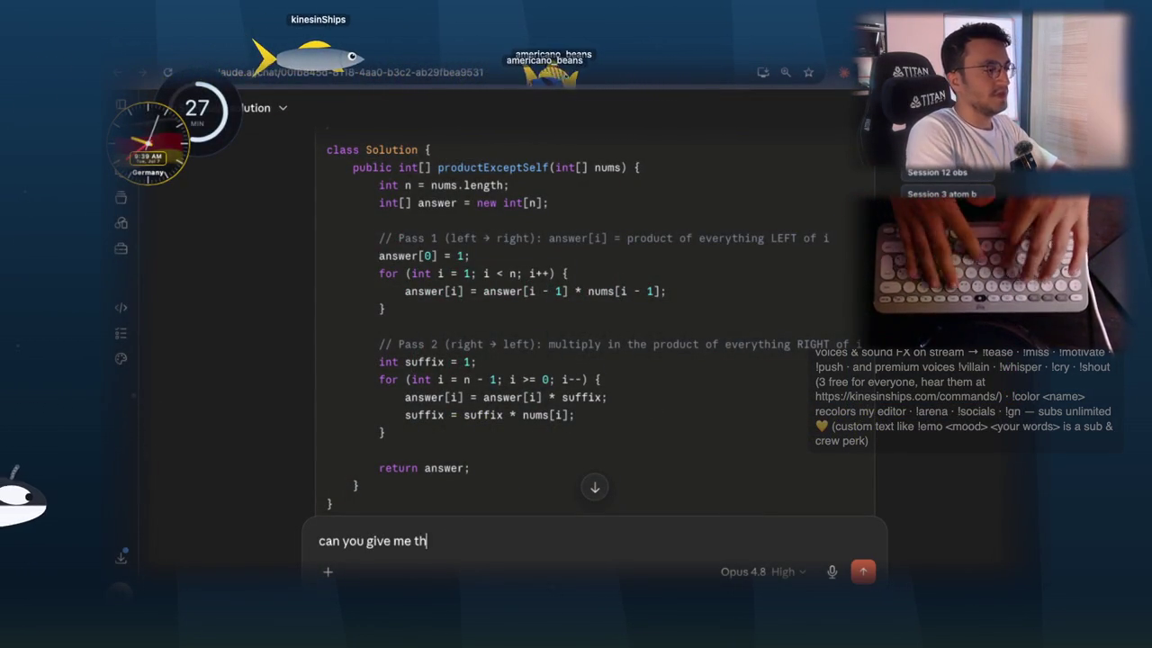
{"action": "type", "text": "e code for"}
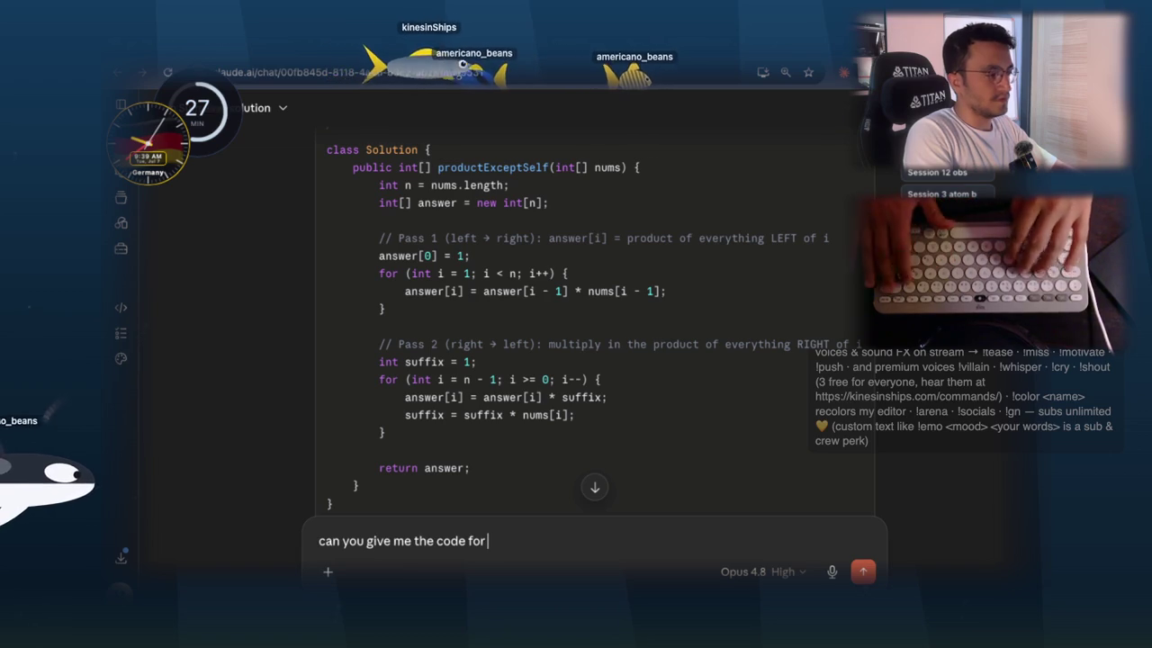
{"action": "type", "text": " creating"}
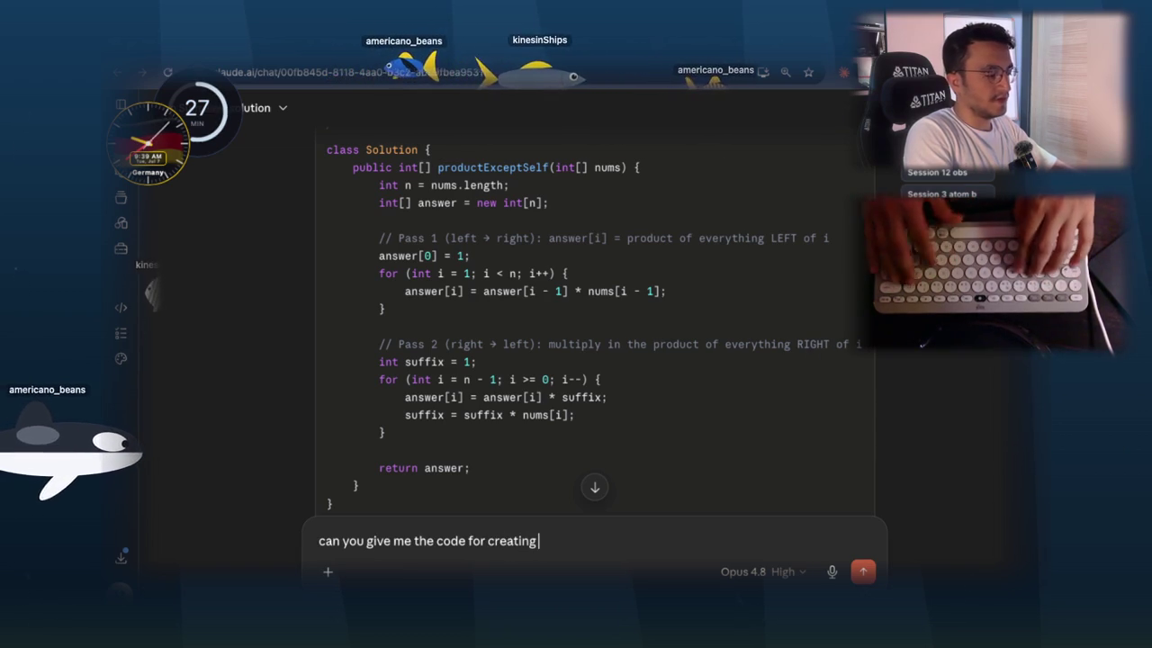
{"action": "type", "text": " prefix array"}
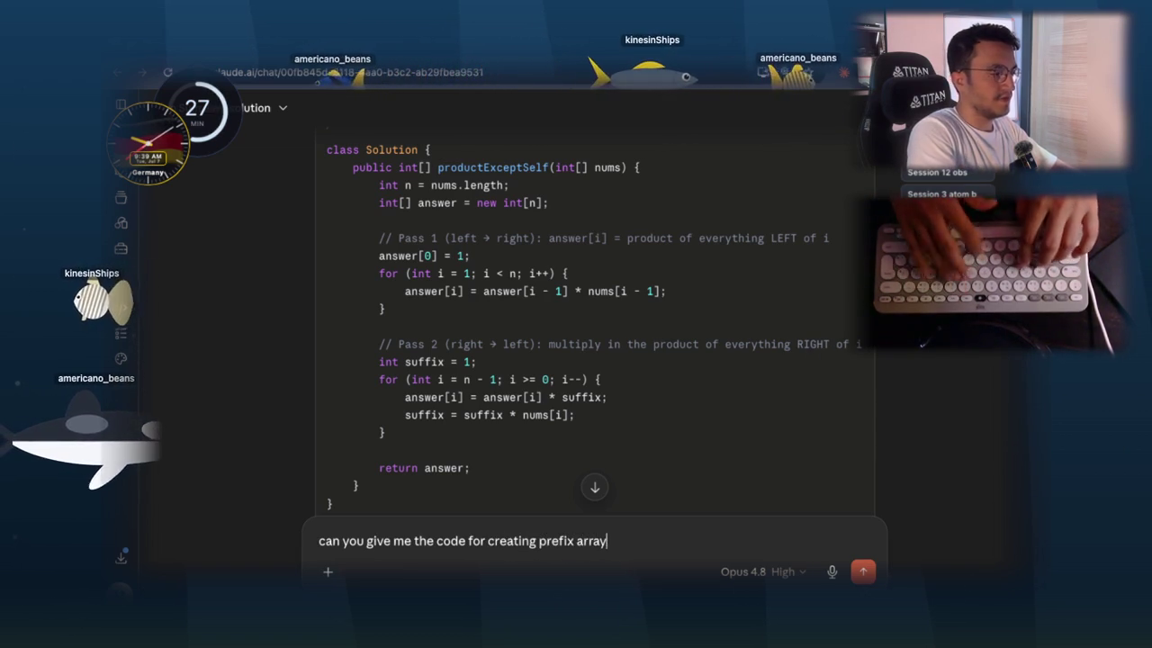
{"action": "type", "text": " and suffix ar"}
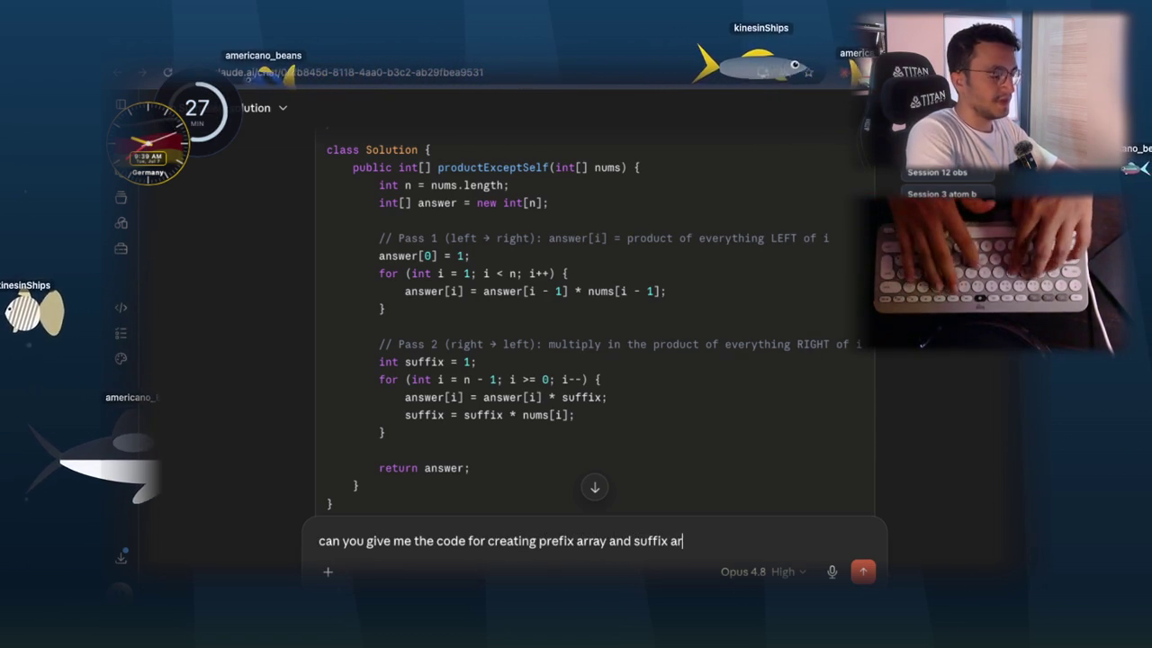
{"action": "type", "text": "ray inclusiv"}
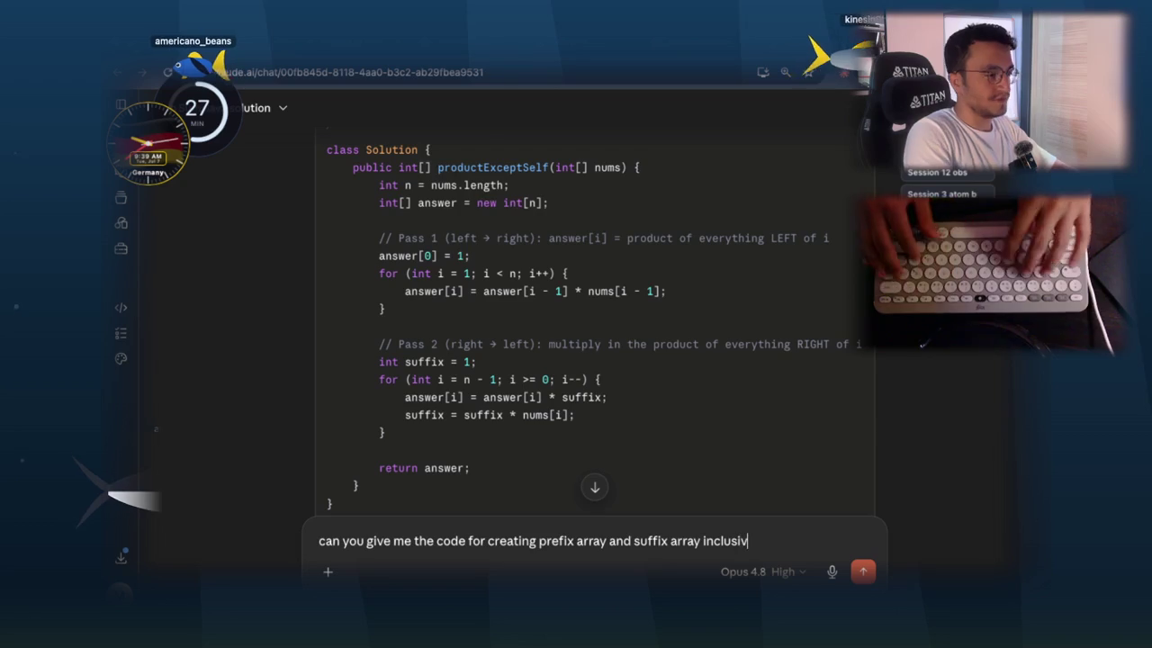
{"action": "type", "text": "e. and then exlu"}
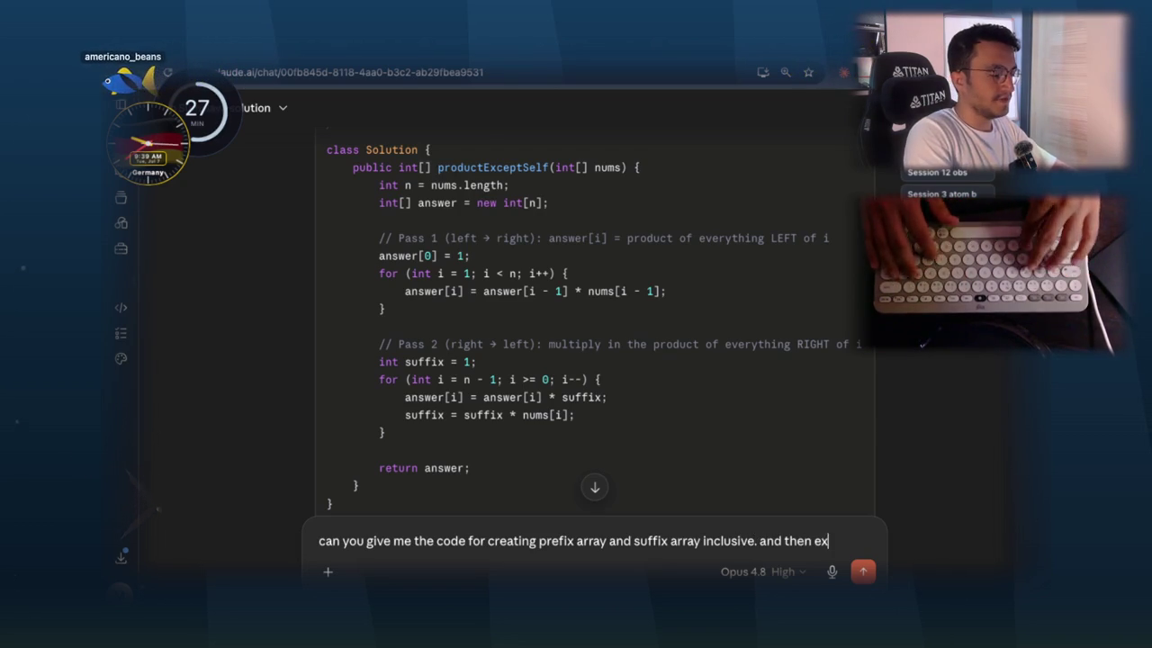
{"action": "key", "text": "BackSpace"}
{"action": "key", "text": "BackSpace"}
{"action": "type", "text": "clusive"}
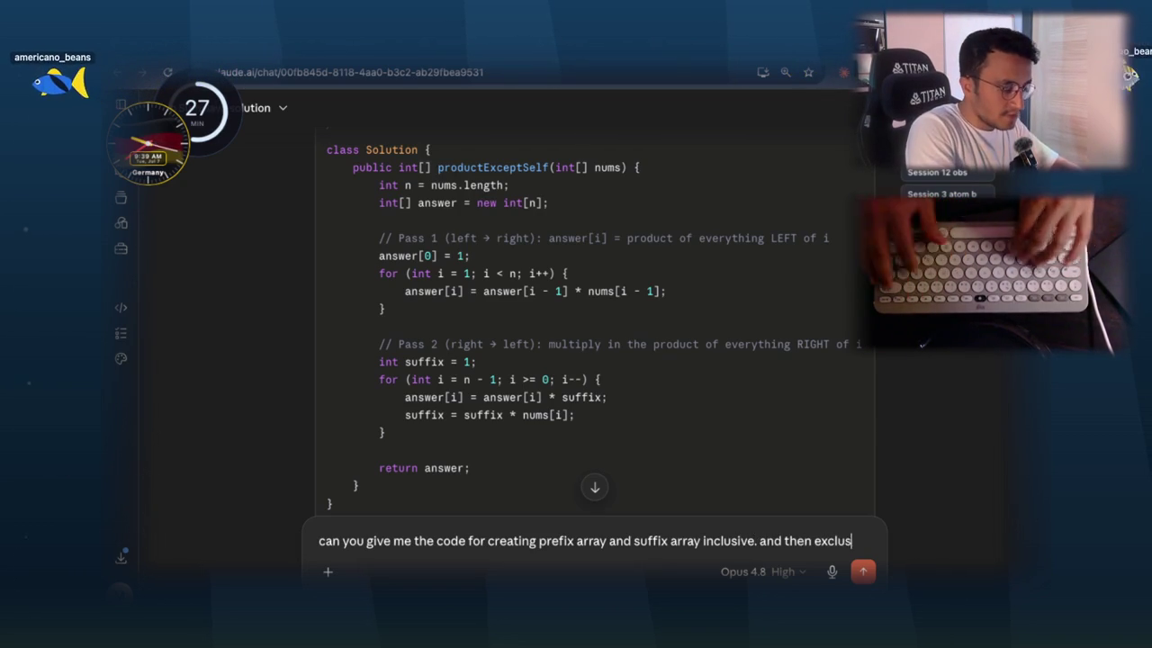
{"action": "type", "text": " of the"}
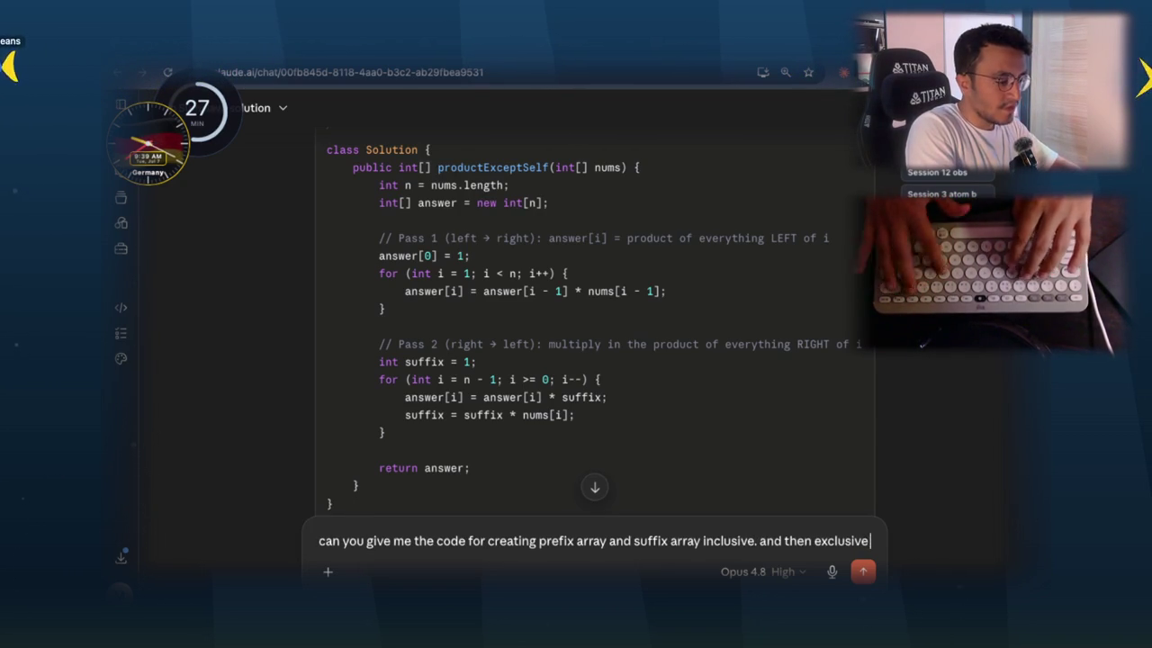
{"action": "type", "text": "m"}
{"action": "key", "text": "Return"}
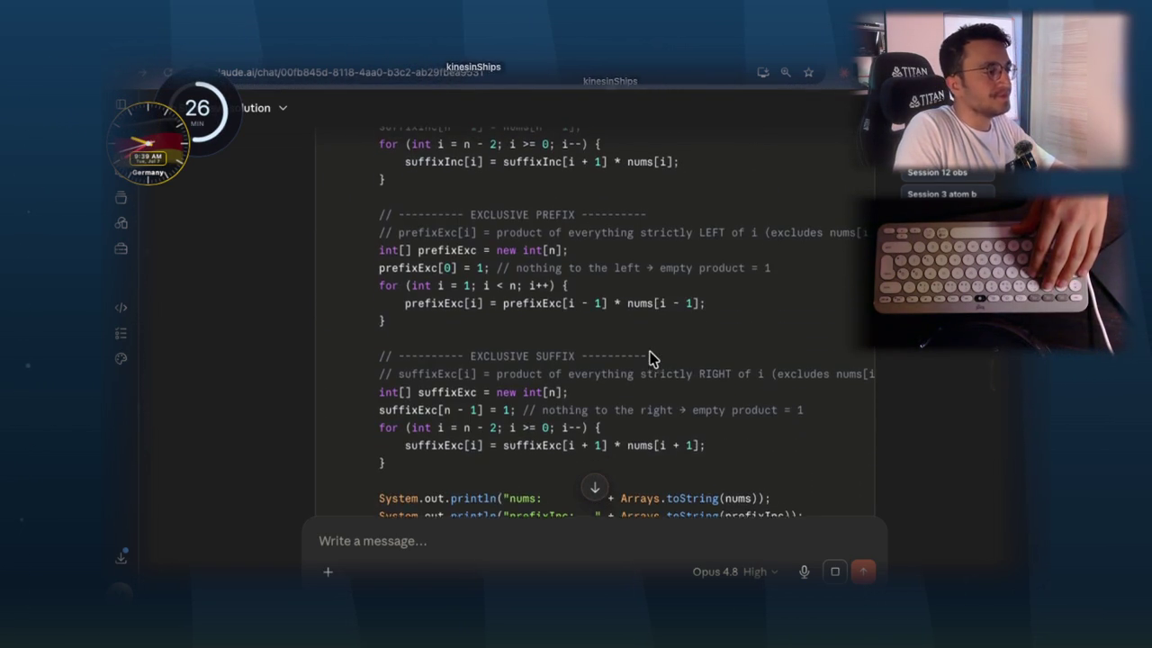
- Review the PrefixSuffix reply and send a dictated request for separate comment-free inclusive and exclusive snippets
{"action": "scroll", "coordinate": [653, 357], "scroll_direction": "up", "scroll_amount": 1}
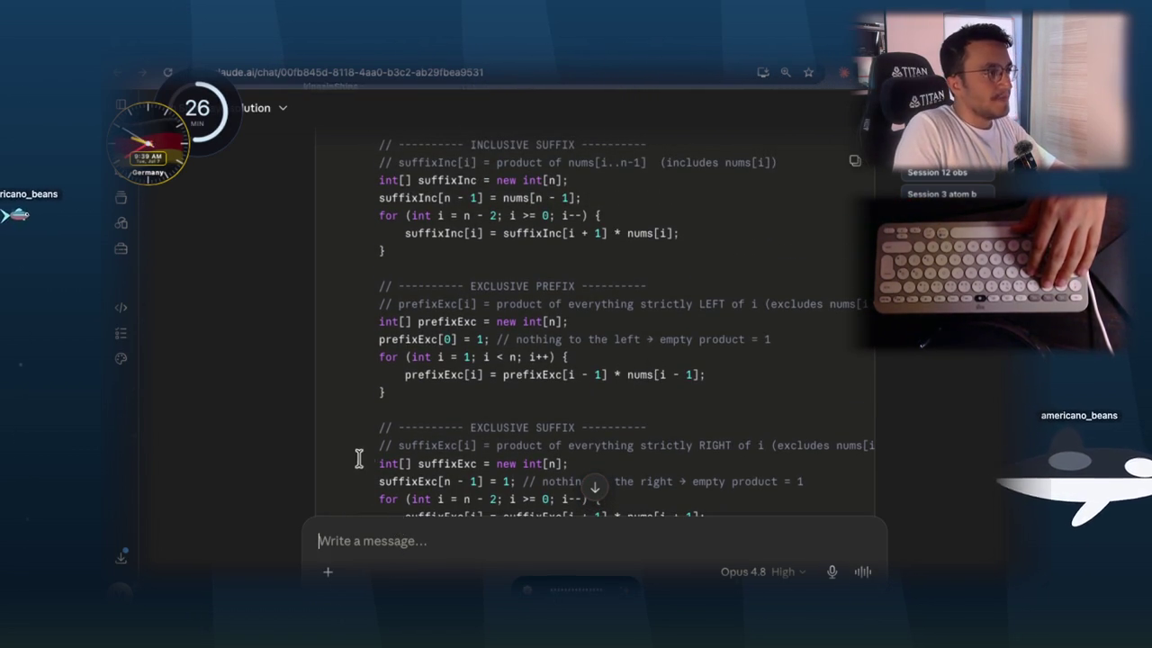
{"action": "scroll", "coordinate": [380, 442], "scroll_direction": "up", "scroll_amount": 2}
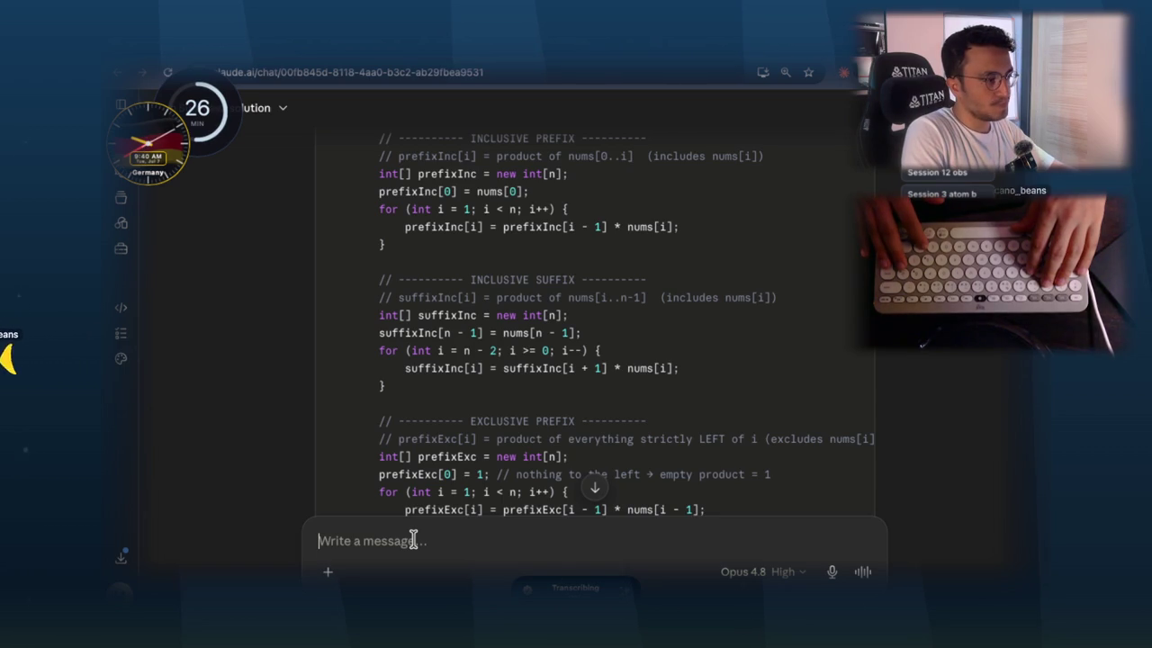
{"action": "key", "text": "Return"}
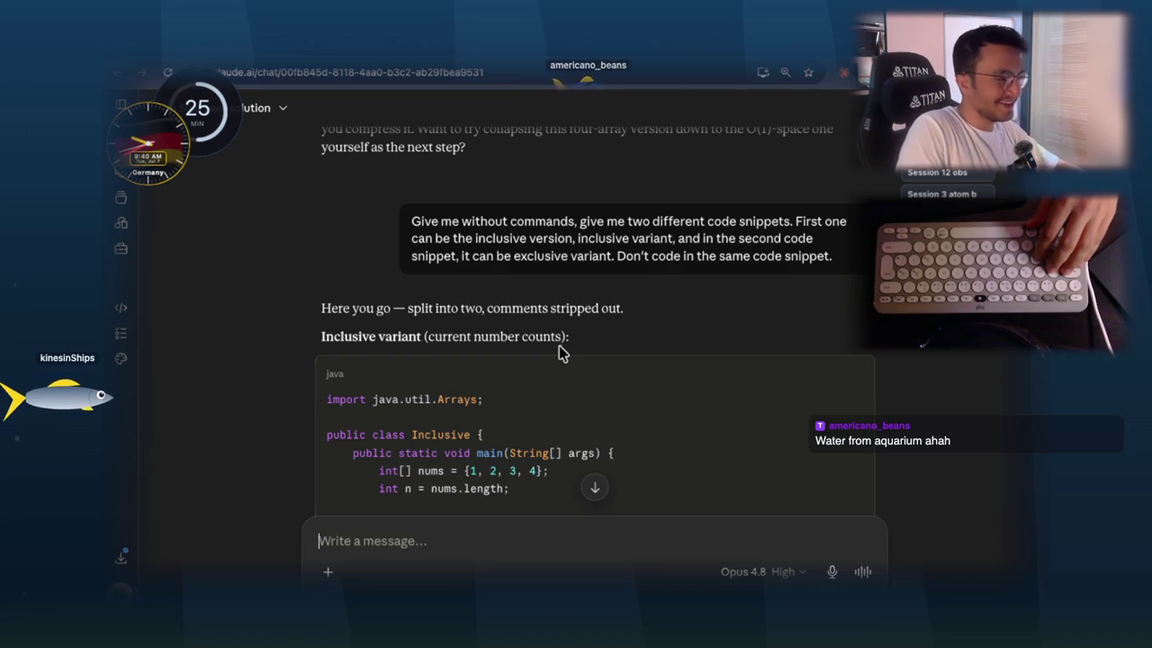
{"action": "scroll", "coordinate": [557, 357], "scroll_direction": "down", "scroll_amount": 3}
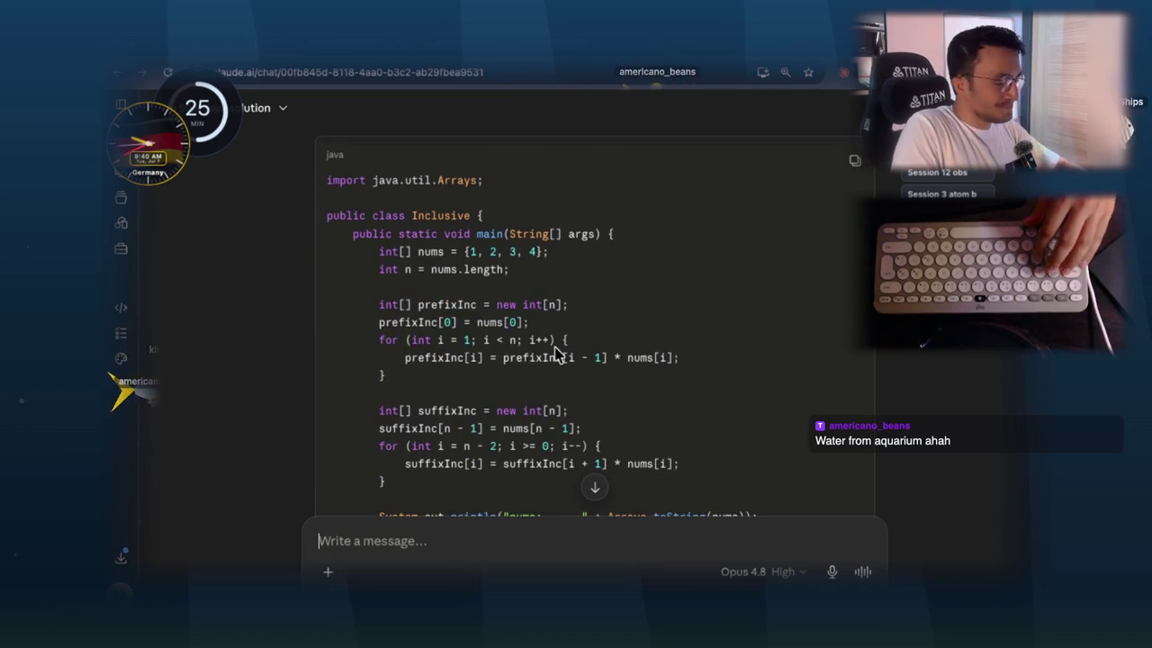
{"action": "scroll", "coordinate": [571, 321], "scroll_direction": "down", "scroll_amount": 1}
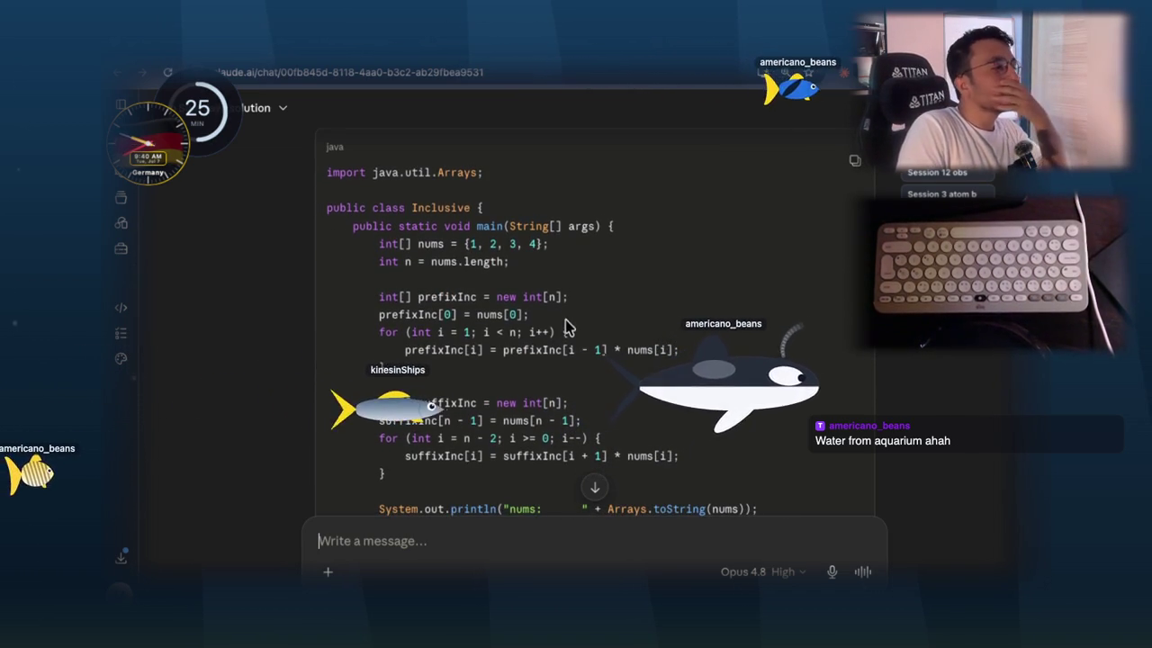
{"action": "scroll", "coordinate": [566, 329], "scroll_direction": "down", "scroll_amount": 3}
{"action": "scroll", "coordinate": [551, 296], "scroll_direction": "up", "scroll_amount": 1}
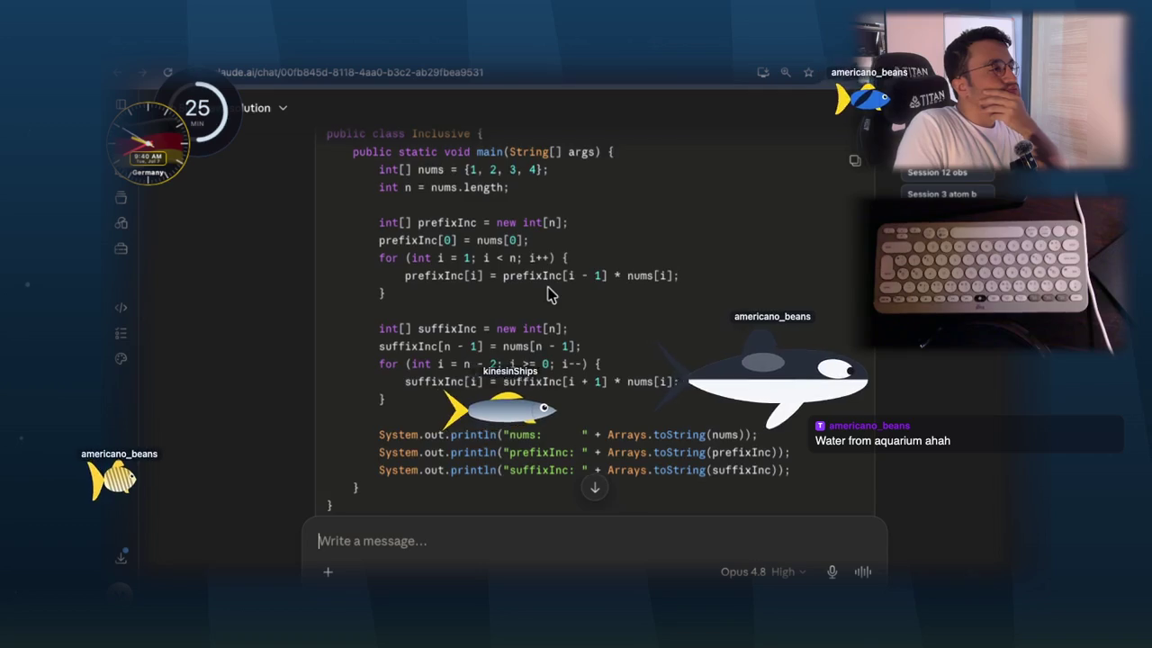
{"action": "scroll", "coordinate": [551, 295], "scroll_direction": "up", "scroll_amount": 3}
{"action": "scroll", "coordinate": [550, 295], "scroll_direction": "down", "scroll_amount": 3}
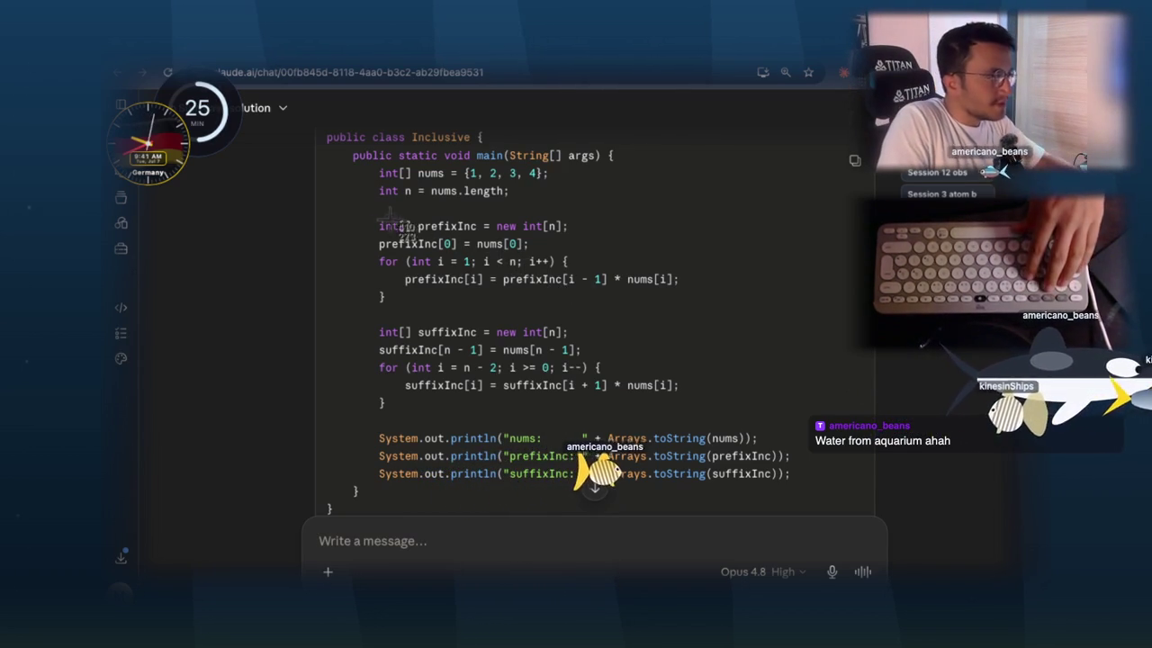
{"action": "left_click_drag", "start_coordinate": [369, 156], "coordinate": [751, 430]}
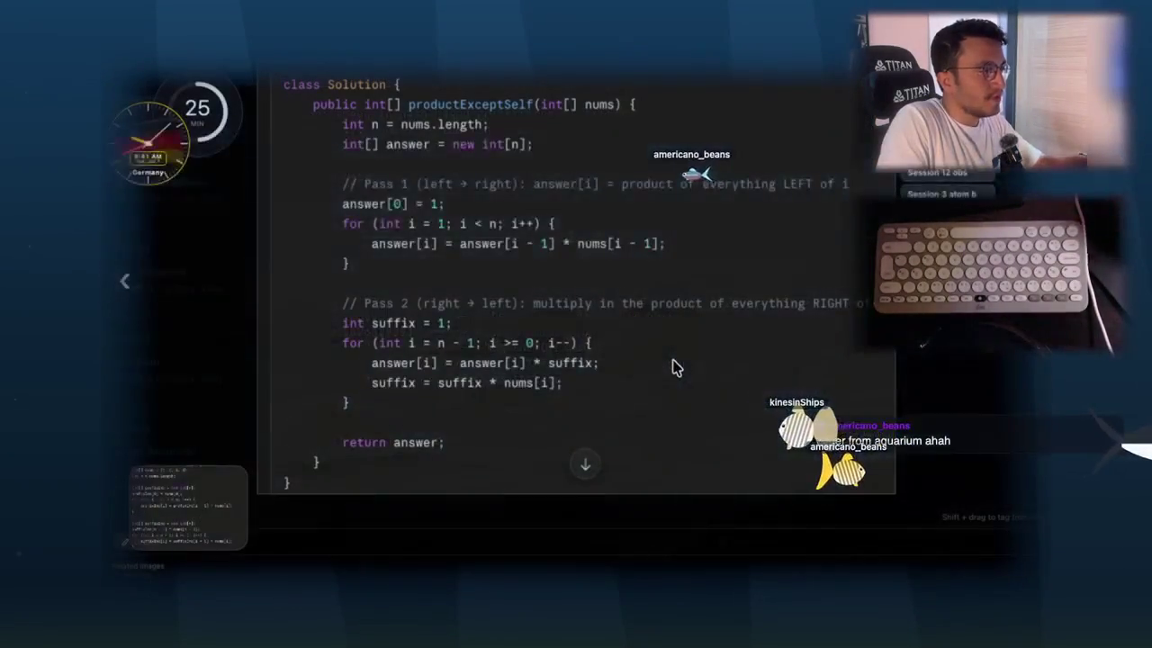
- Reorder desktops in Mission Control so the notes app is third, and close the enlarged code preview
{"action": "key", "text": "ctrl+Up"}
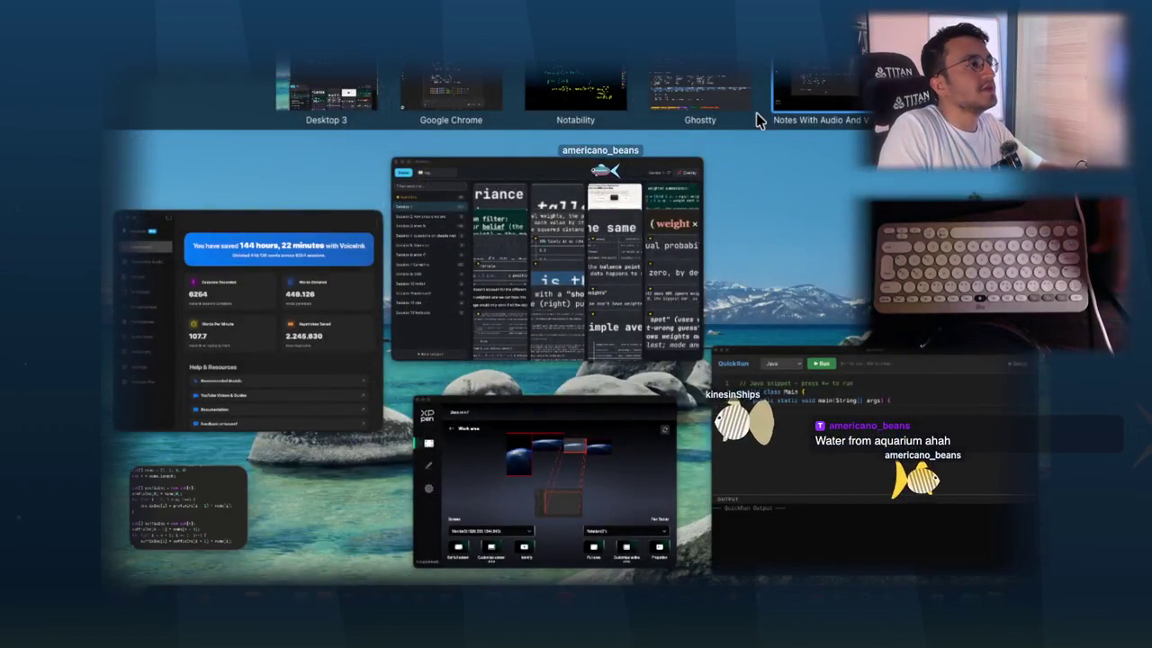
{"action": "left_click_drag", "start_coordinate": [827, 90], "coordinate": [568, 94]}
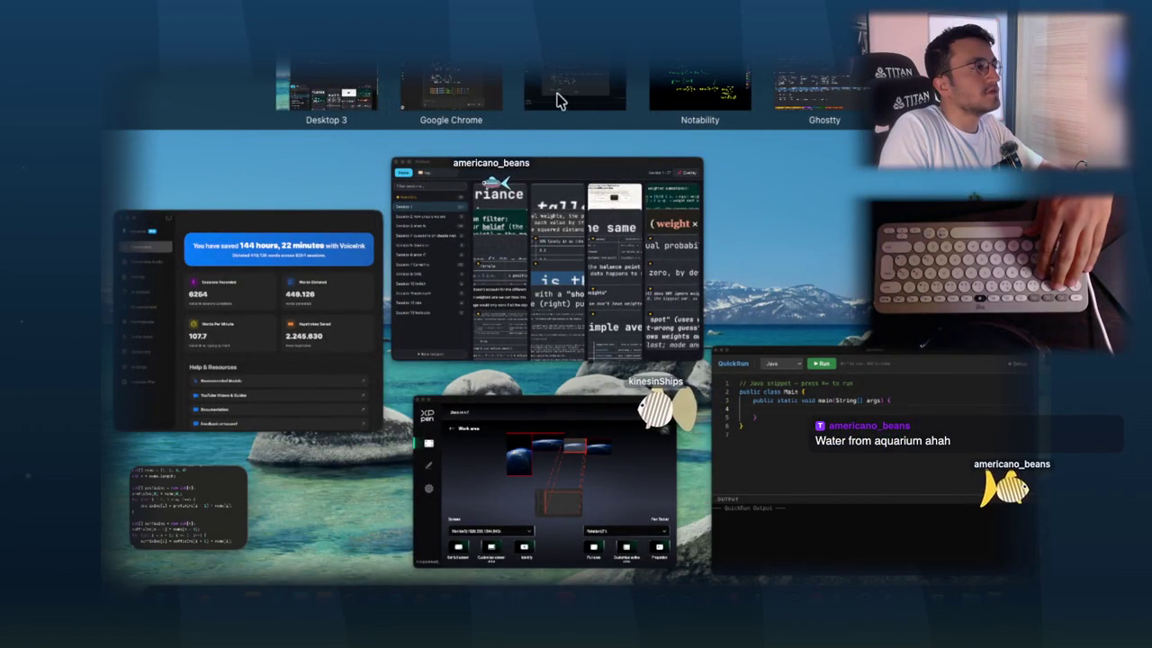
{"action": "left_click", "coordinate": [609, 294]}
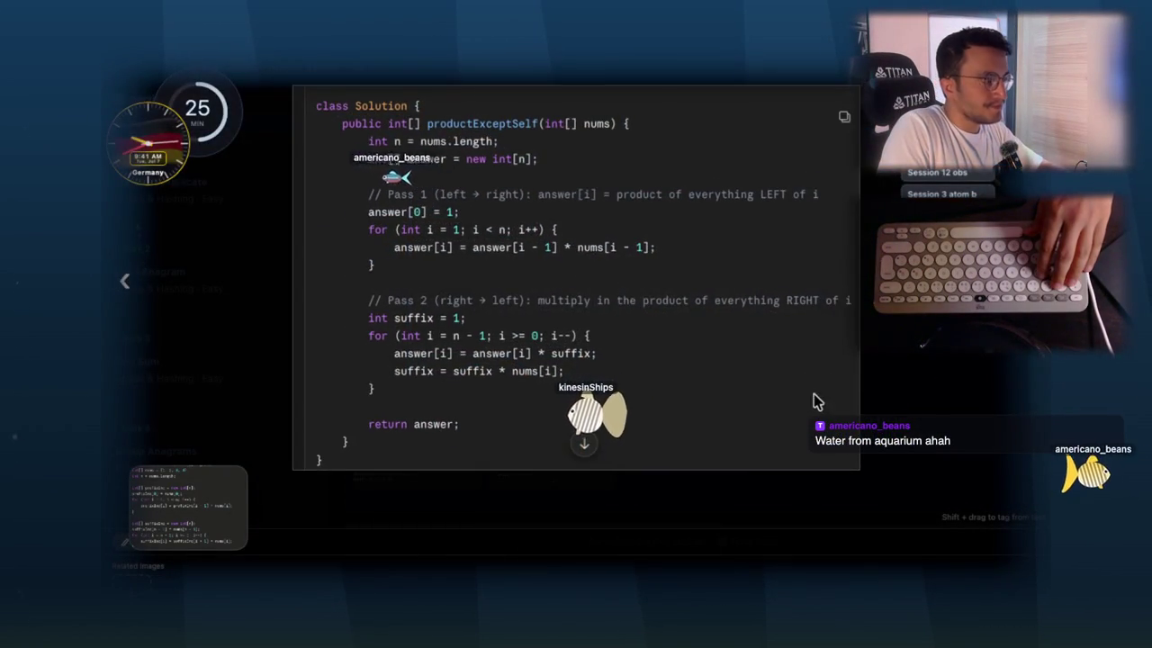
{"action": "key", "text": "Escape"}
- Screenshot the Exclusive class code in Claude and paste it into the note's Images section
{"action": "key", "text": "ctrl+Right"}
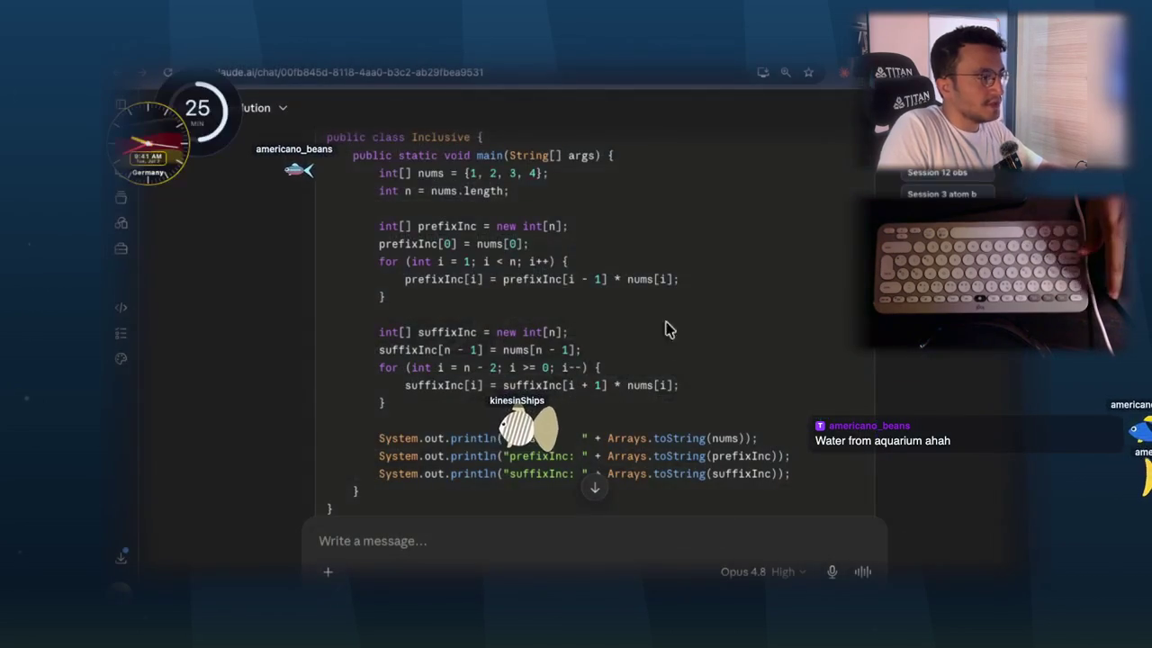
{"action": "scroll", "coordinate": [633, 382], "scroll_direction": "down", "scroll_amount": 10}
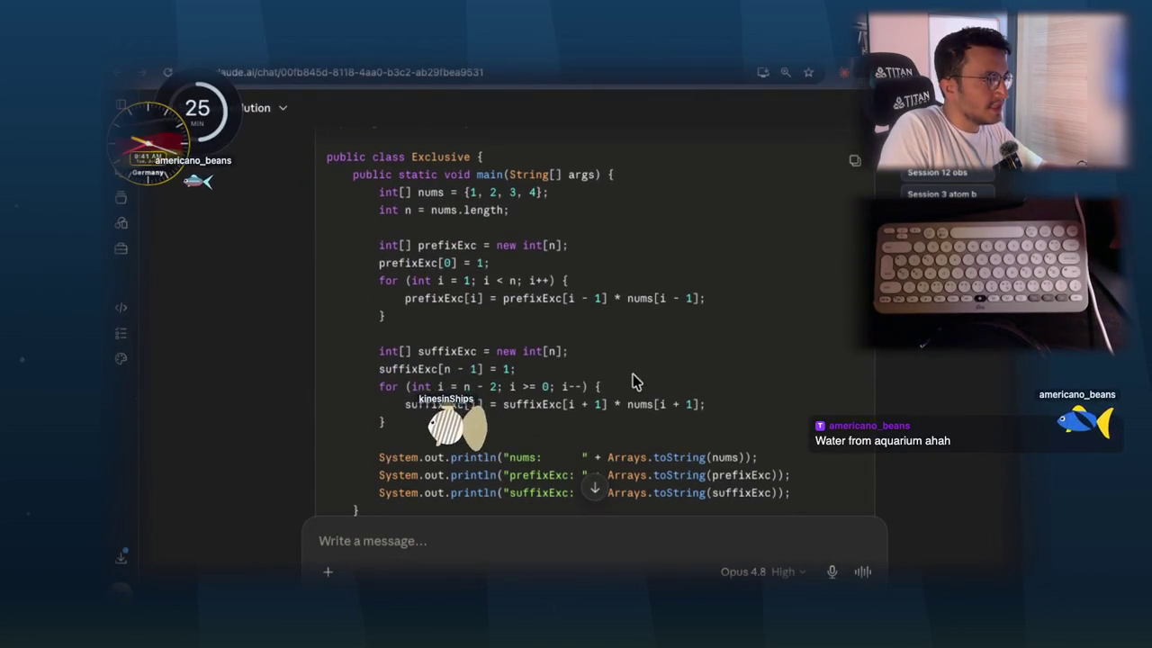
{"action": "left_click_drag", "start_coordinate": [375, 178], "coordinate": [784, 489]}
{"action": "key", "text": "ctrl+Left"}
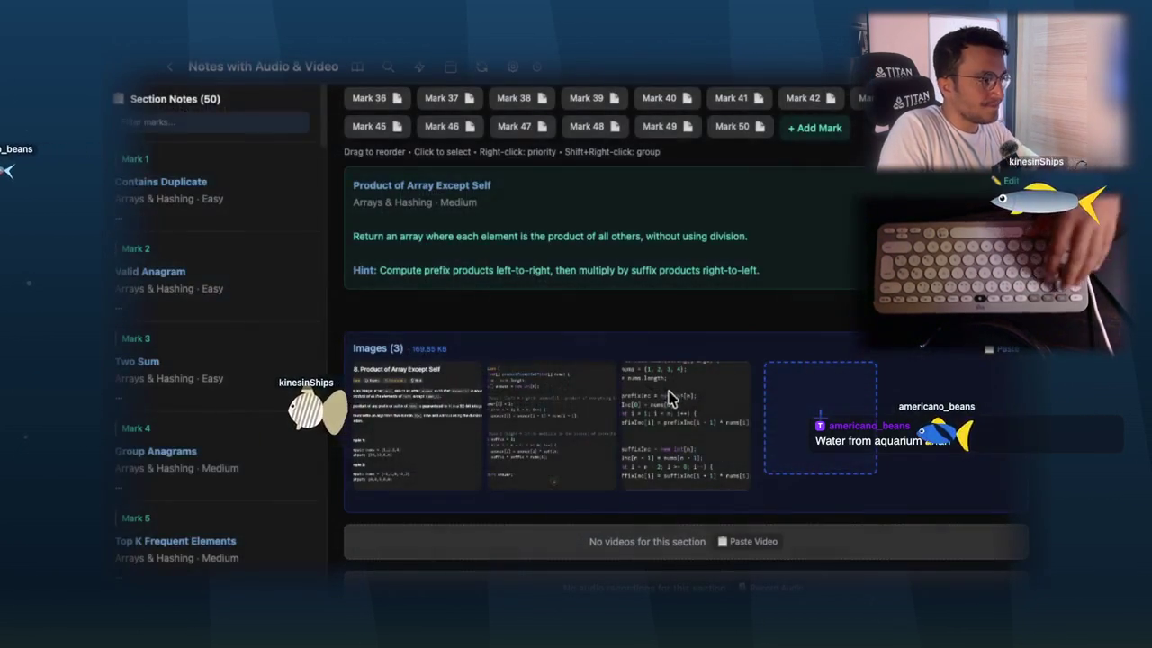
{"action": "key", "text": "ctrl+v"}
{"action": "key", "text": "ctrl+Right"}
{"action": "scroll", "coordinate": [581, 419], "scroll_direction": "down", "scroll_amount": 5}
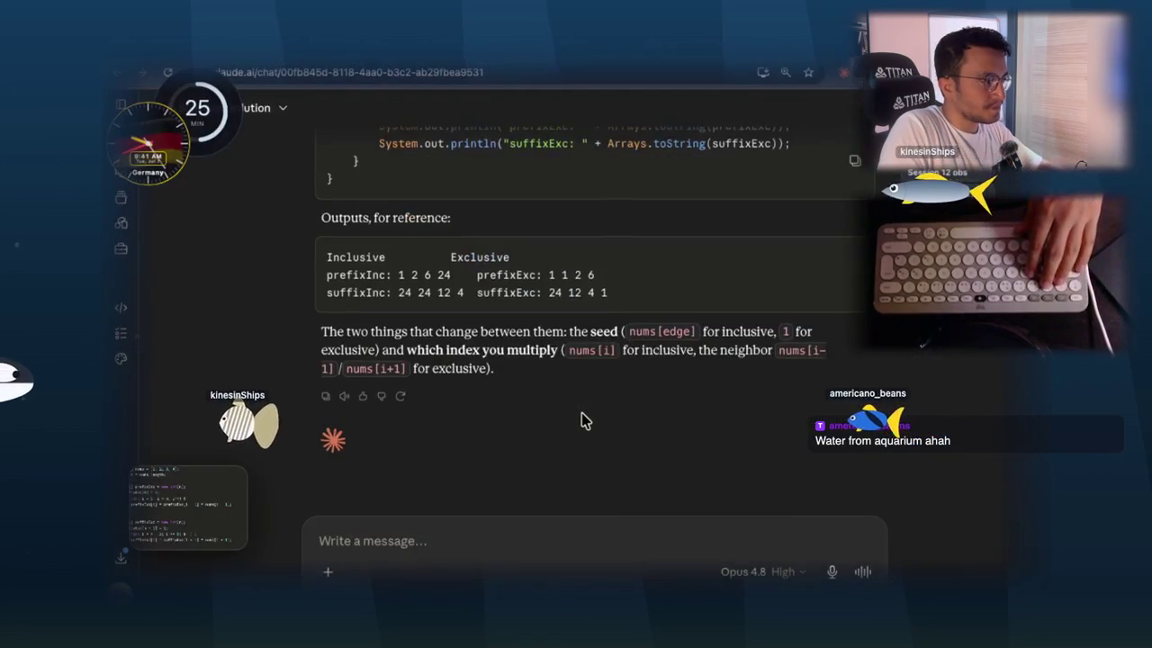
- Bring up the pinned explanation screenshots and move the Inclusive/Exclusive tables panel higher
{"action": "scroll", "coordinate": [581, 420], "scroll_direction": "up", "scroll_amount": 3}
{"action": "key", "text": "ctrl+shift+p"}
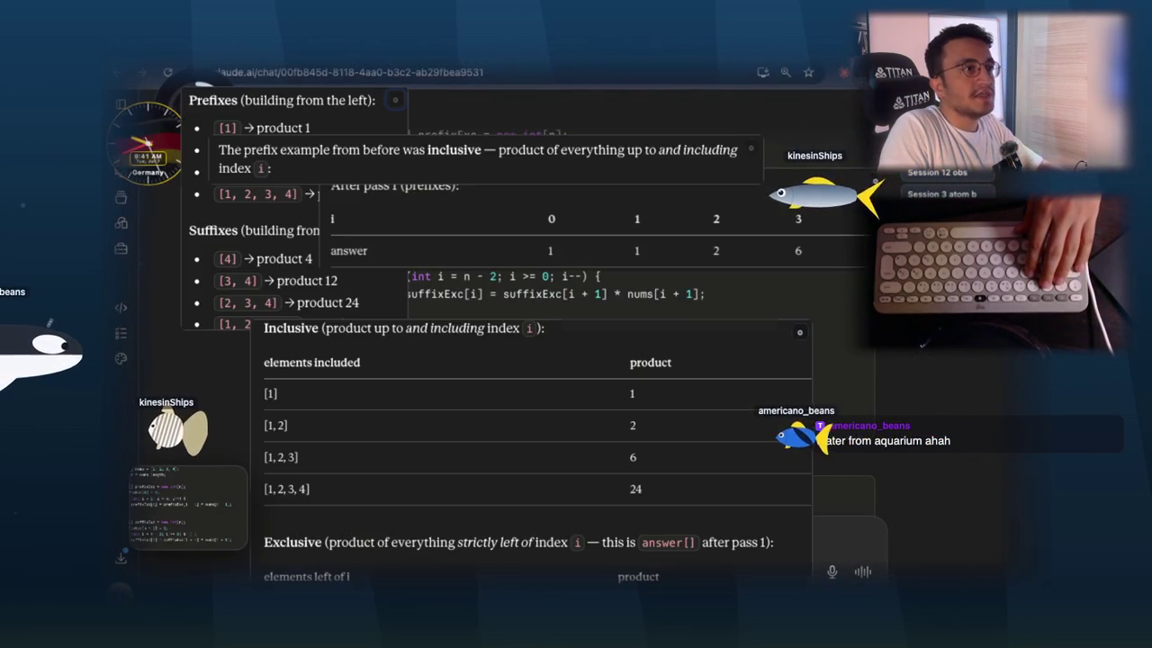
{"action": "left_click_drag", "start_coordinate": [590, 424], "coordinate": [588, 221]}
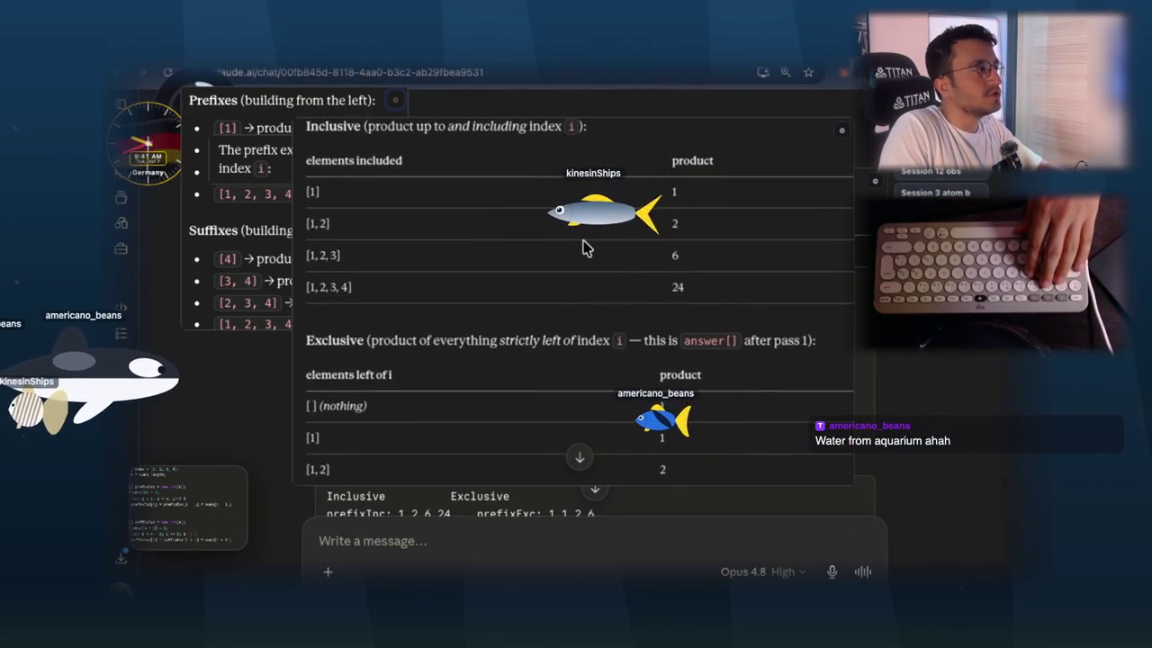
- Capture the Inclusive/Exclusive product tables as a new screenshot and switch to Notes
{"action": "key", "text": "ctrl+shift+p"}
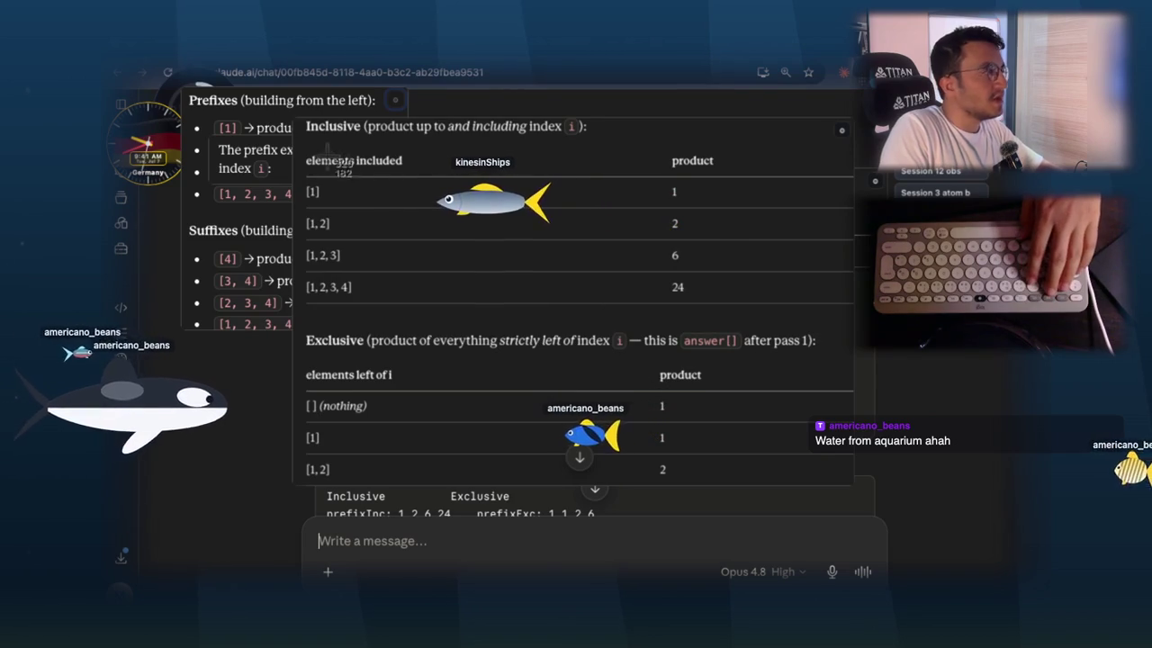
{"action": "left_click_drag", "start_coordinate": [297, 142], "coordinate": [616, 394]}
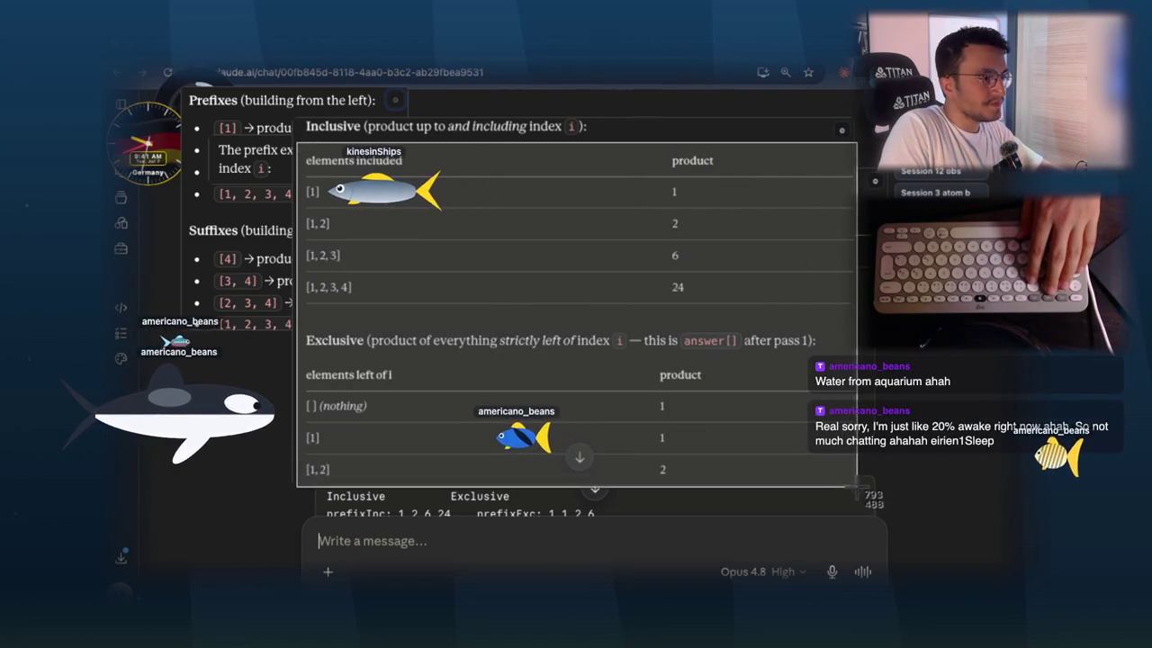
{"action": "scroll", "coordinate": [746, 381], "scroll_direction": "down", "scroll_amount": 2}
{"action": "key", "text": "alt+Tab"}
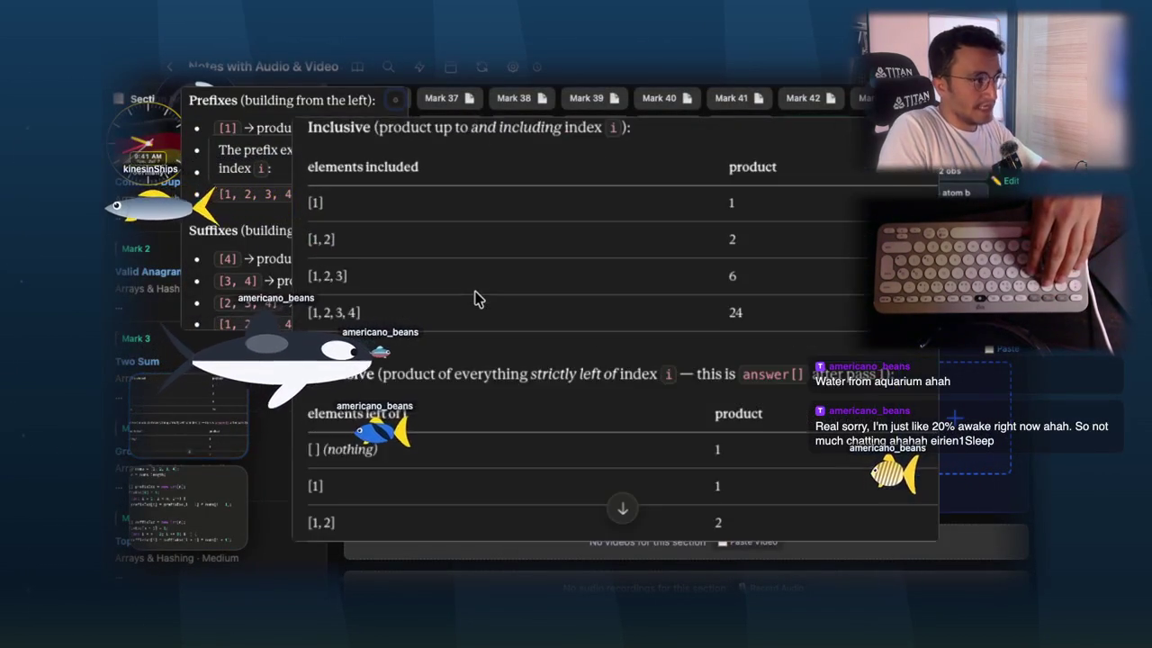
{"action": "scroll", "coordinate": [715, 329], "scroll_direction": "down", "scroll_amount": 5}
{"action": "scroll", "coordinate": [480, 301], "scroll_direction": "up", "scroll_amount": 3}
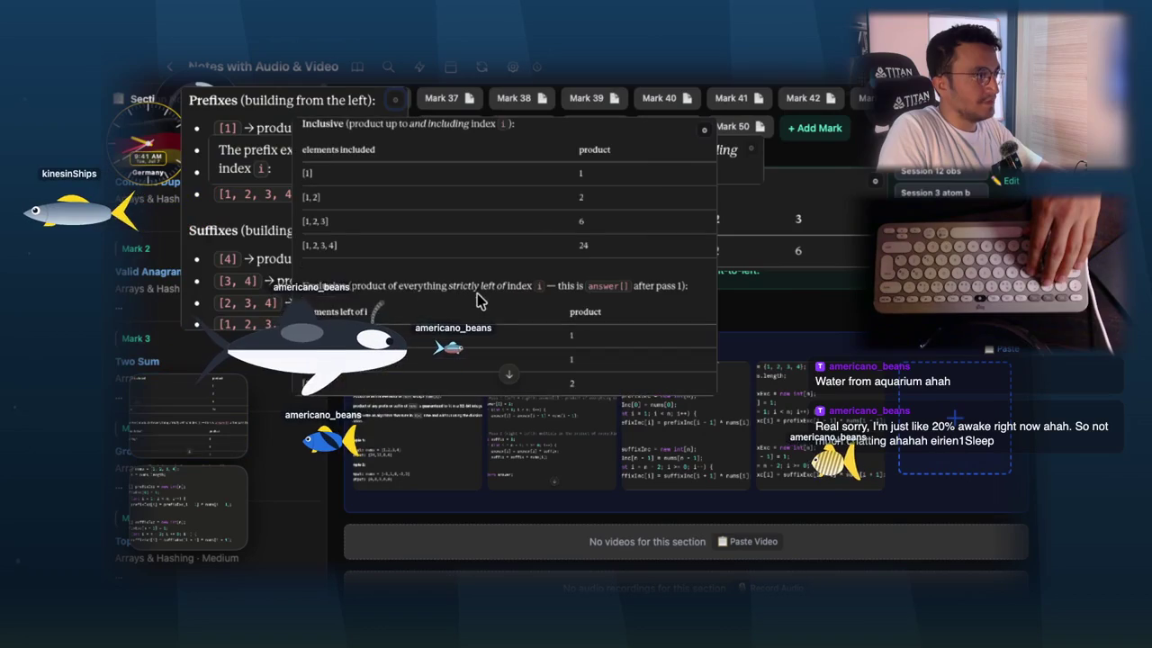
- Reposition the product-table and inclusive-prefix panels, then hide and reshow the pinned panels
{"action": "left_click", "coordinate": [279, 279]}
{"action": "scroll", "coordinate": [270, 258], "scroll_direction": "down", "scroll_amount": 3}
{"action": "mouse_move", "coordinate": [666, 174]}
{"action": "left_mouse_down"}
{"action": "mouse_move", "coordinate": [669, 236]}
{"action": "mouse_move", "coordinate": [590, 211]}
{"action": "left_mouse_up"}
{"action": "scroll", "coordinate": [692, 175], "scroll_direction": "down", "scroll_amount": 2}
{"action": "left_click_drag", "start_coordinate": [369, 162], "coordinate": [506, 104]}
{"action": "key", "text": "Escape"}
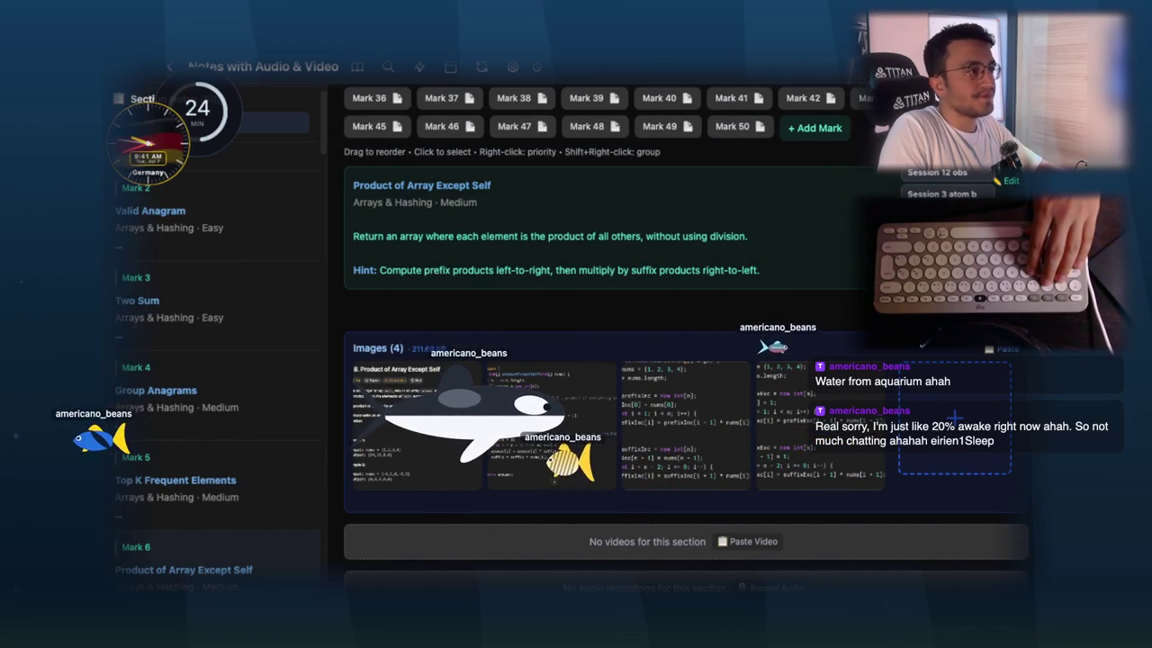
{"action": "key", "text": "Escape"}
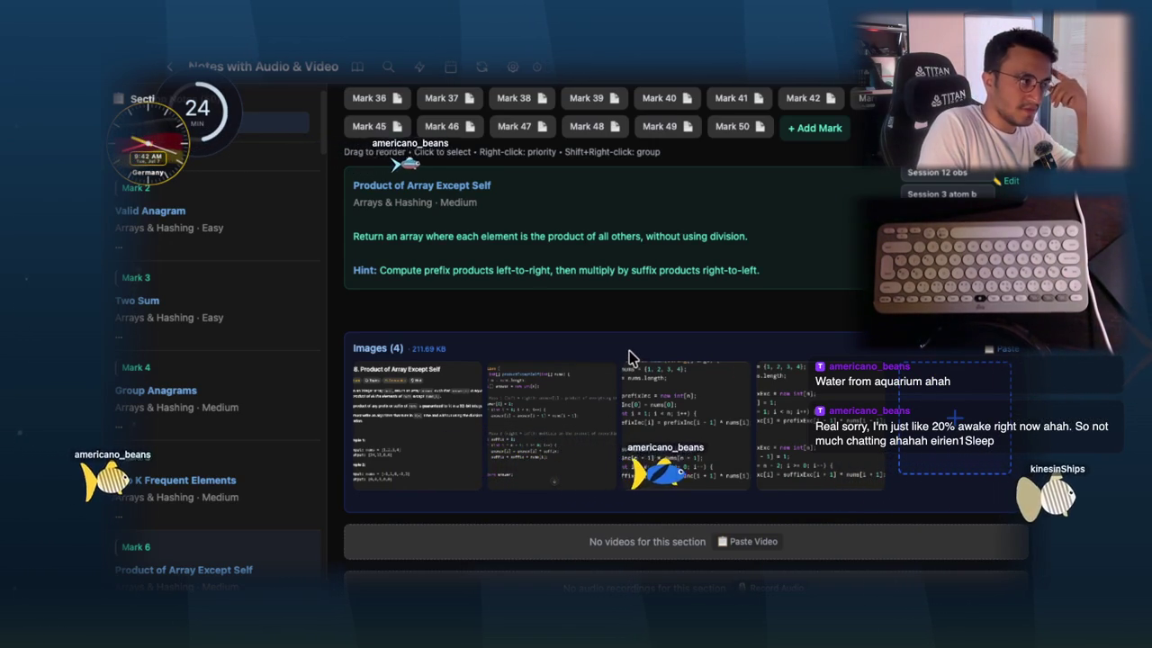
- Caption the third code image, the prefixInc/suffixInc code, 'inclusive variant'
{"action": "left_click", "coordinate": [781, 404]}
{"action": "key", "text": "Escape"}
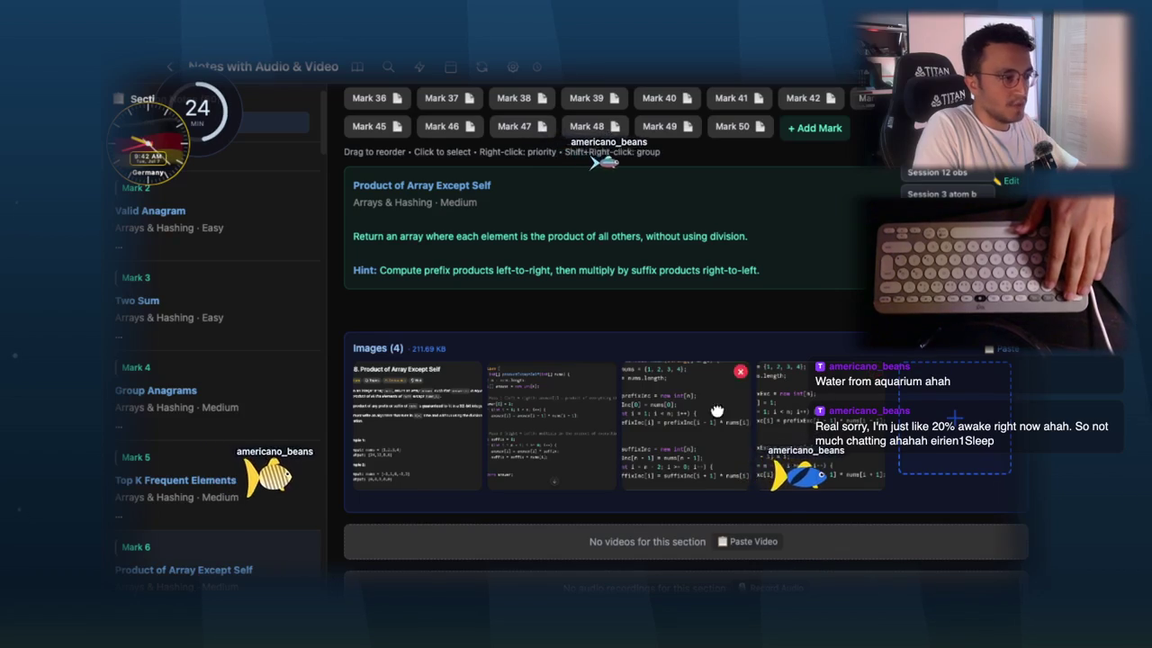
{"action": "left_click", "coordinate": [717, 409]}
{"action": "right_click", "coordinate": [702, 399]}
{"action": "left_click", "coordinate": [668, 335]}
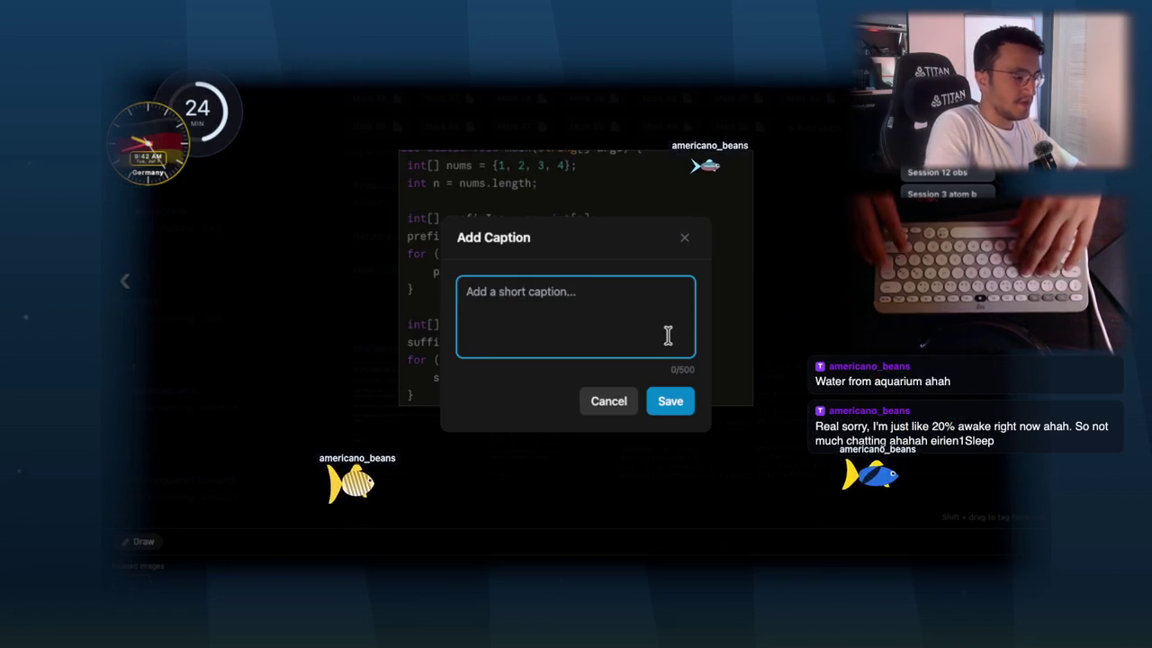
{"action": "type", "text": "inclusive"}
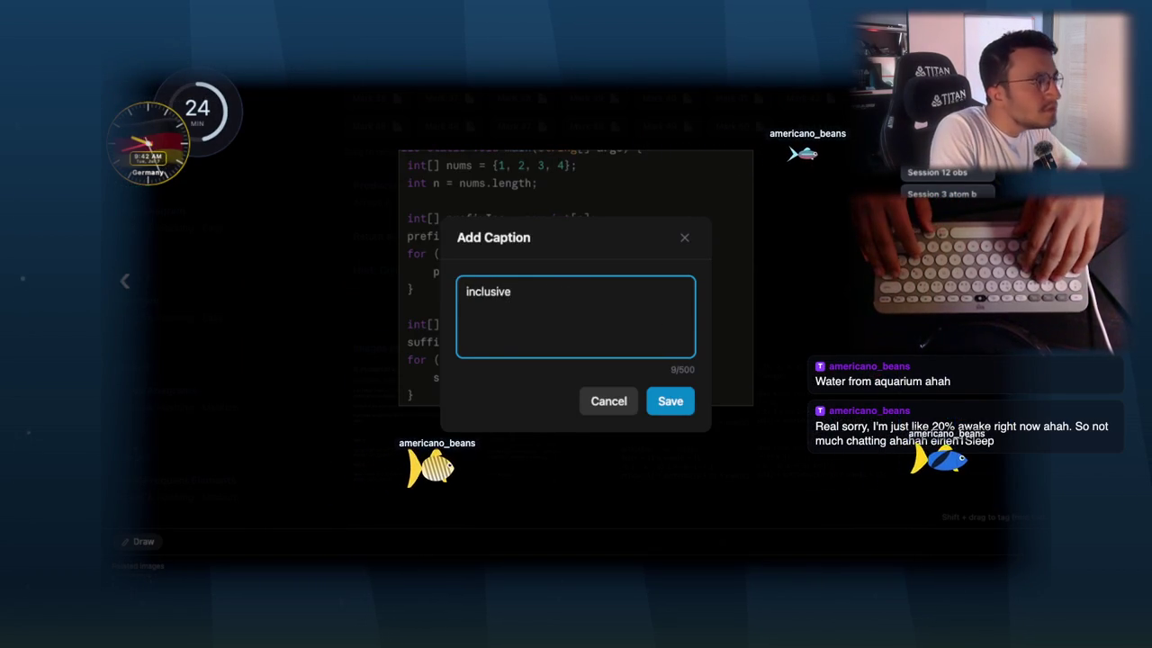
{"action": "type", "text": " variant"}
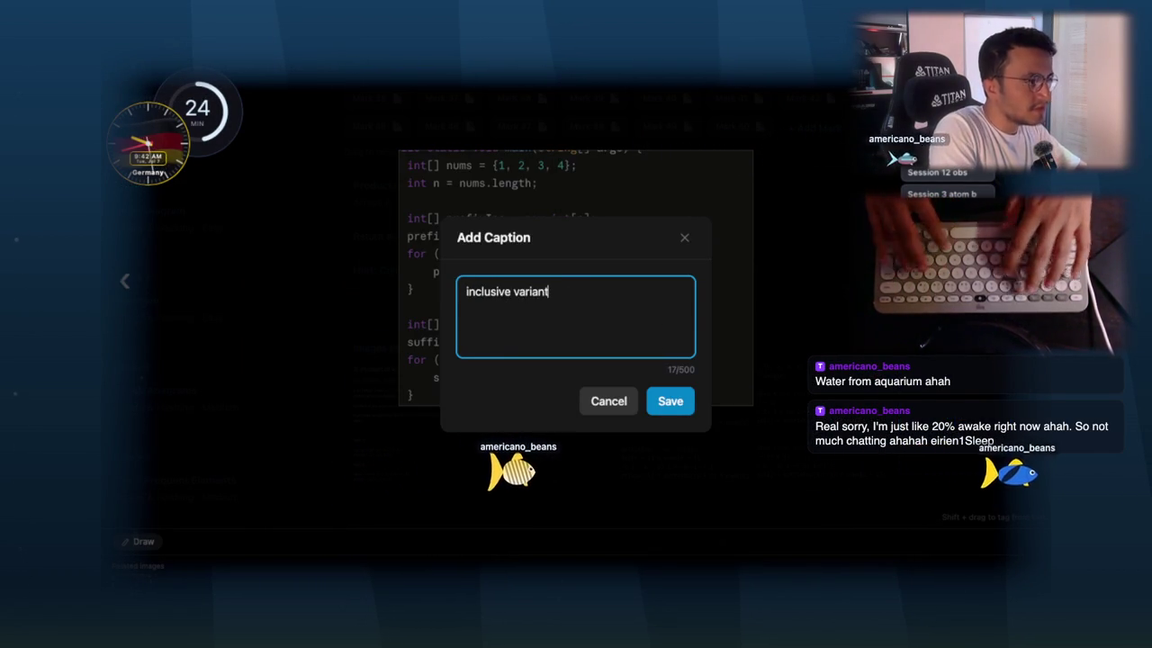
{"action": "left_click", "coordinate": [657, 399]}
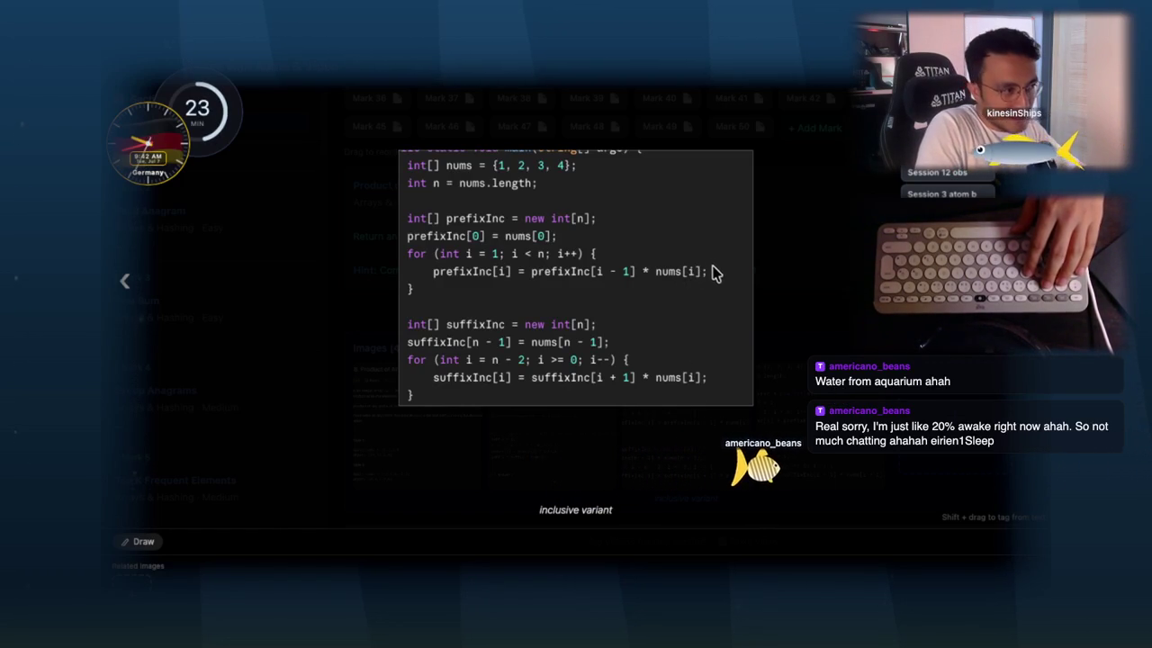
- Zoom in and out on the inclusive variant image to read the prefixInc and suffixInc loops
{"action": "scroll", "coordinate": [666, 279], "scroll_direction": "up", "scroll_amount": 5}
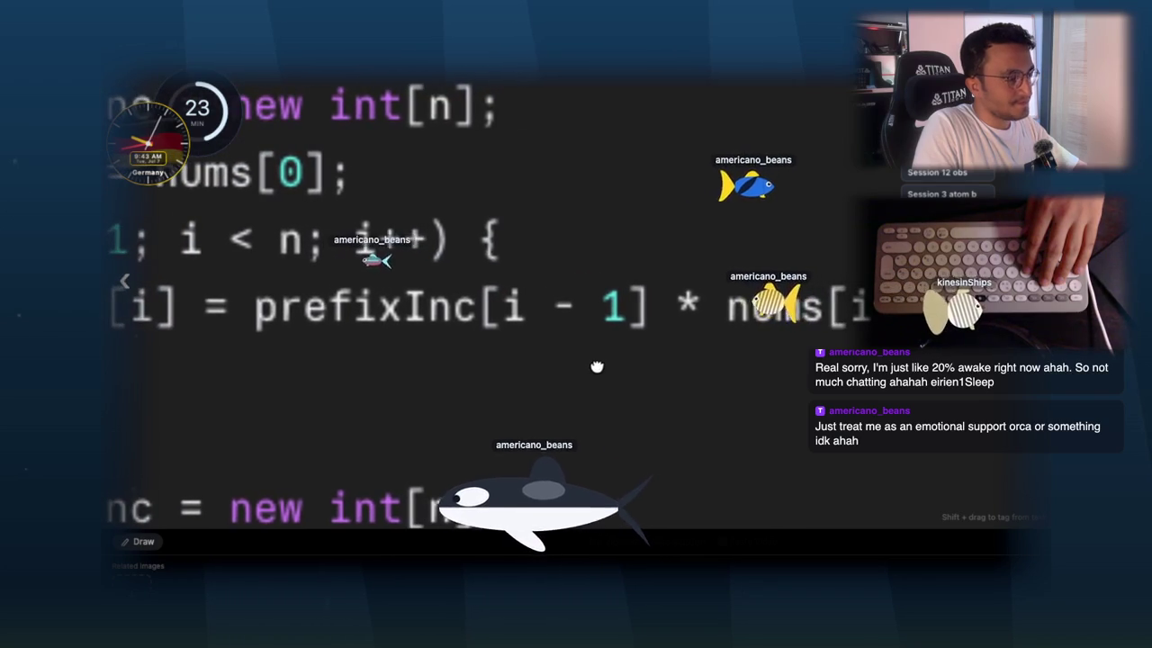
{"action": "scroll", "coordinate": [755, 306], "scroll_direction": "down", "scroll_amount": 3}
{"action": "scroll", "coordinate": [711, 297], "scroll_direction": "up", "scroll_amount": 3}
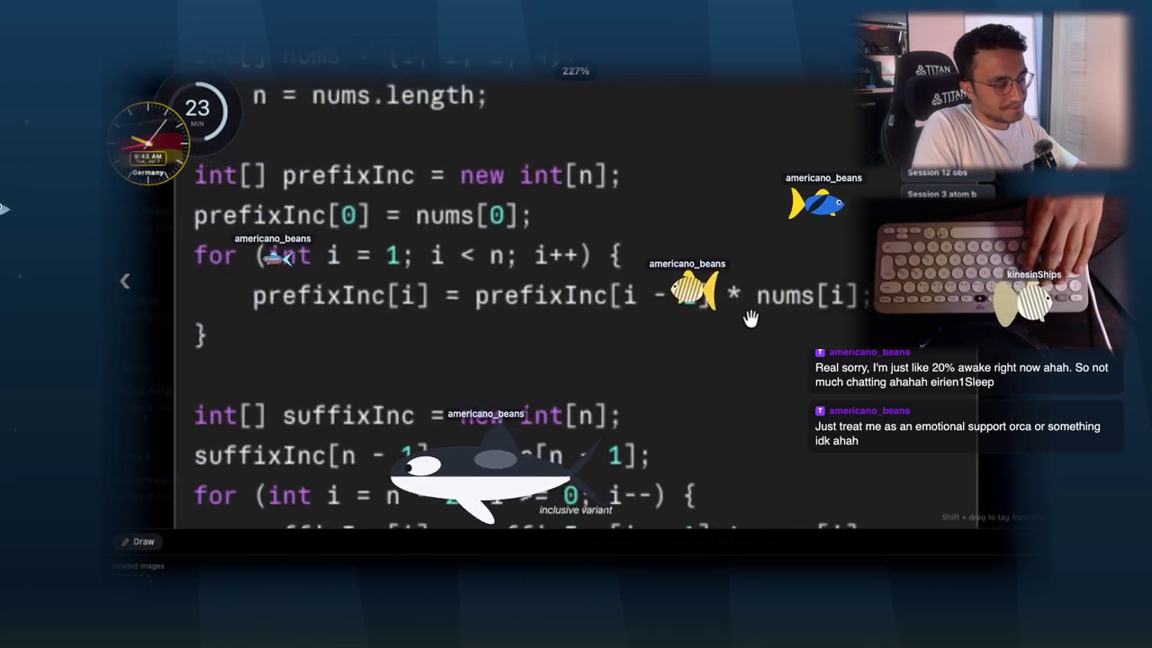
{"action": "scroll", "coordinate": [764, 296], "scroll_direction": "down", "scroll_amount": 4}
{"action": "scroll", "coordinate": [763, 272], "scroll_direction": "up", "scroll_amount": 2}
{"action": "scroll", "coordinate": [763, 272], "scroll_direction": "up", "scroll_amount": 1}
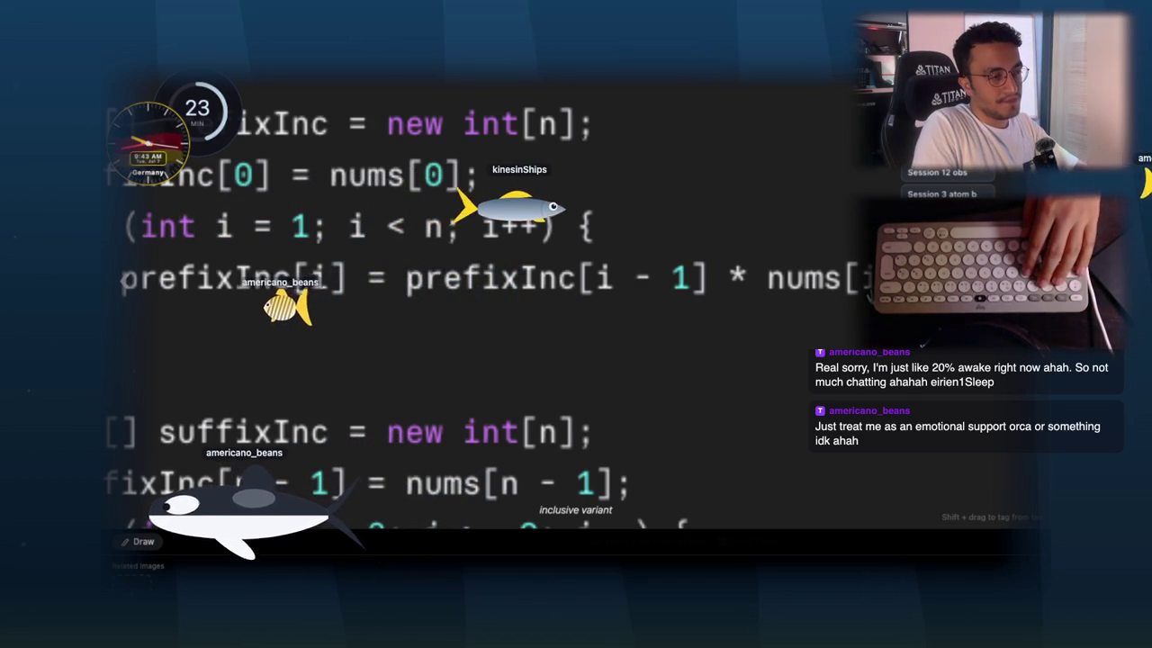
{"action": "scroll", "coordinate": [833, 300], "scroll_direction": "down", "scroll_amount": 5}
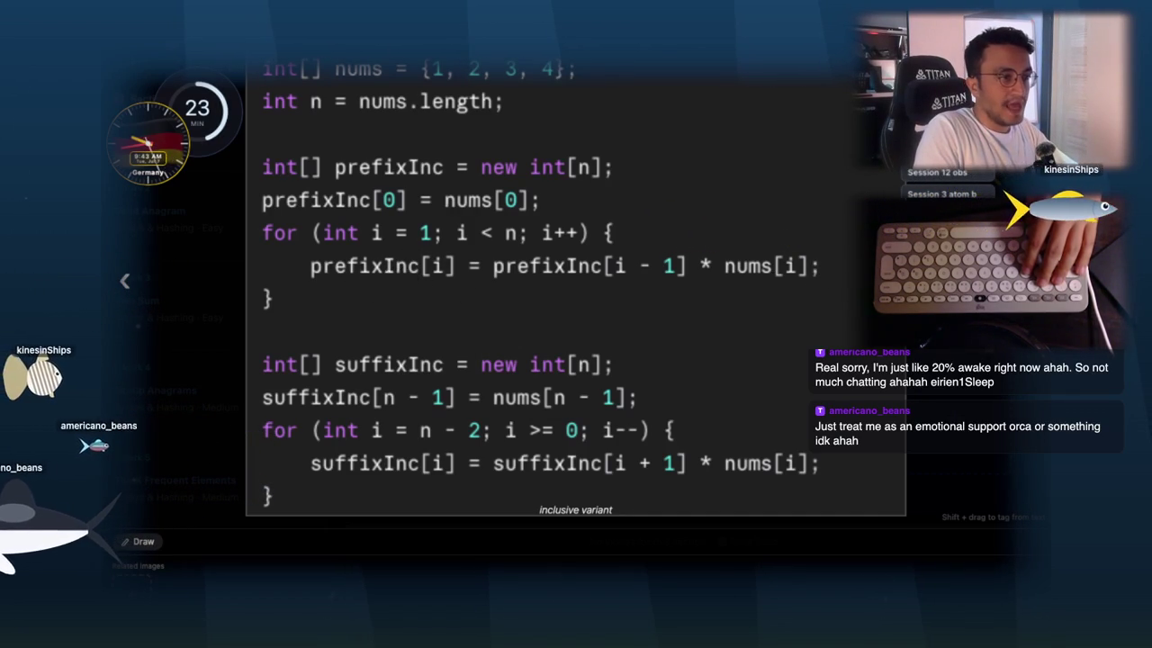
- Flip between the inclusive and exclusive code images, then close the viewer
{"action": "key", "text": "Right"}
{"action": "scroll", "coordinate": [642, 264], "scroll_direction": "up", "scroll_amount": 5}
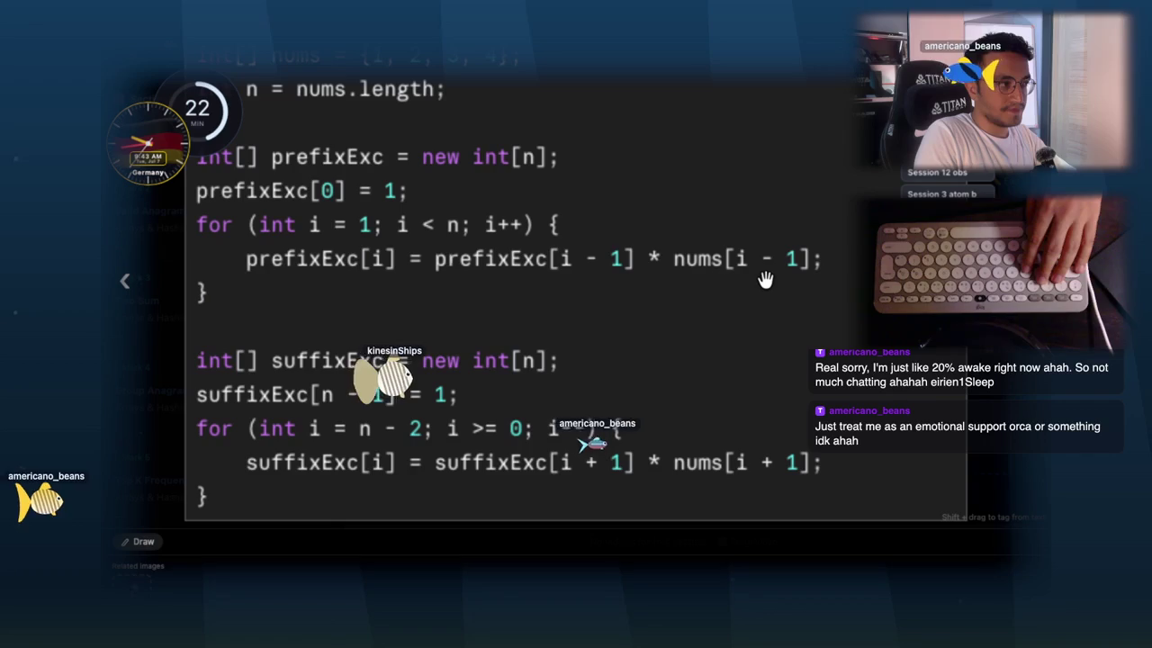
{"action": "key", "text": "Right"}
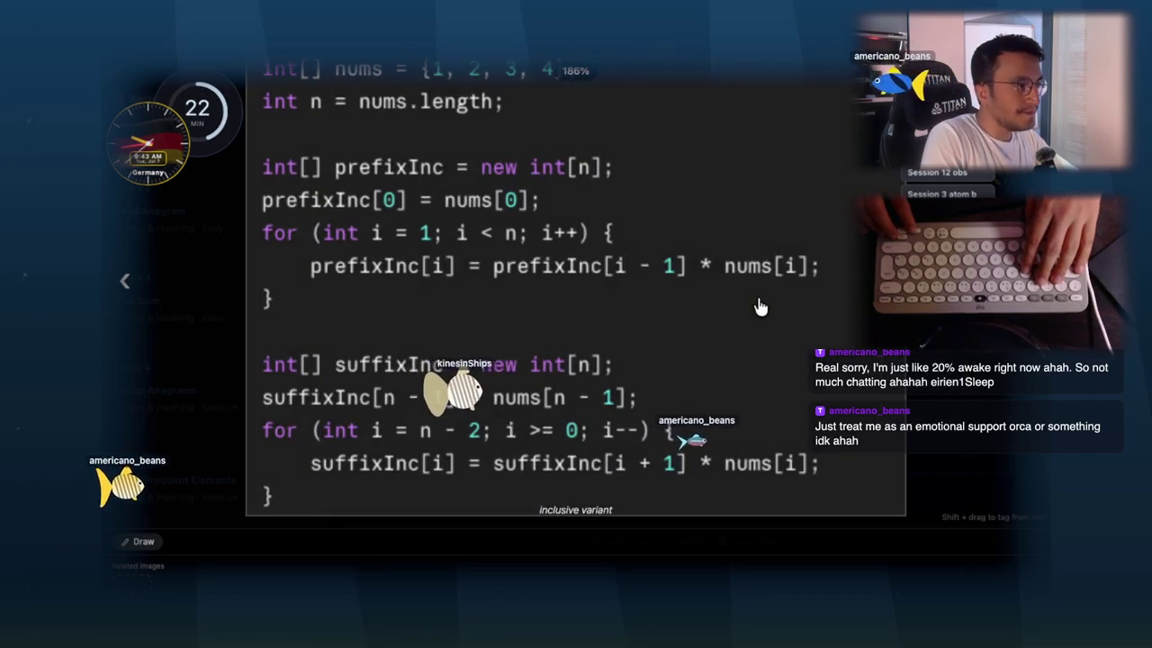
{"action": "key", "text": "Left"}
{"action": "key", "text": "Right"}
{"action": "key", "text": "Left"}
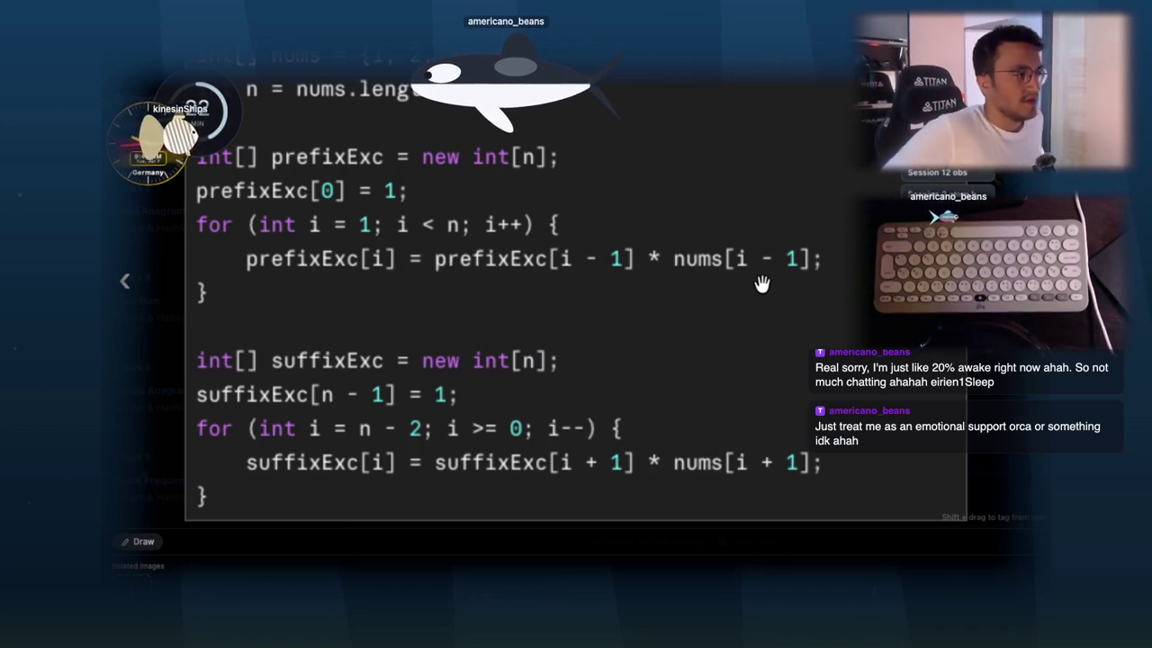
{"action": "key", "text": "Escape"}
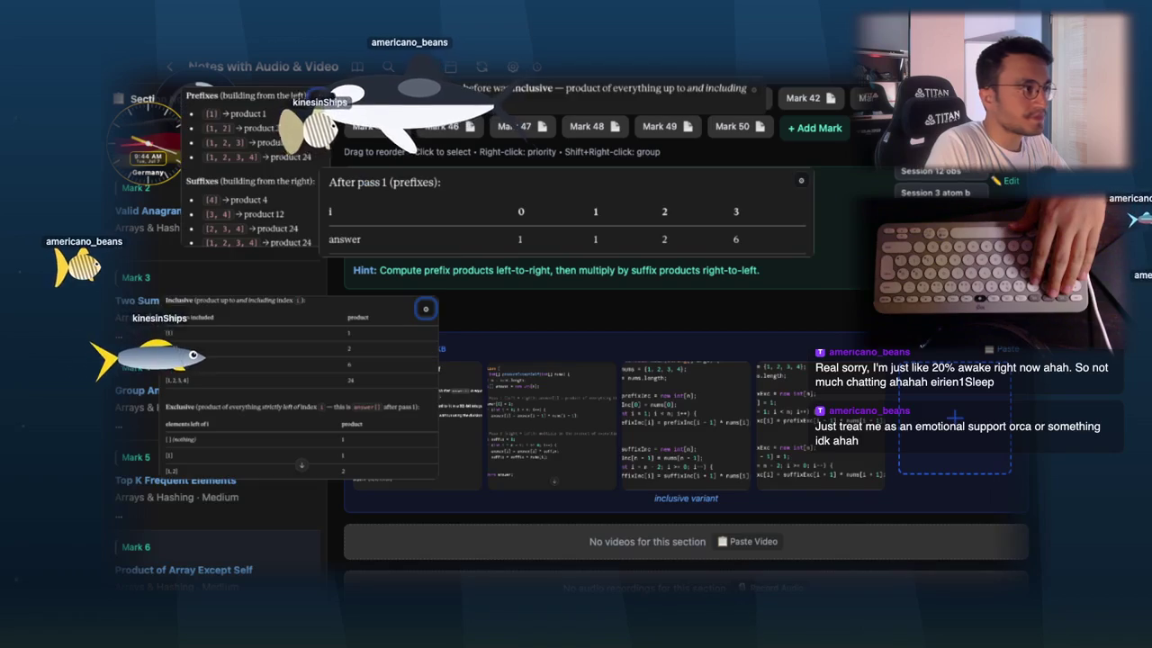
{"action": "left_click", "coordinate": [404, 326]}
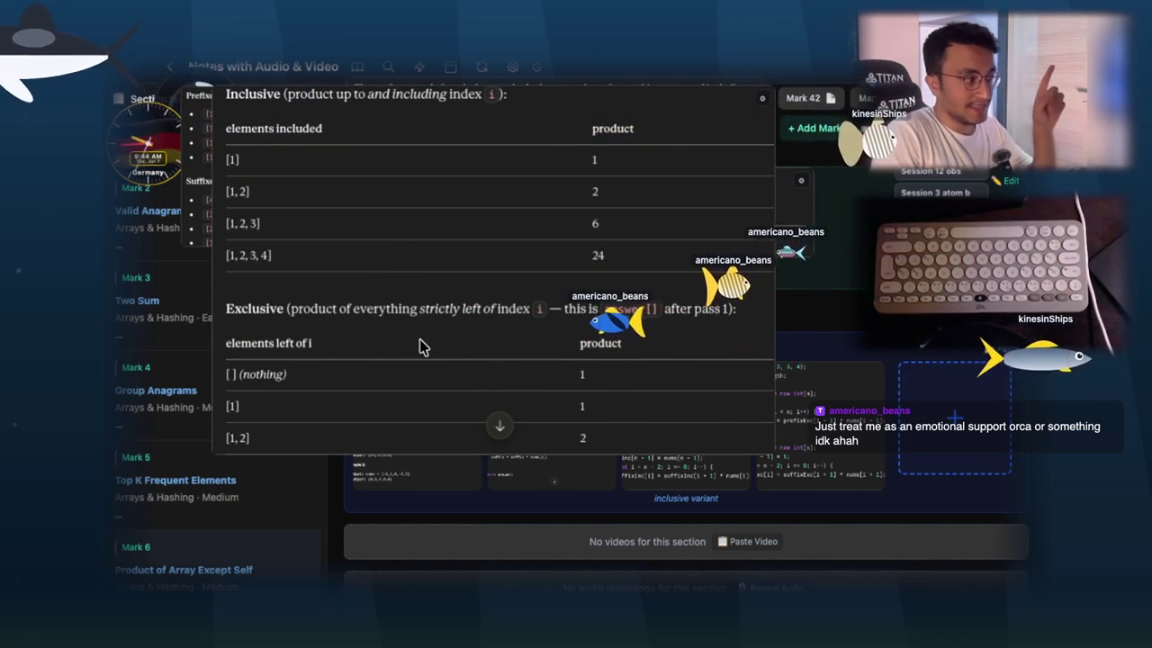
{"action": "left_click", "coordinate": [795, 402]}
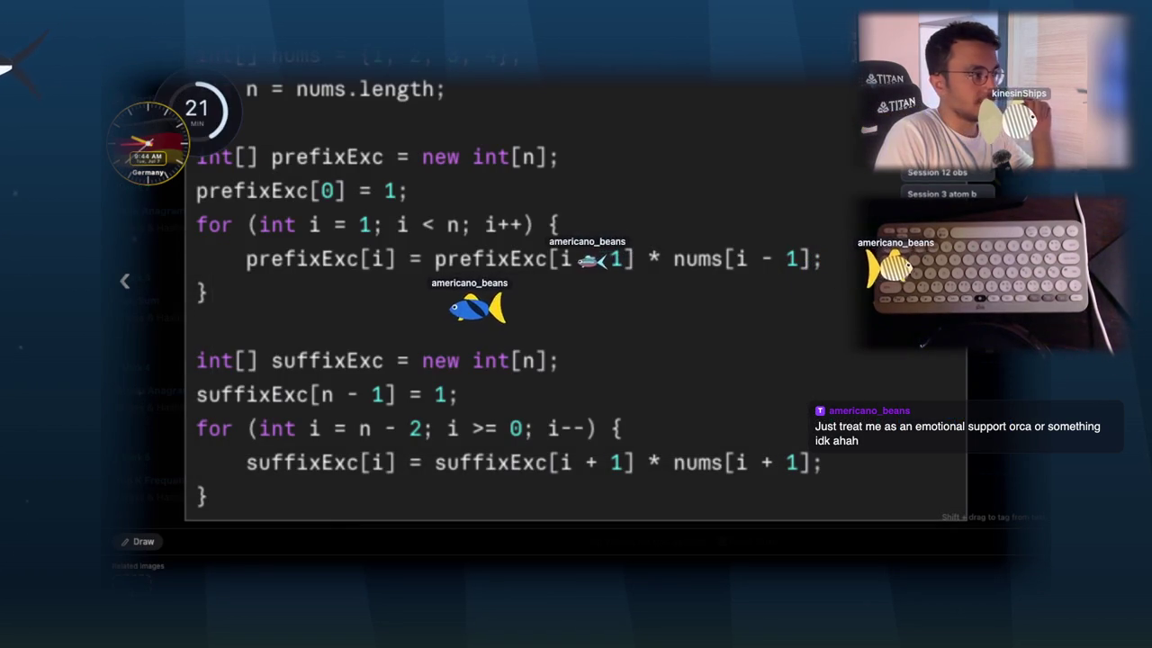
{"action": "key", "text": "Right"}
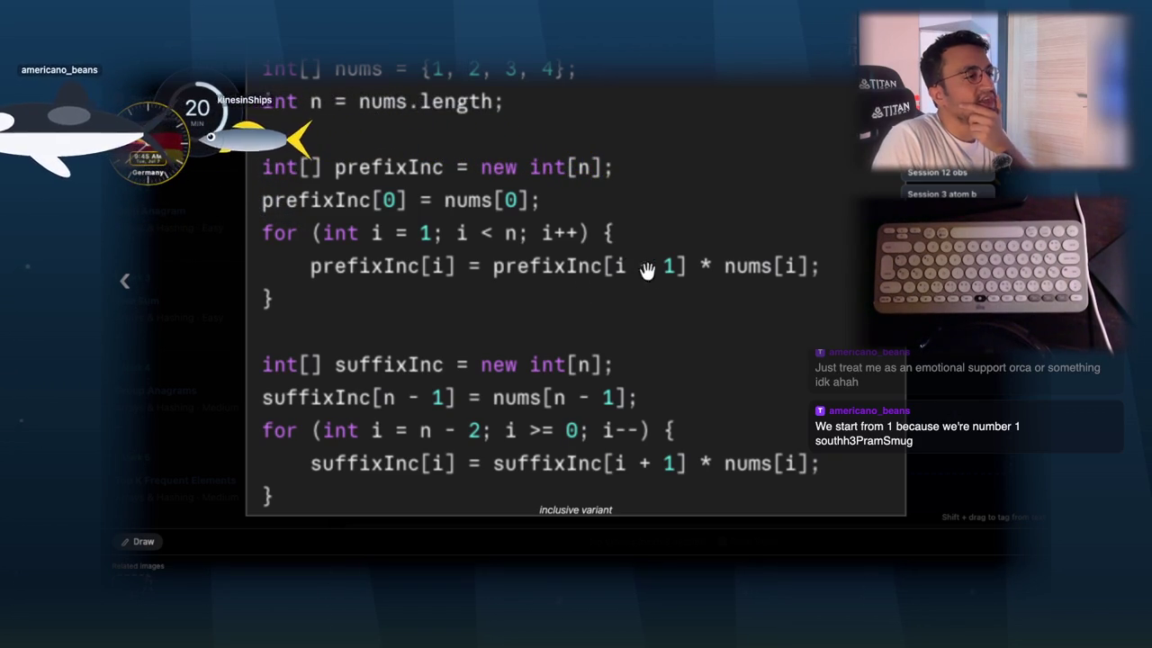
- Show the exclusive code image, close the viewer and switch to the Claude chat
{"action": "key", "text": "Right"}
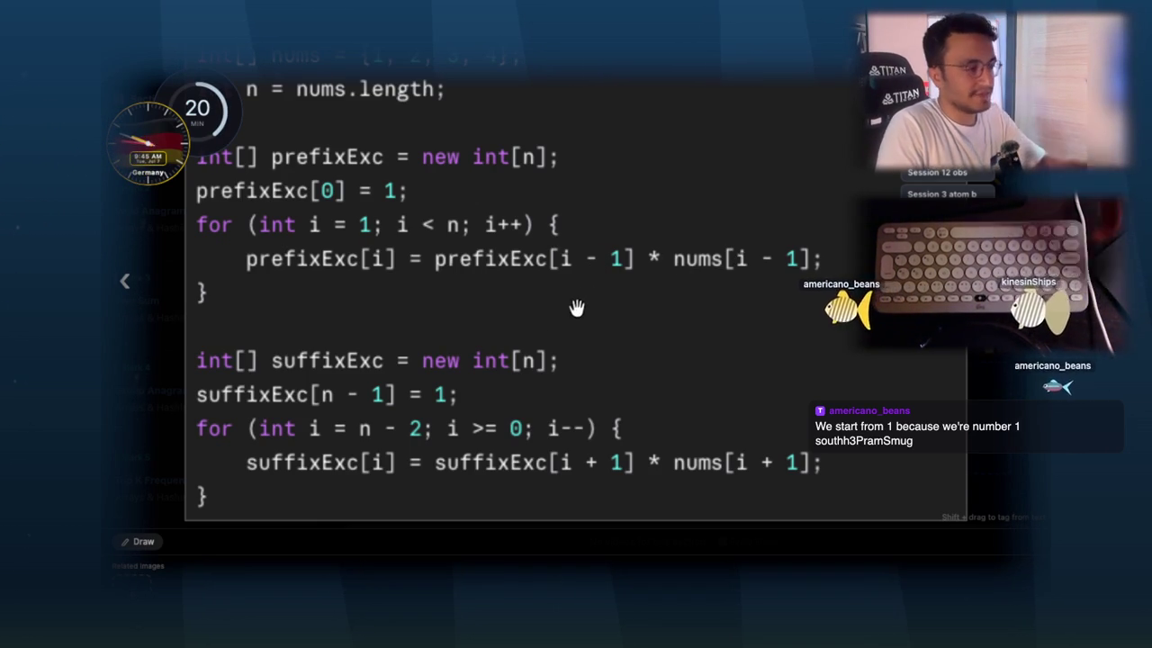
{"action": "key", "text": "Escape"}
{"action": "key", "text": "super+Tab"}
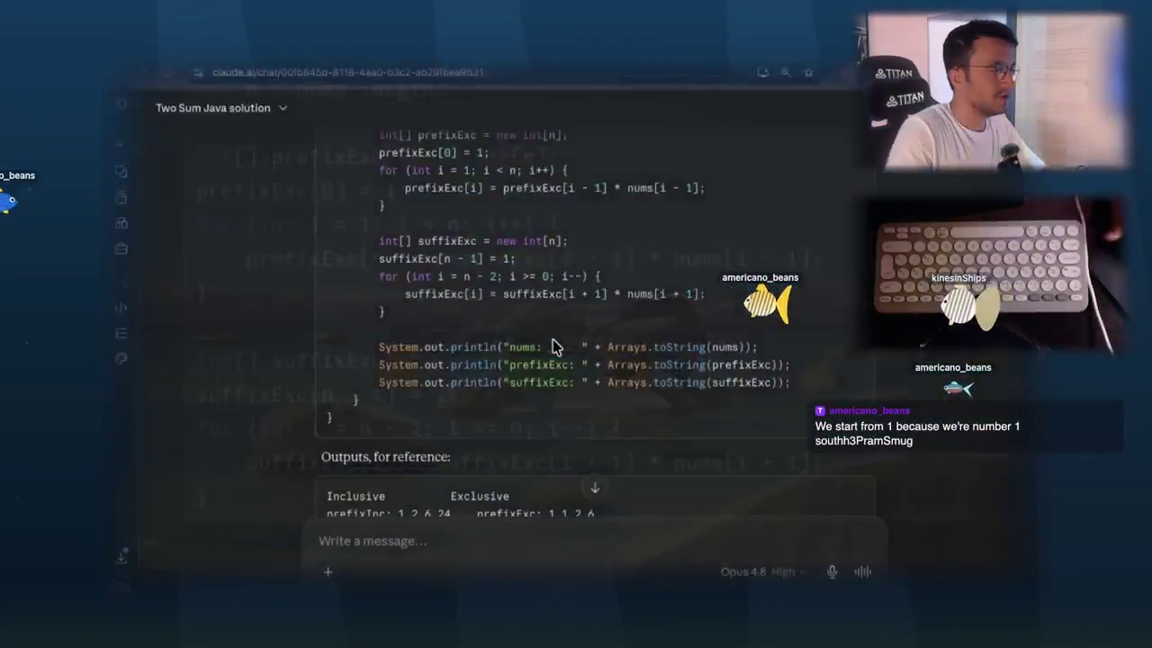
- Sketch an example array with brackets and index labels 0, 1 and an unknown index
{"action": "scroll", "coordinate": [555, 348], "scroll_direction": "down", "scroll_amount": 5}
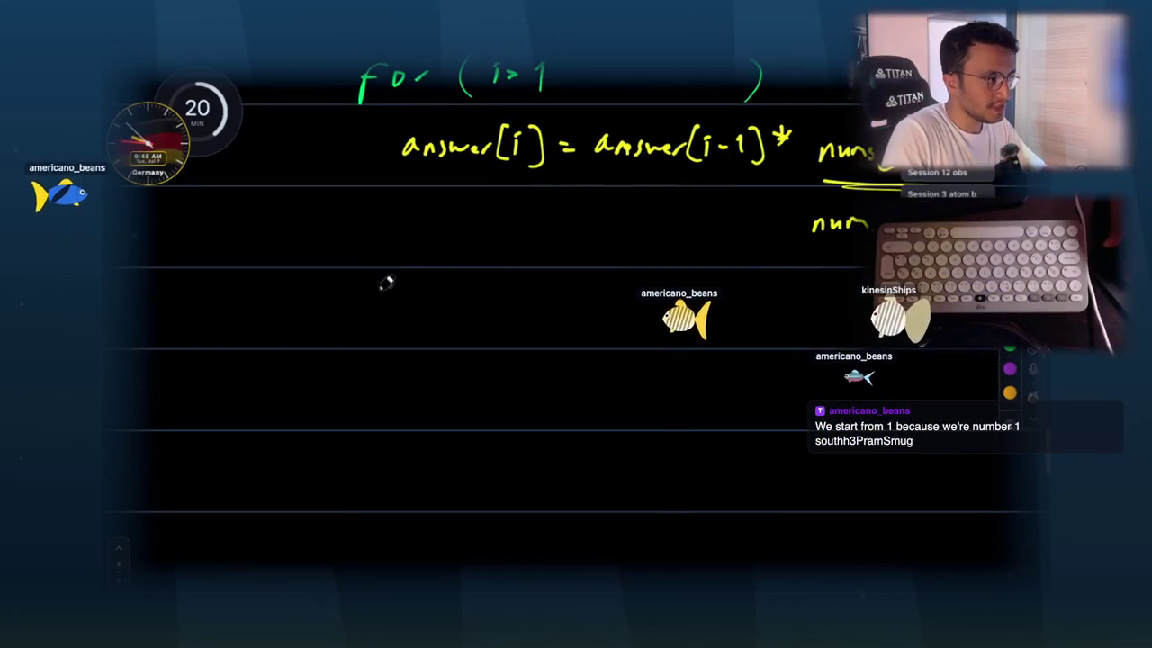
{"action": "left_click_drag", "start_coordinate": [349, 334], "coordinate": [364, 403]}
{"action": "scroll", "coordinate": [378, 306], "scroll_direction": "down", "scroll_amount": 2}
{"action": "left_click", "coordinate": [409, 281]}
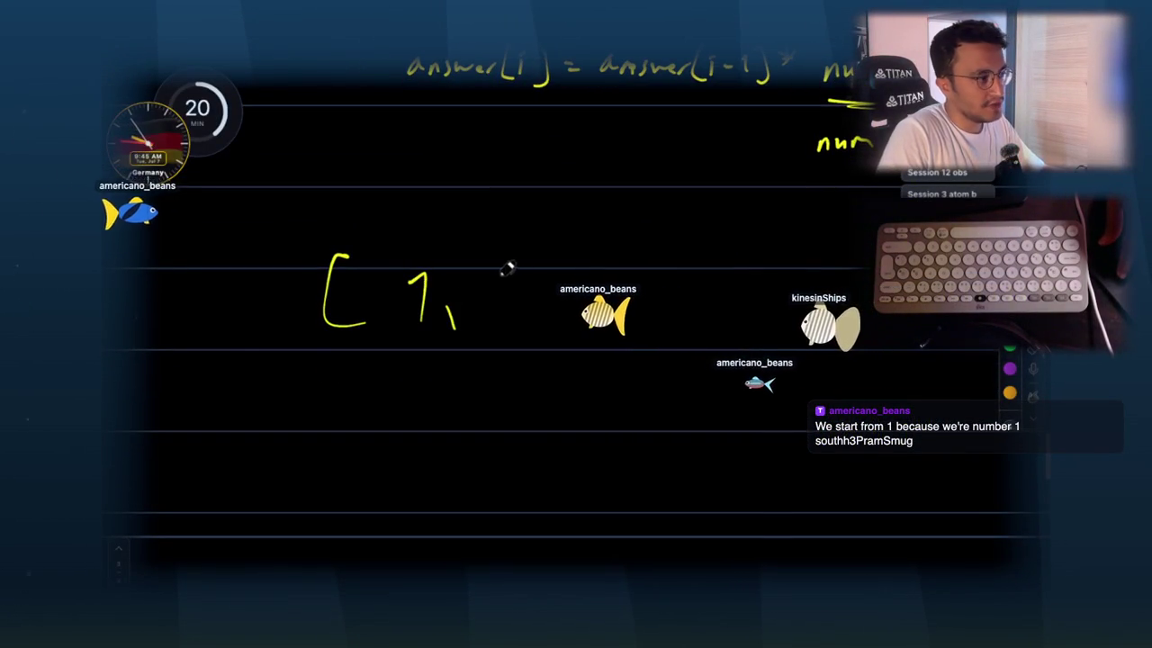
{"action": "mouse_move", "coordinate": [616, 260]}
{"action": "left_mouse_down"}
{"action": "mouse_move", "coordinate": [601, 335]}
{"action": "mouse_move", "coordinate": [544, 329]}
{"action": "left_mouse_up"}
{"action": "scroll", "coordinate": [385, 353], "scroll_direction": "down", "scroll_amount": 1}
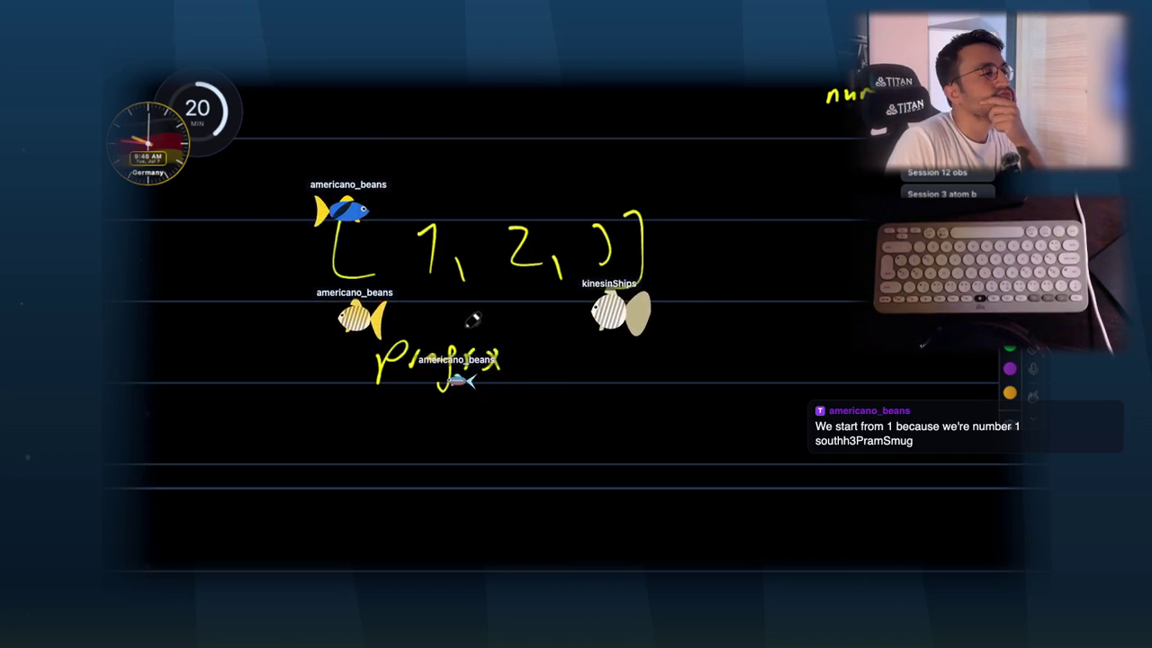
{"action": "left_click_drag", "start_coordinate": [425, 166], "coordinate": [423, 167]}
{"action": "left_click_drag", "start_coordinate": [520, 165], "coordinate": [519, 189]}
{"action": "left_click_drag", "start_coordinate": [583, 169], "coordinate": [612, 191]}
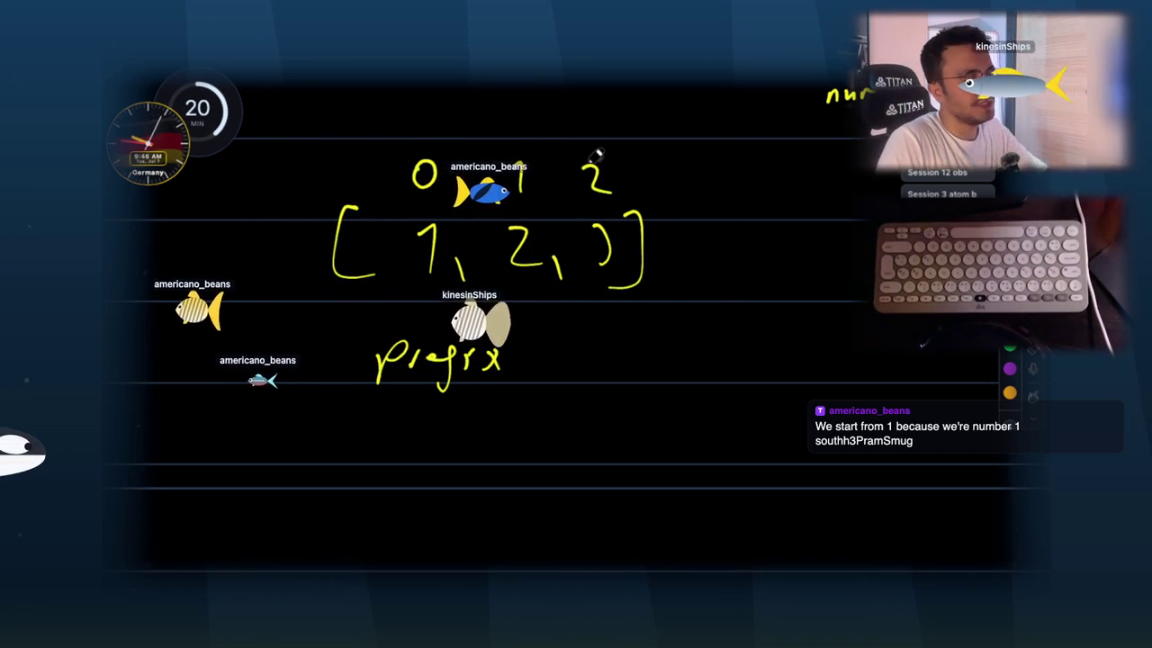
{"action": "key", "text": "Escape"}
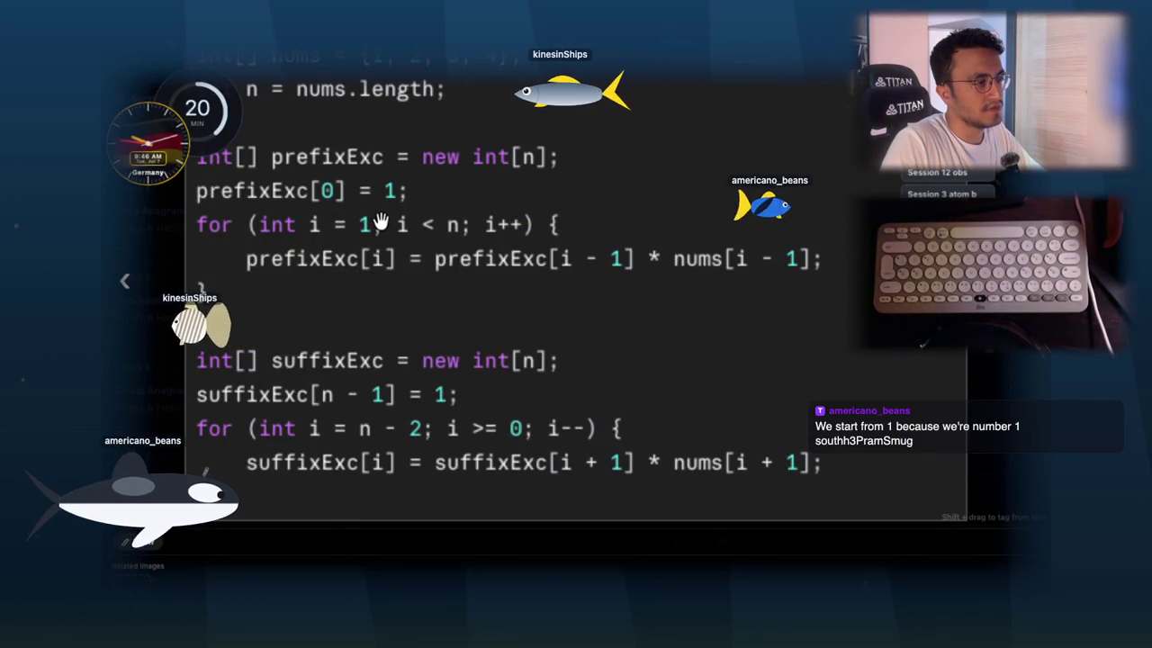
- Handwrite [3] right of the array, underline it and draw an arrow to the array's end
{"action": "key", "text": "super+Tab"}
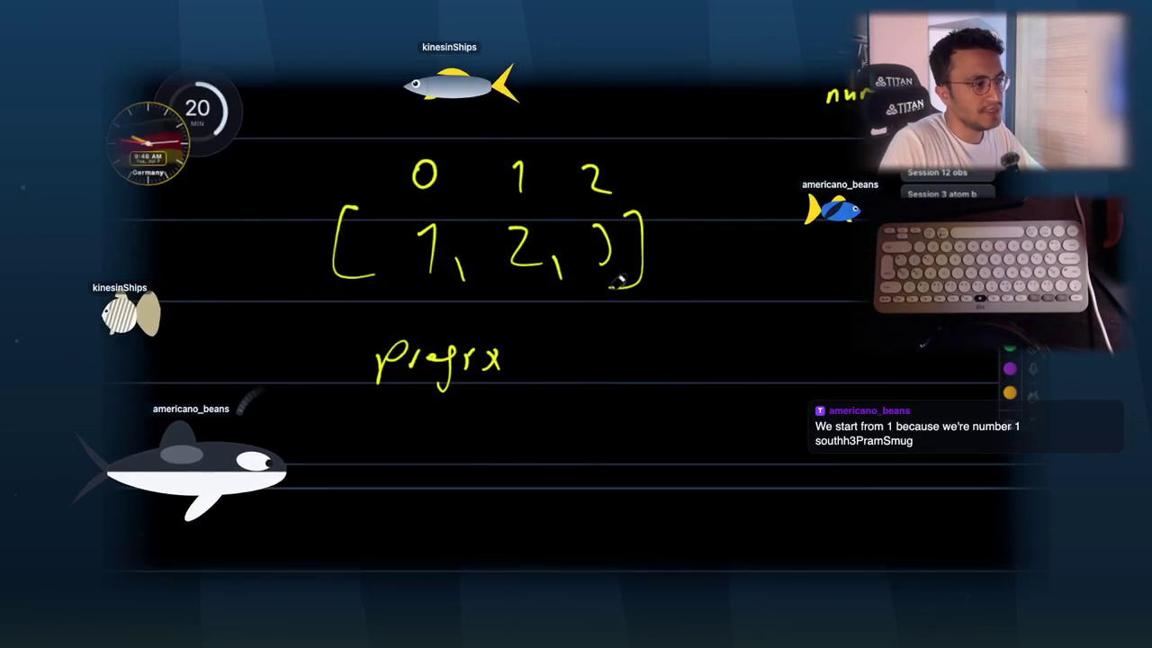
{"action": "mouse_move", "coordinate": [761, 234]}
{"action": "left_mouse_down"}
{"action": "mouse_move", "coordinate": [743, 270]}
{"action": "mouse_move", "coordinate": [763, 288]}
{"action": "left_mouse_up"}
{"action": "left_click_drag", "start_coordinate": [772, 235], "coordinate": [777, 286]}
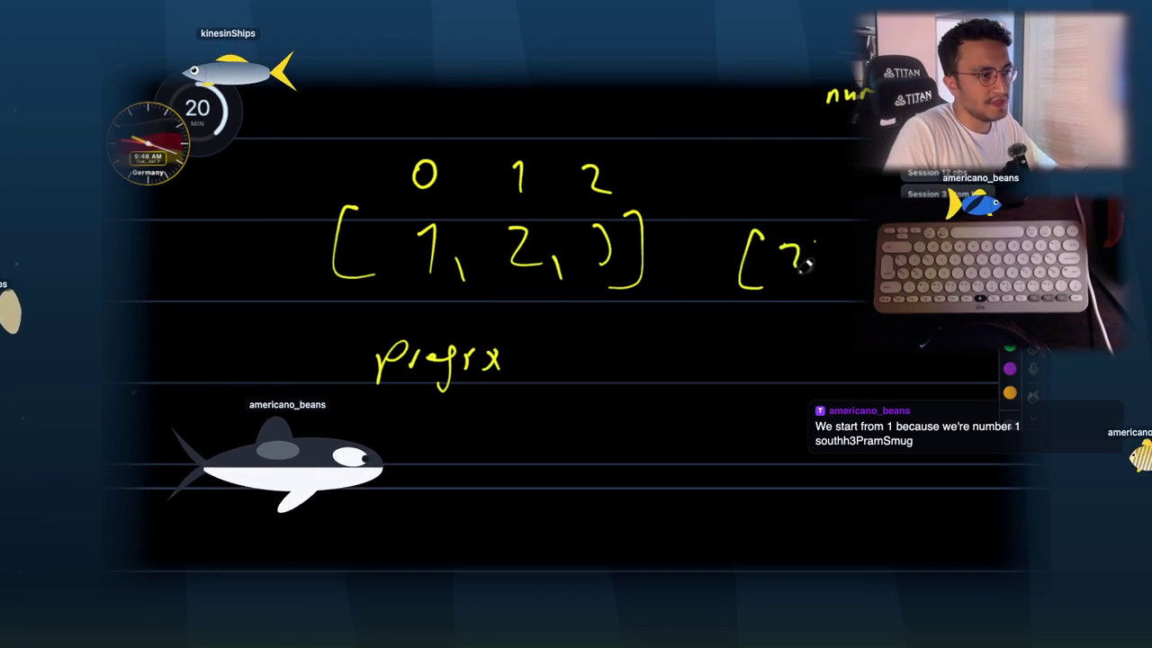
{"action": "left_click_drag", "start_coordinate": [808, 238], "coordinate": [812, 297]}
{"action": "key", "text": "super+Tab"}
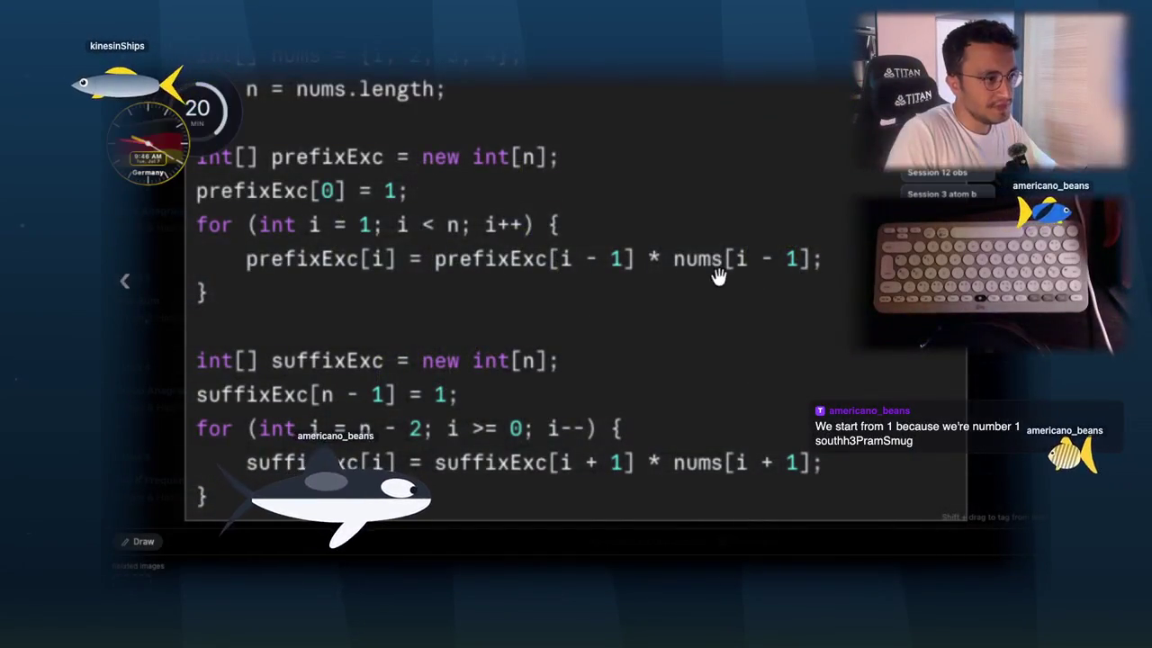
{"action": "key", "text": "super+Tab"}
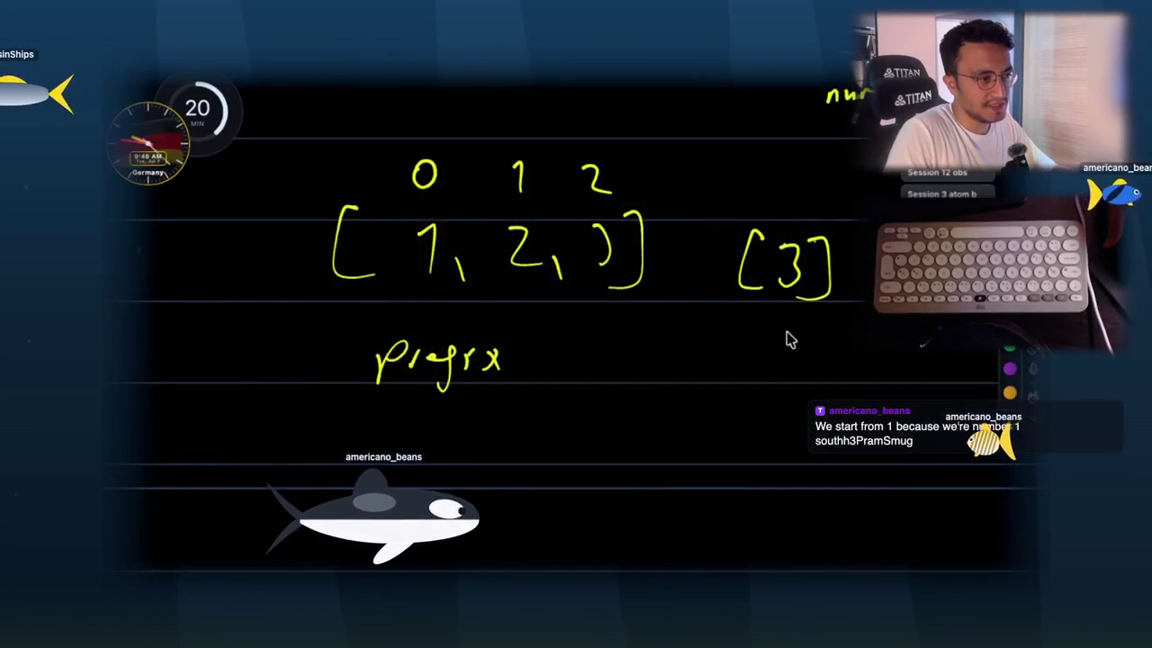
{"action": "left_click_drag", "start_coordinate": [758, 331], "coordinate": [812, 326]}
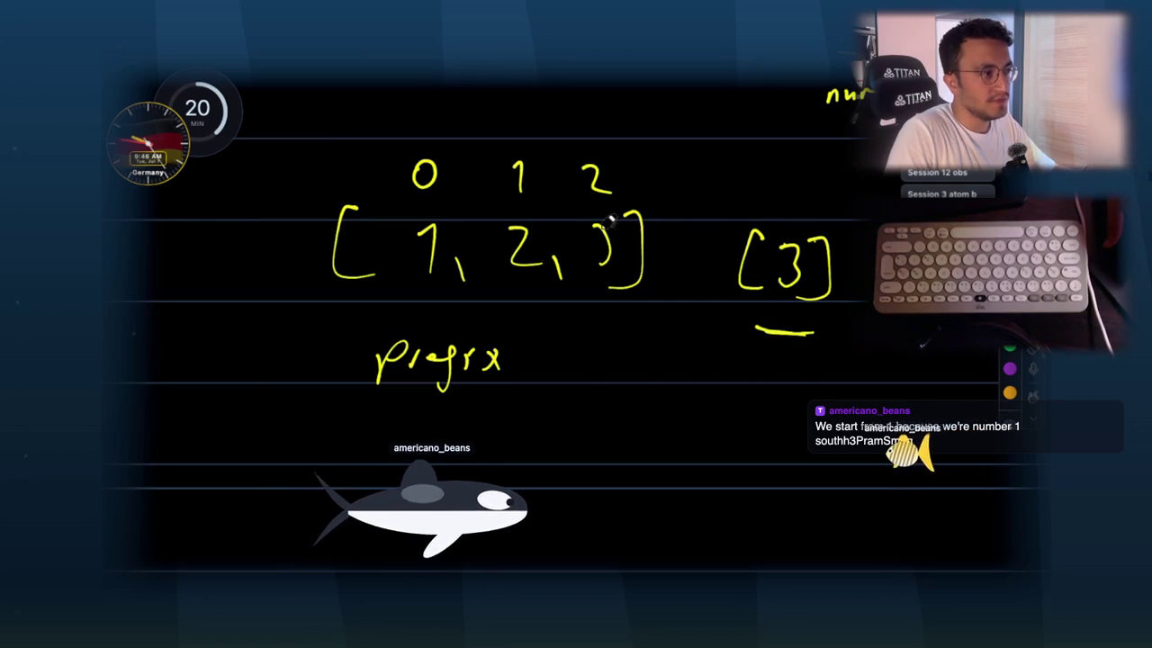
{"action": "left_click_drag", "start_coordinate": [666, 376], "coordinate": [650, 326]}
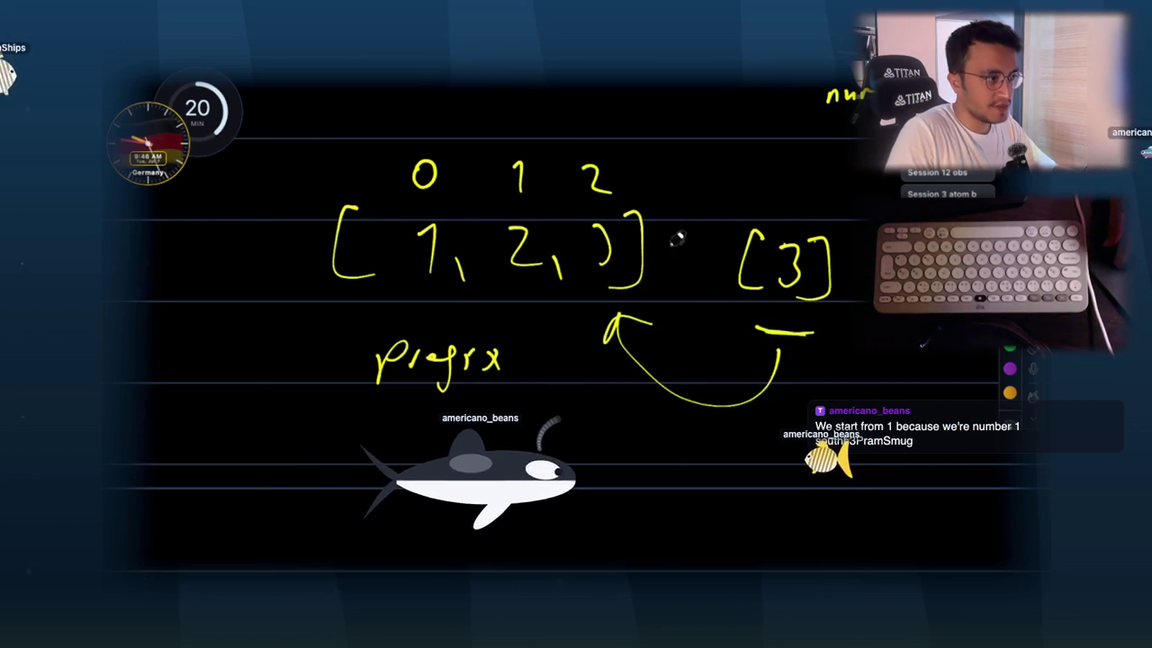
{"action": "scroll", "coordinate": [540, 378], "scroll_direction": "down", "scroll_amount": 2}
- Write a new array starting [1, 2 below the prefix label, then hide the drawing
{"action": "left_click_drag", "start_coordinate": [380, 394], "coordinate": [378, 449]}
{"action": "mouse_move", "coordinate": [396, 403]}
{"action": "left_mouse_down"}
{"action": "mouse_move", "coordinate": [409, 443]}
{"action": "mouse_move", "coordinate": [436, 446]}
{"action": "left_mouse_up"}
{"action": "left_click_drag", "start_coordinate": [468, 418], "coordinate": [500, 450]}
{"action": "left_click_drag", "start_coordinate": [536, 416], "coordinate": [539, 442]}
{"action": "left_click_drag", "start_coordinate": [630, 395], "coordinate": [640, 444]}
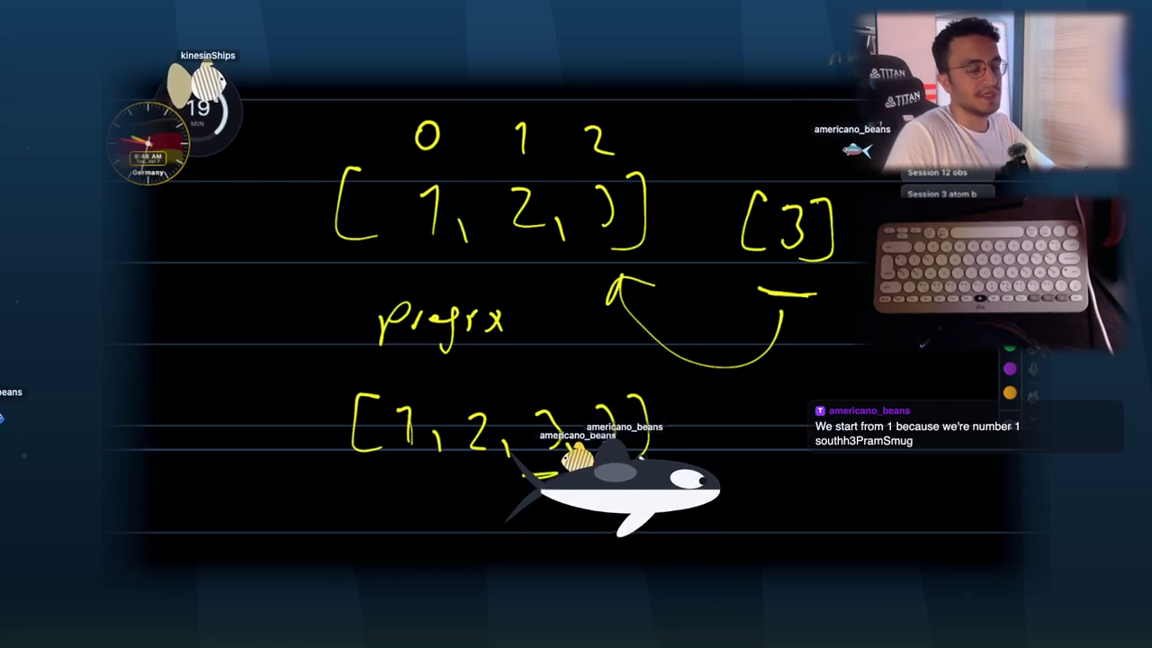
{"action": "scroll", "coordinate": [616, 397], "scroll_direction": "down", "scroll_amount": 2}
{"action": "scroll", "coordinate": [615, 397], "scroll_direction": "down", "scroll_amount": 1}
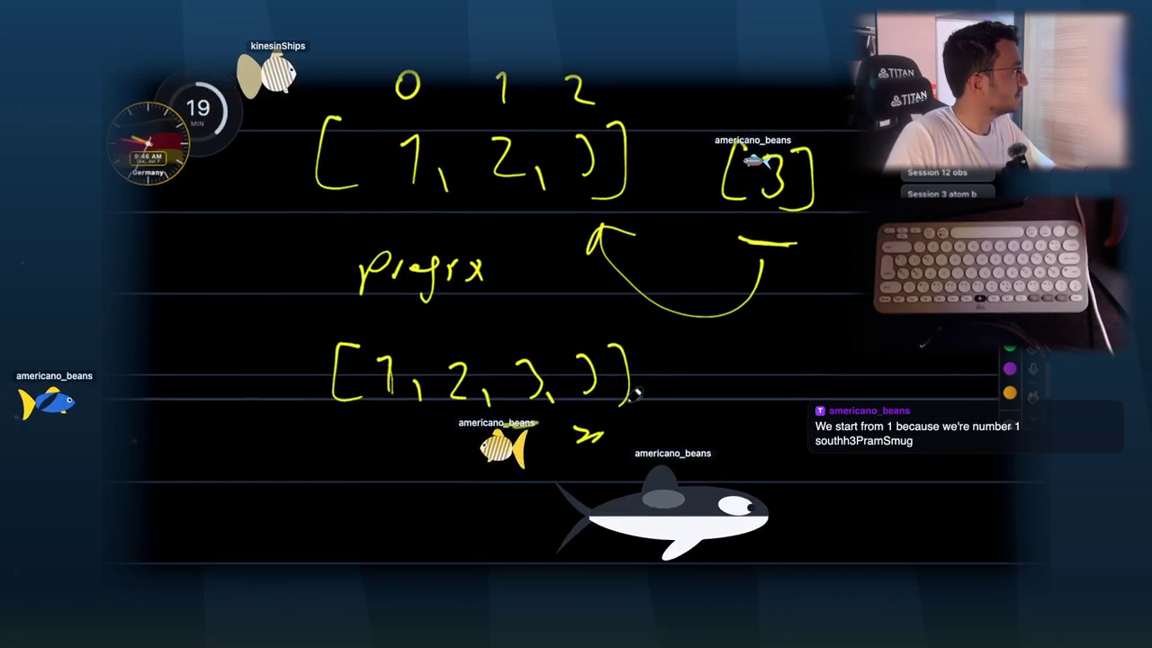
{"action": "scroll", "coordinate": [617, 407], "scroll_direction": "down", "scroll_amount": 2}
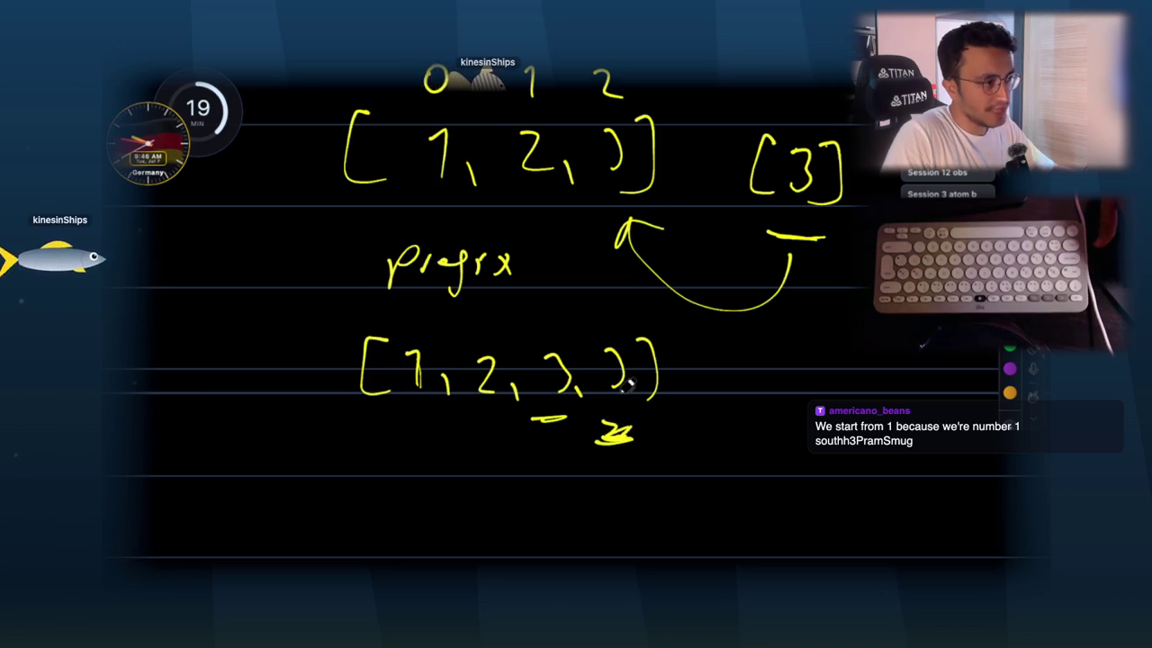
{"action": "key", "text": "Escape"}
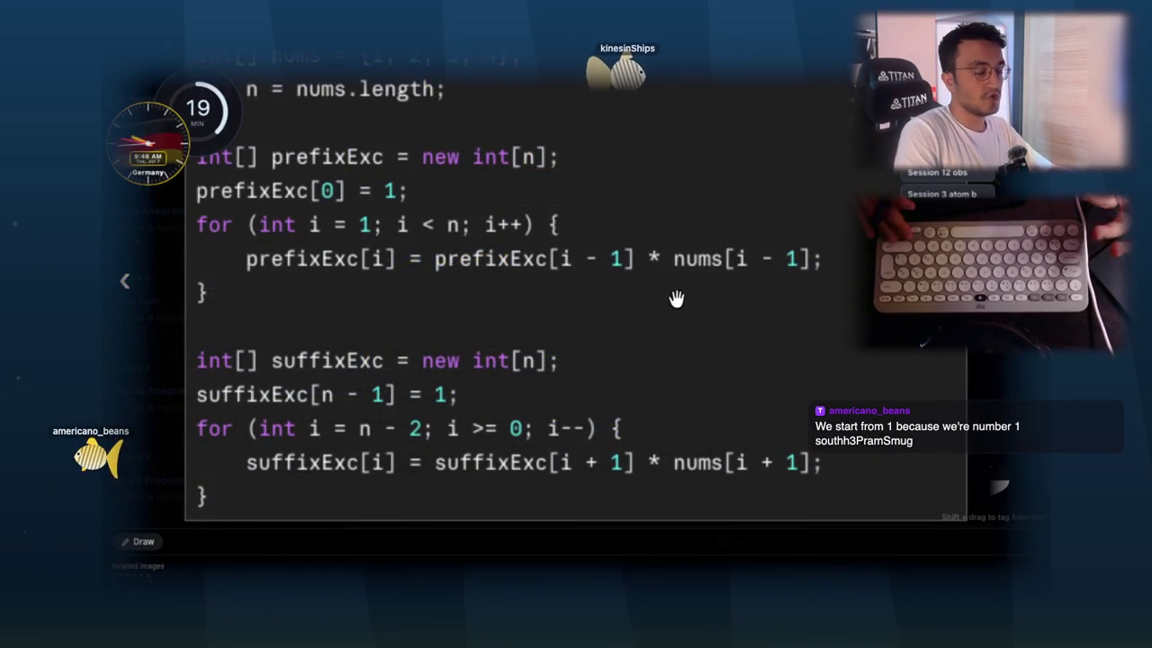
{"action": "key", "text": "Right"}
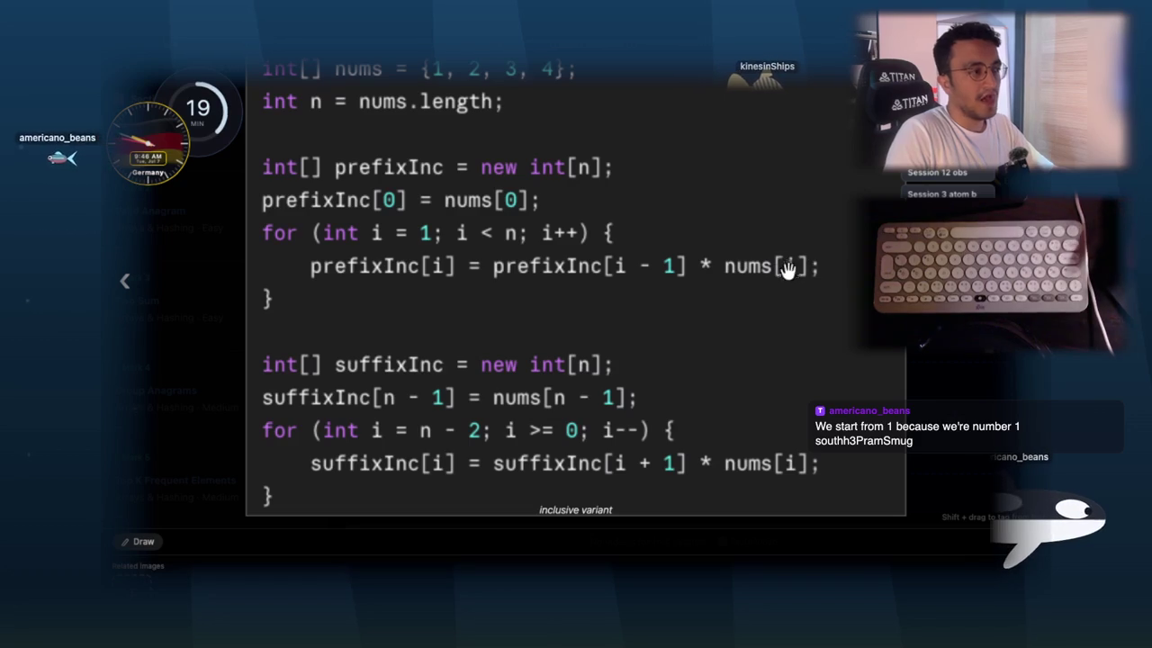
{"action": "key", "text": "Left"}
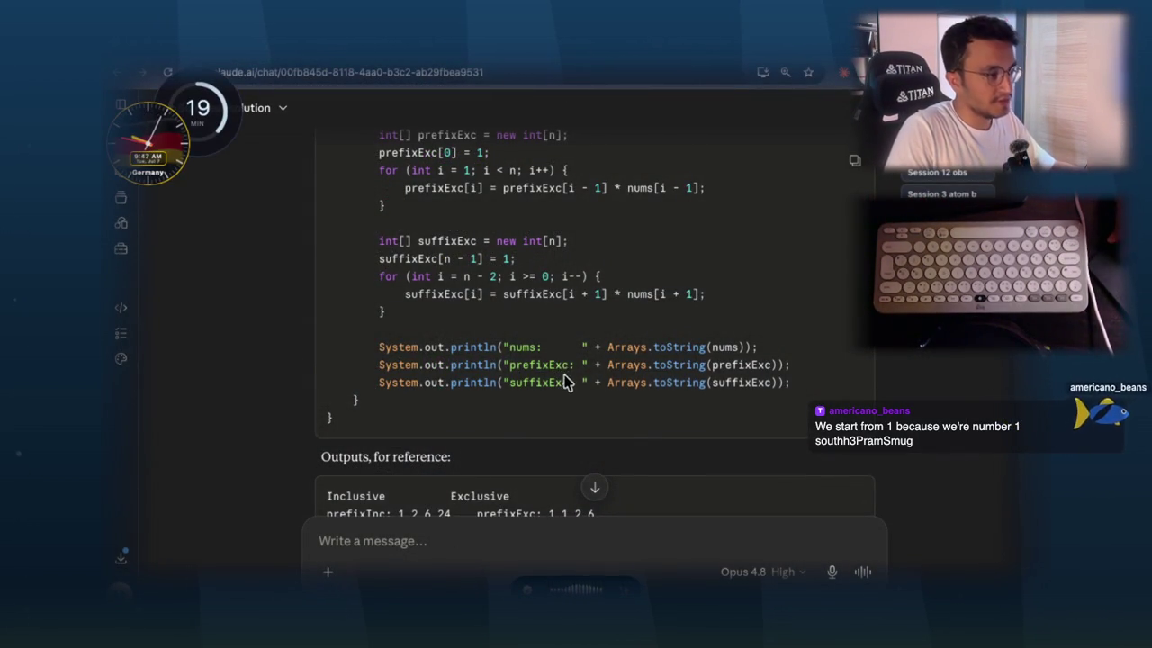
{"action": "scroll", "coordinate": [564, 372], "scroll_direction": "down", "scroll_amount": 5}
{"action": "key", "text": "super+h"}
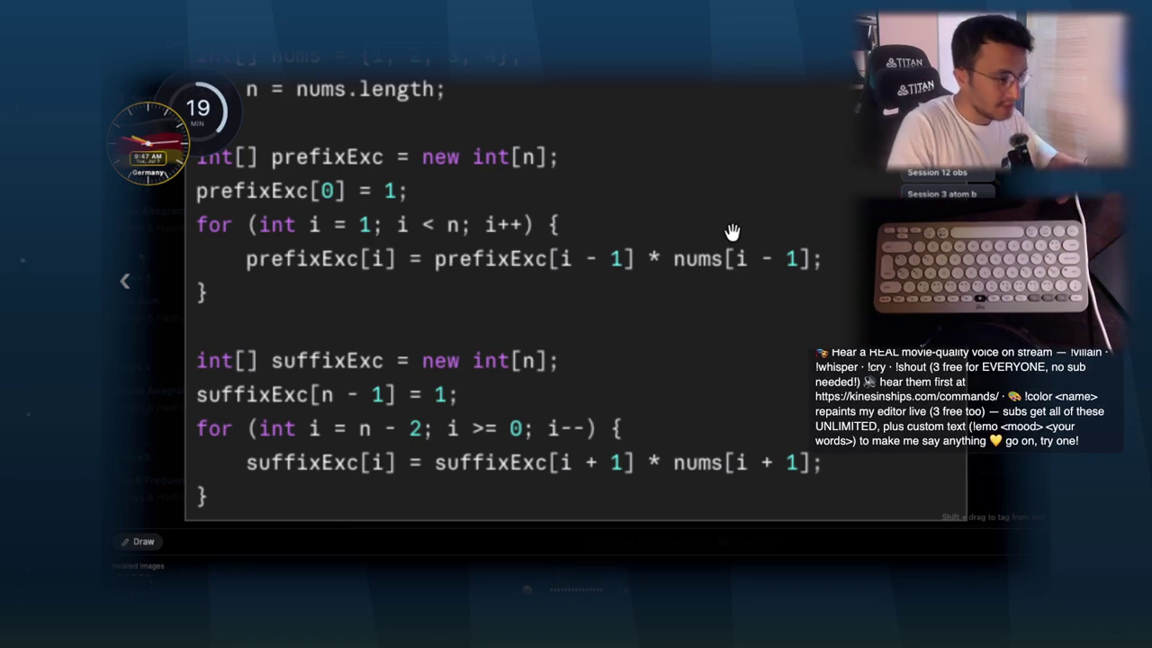
{"action": "key", "text": "Right"}
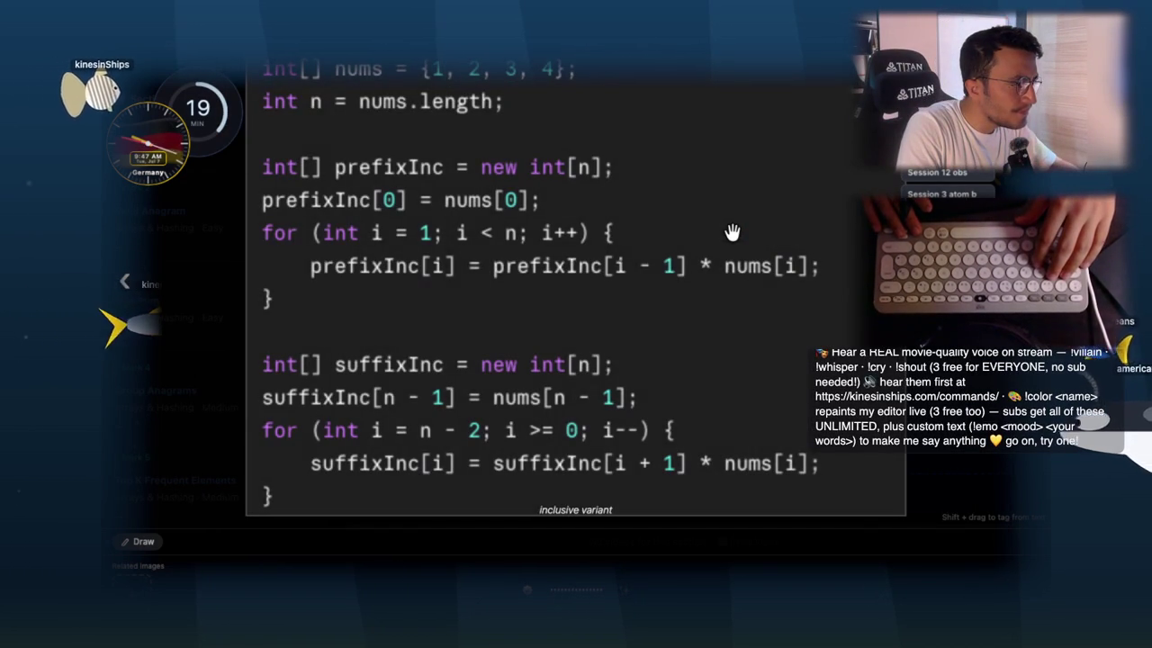
{"action": "key", "text": "Left"}
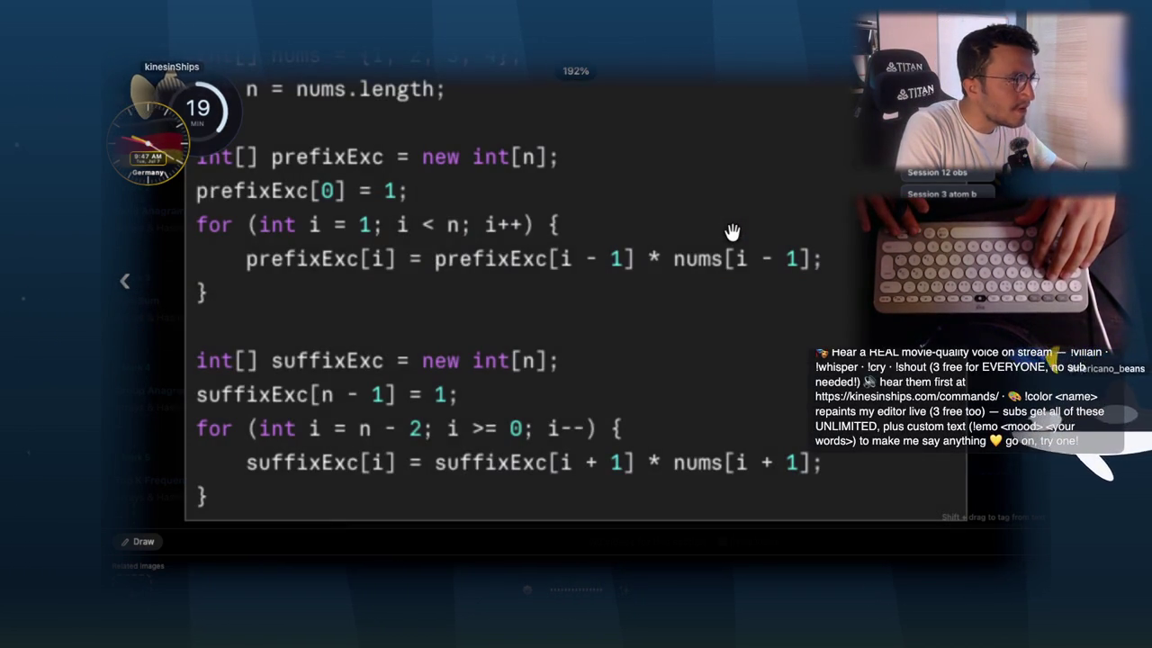
{"action": "key", "text": "Right"}
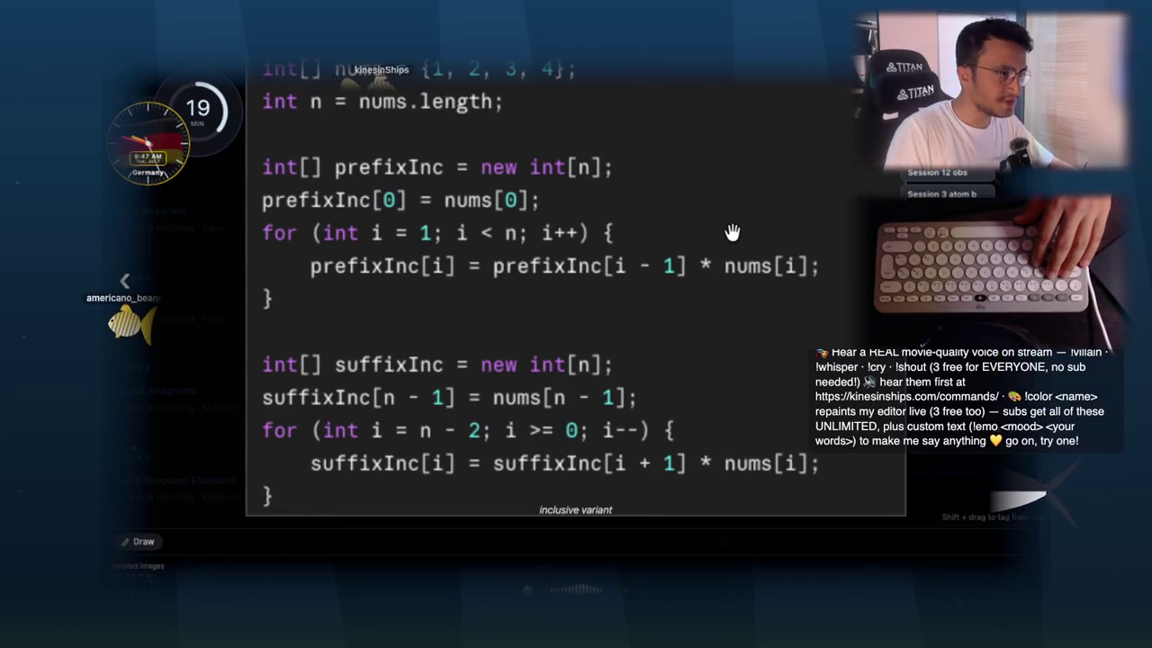
{"action": "key", "text": "Left"}
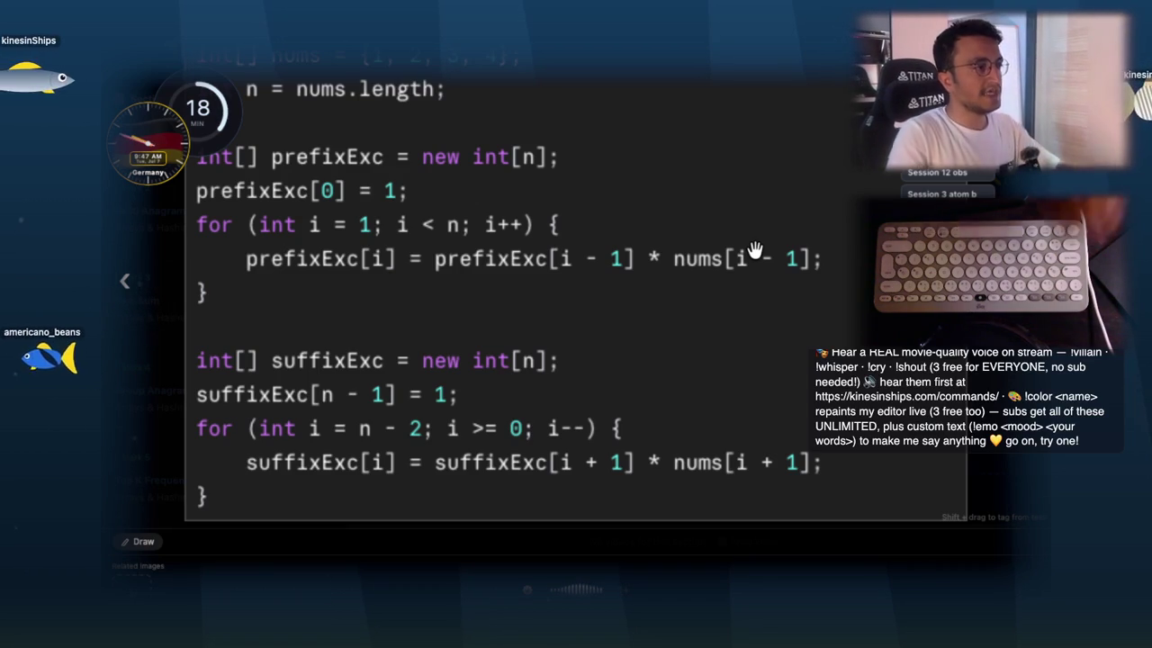
{"action": "key", "text": "Escape"}
{"action": "key", "text": "Escape"}
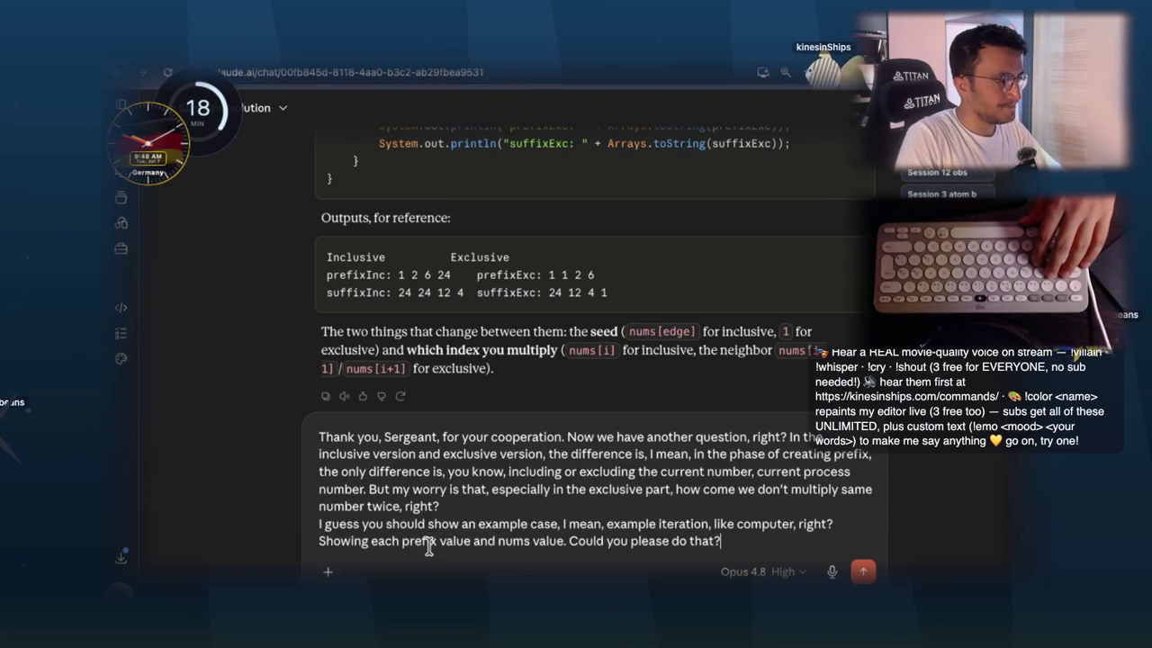
- Send the question about why the exclusive prefix never multiplies a number twice
{"action": "key", "text": "Return"}
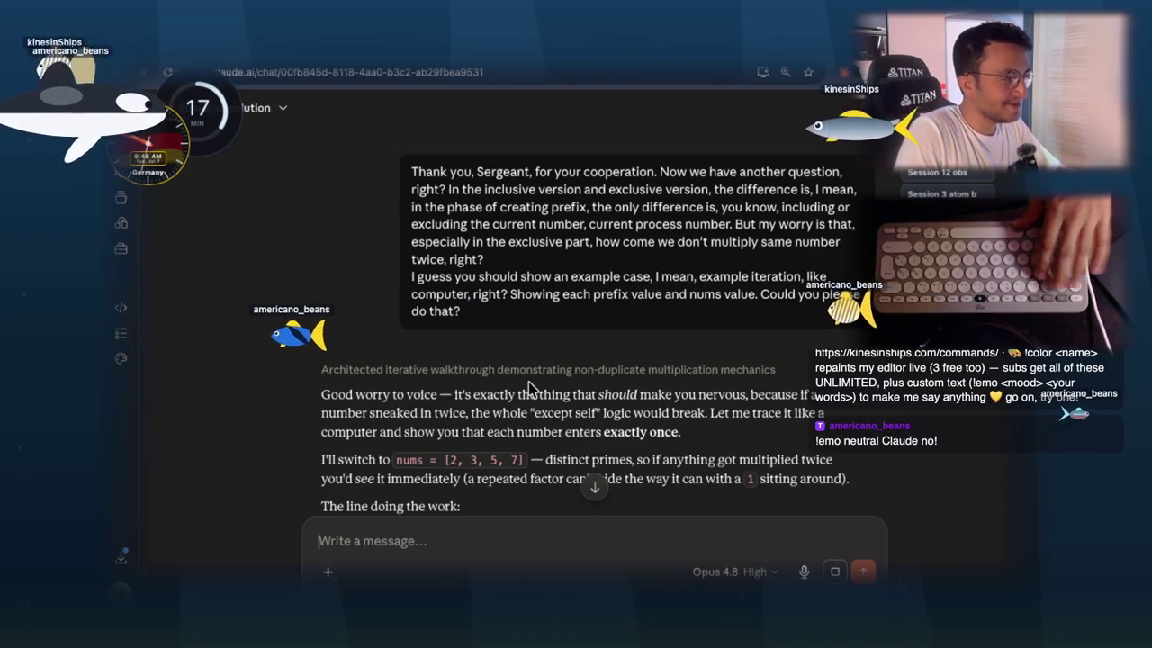
- Read the nums = [2, 3, 5, 7] trace, highlighting the 'Good worry' and sneaking-in-twice sentences
{"action": "scroll", "coordinate": [540, 378], "scroll_direction": "down", "scroll_amount": 3}
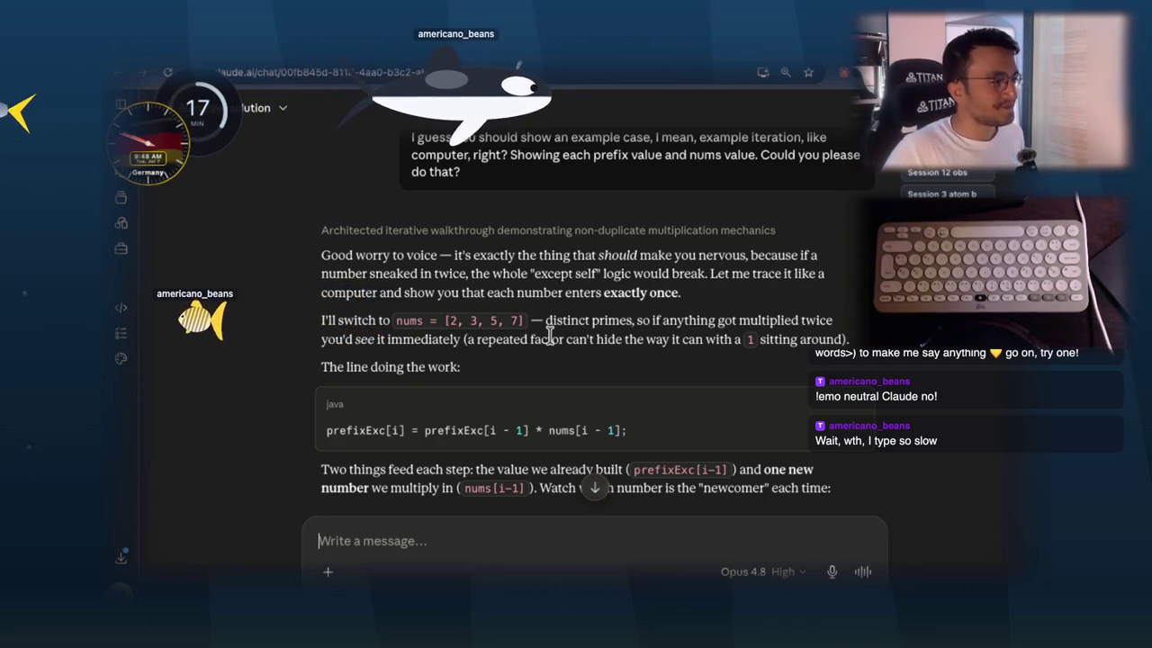
{"action": "double_click", "coordinate": [334, 254]}
{"action": "left_click_drag", "start_coordinate": [354, 259], "coordinate": [394, 257]}
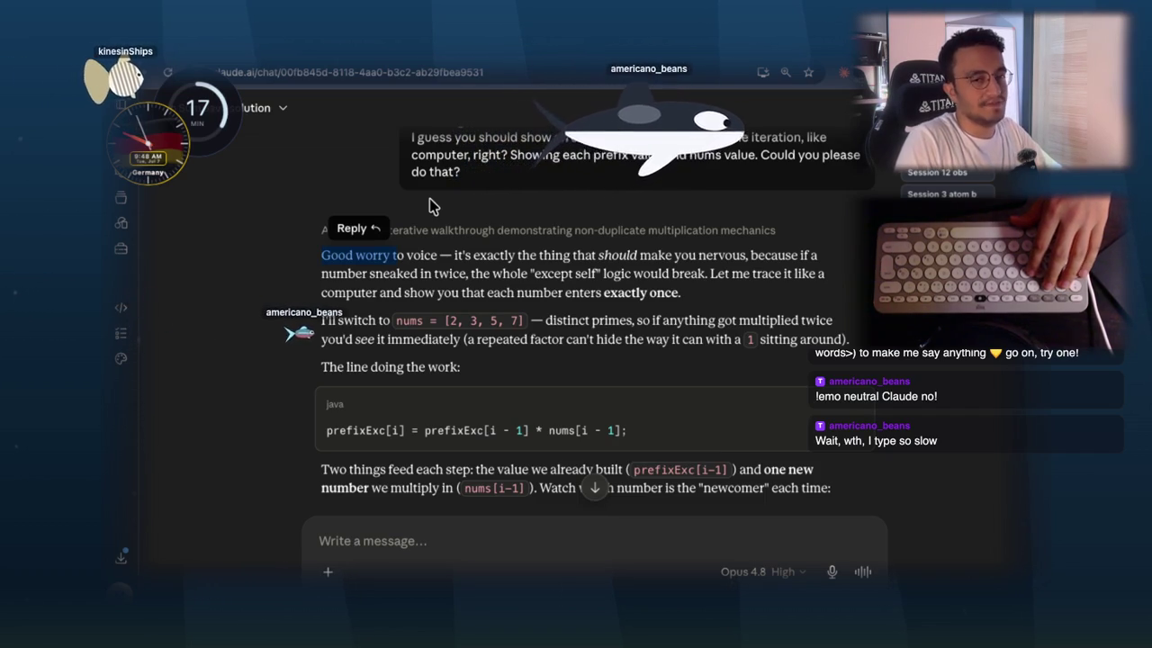
{"action": "left_click_drag", "start_coordinate": [393, 256], "coordinate": [747, 256]}
{"action": "left_click", "coordinate": [367, 271]}
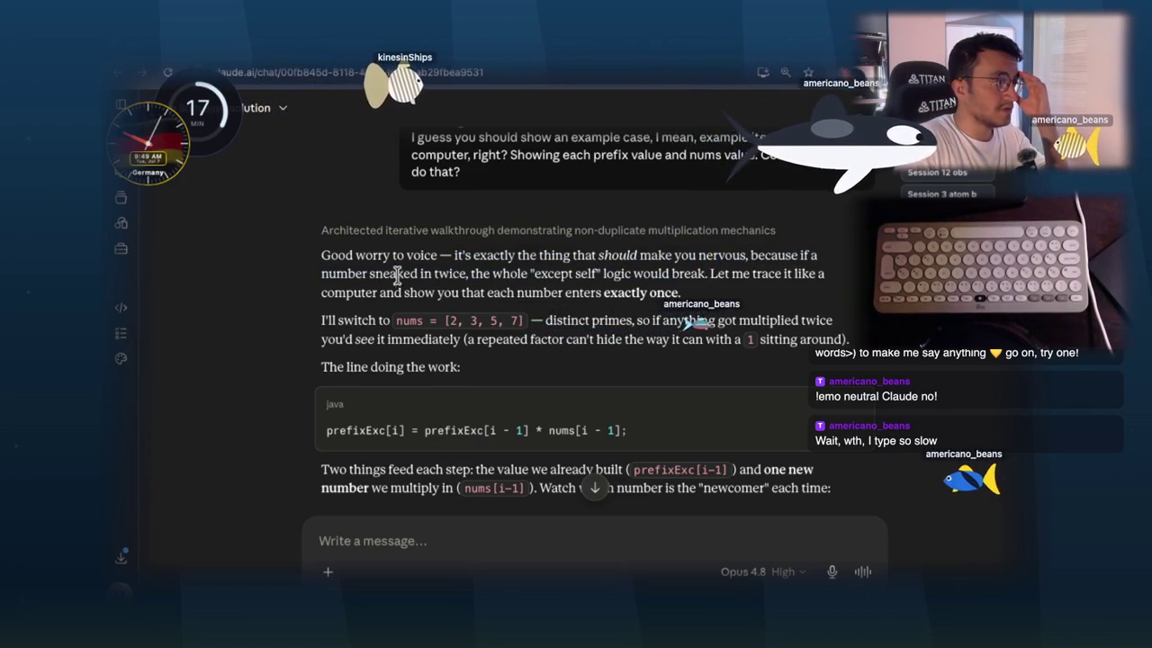
{"action": "mouse_move", "coordinate": [368, 272]}
{"action": "left_mouse_down"}
{"action": "mouse_move", "coordinate": [468, 273]}
{"action": "mouse_move", "coordinate": [475, 292]}
{"action": "left_mouse_up"}
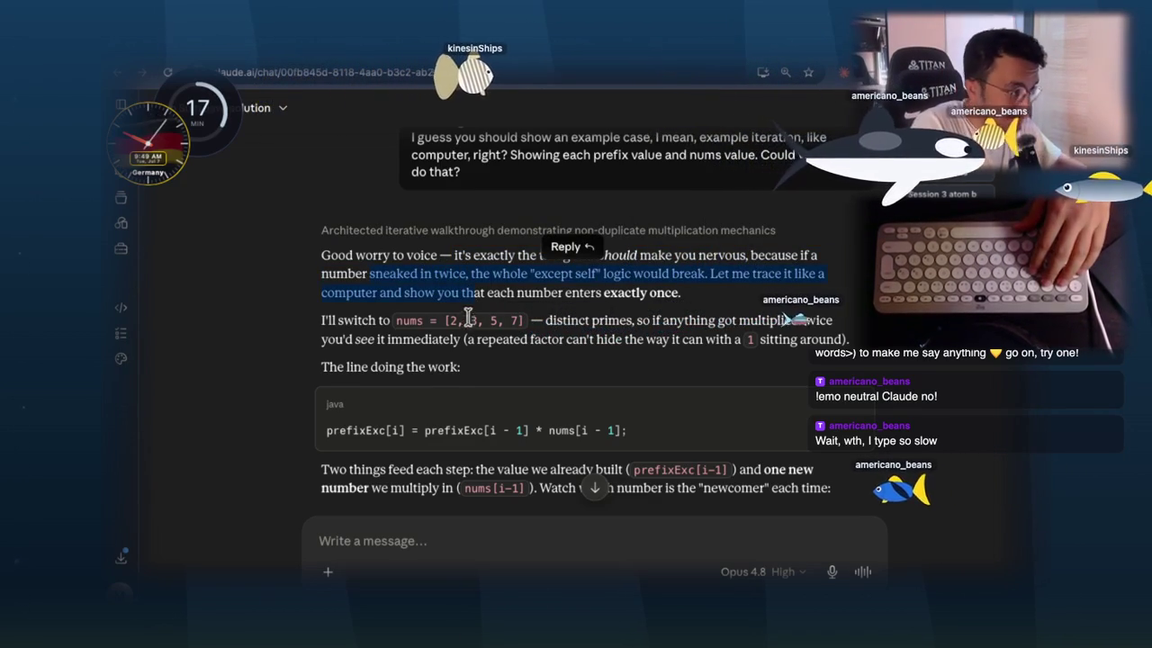
{"action": "left_click", "coordinate": [542, 284]}
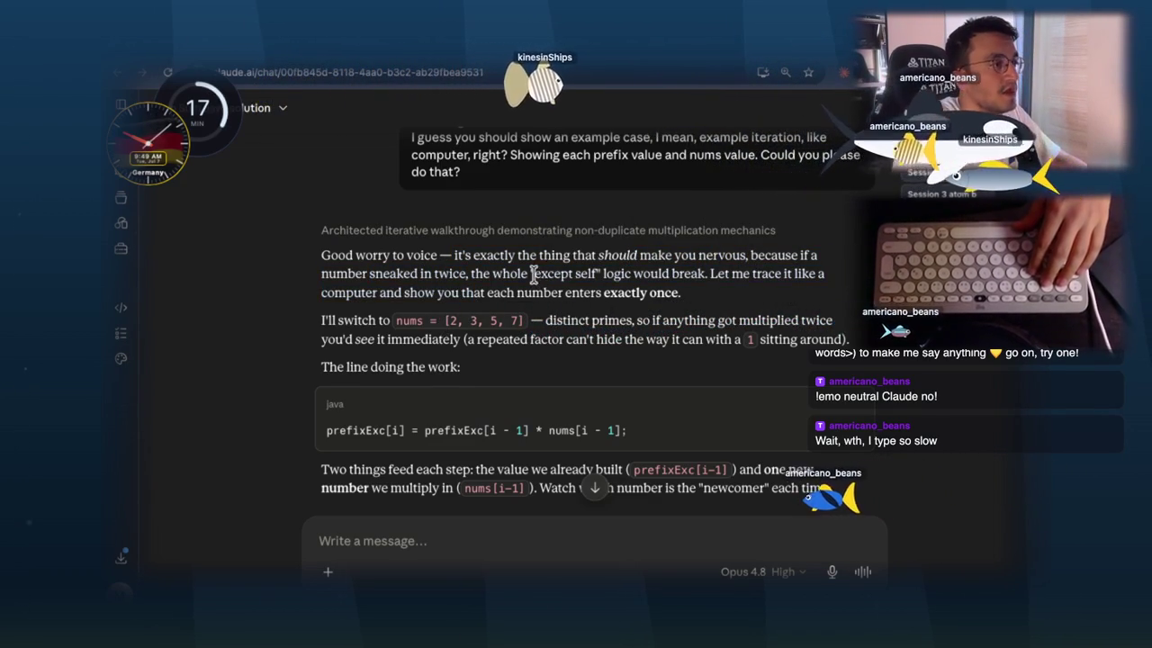
{"action": "left_click_drag", "start_coordinate": [710, 273], "coordinate": [827, 289]}
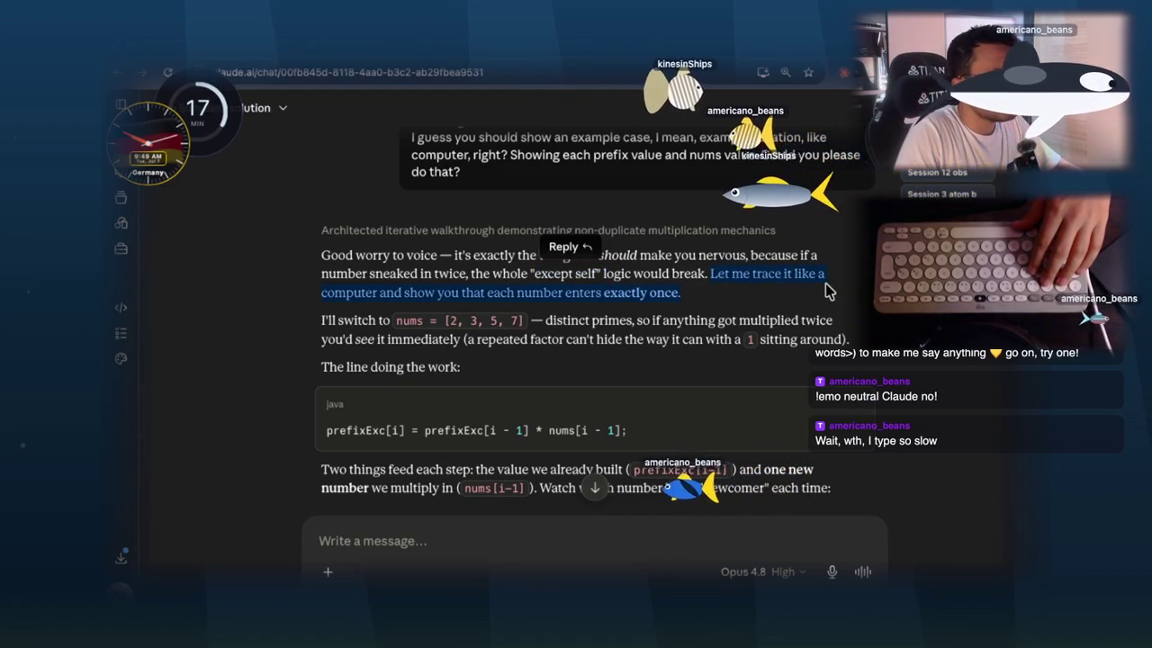
{"action": "left_click_drag", "start_coordinate": [535, 273], "coordinate": [599, 273]}
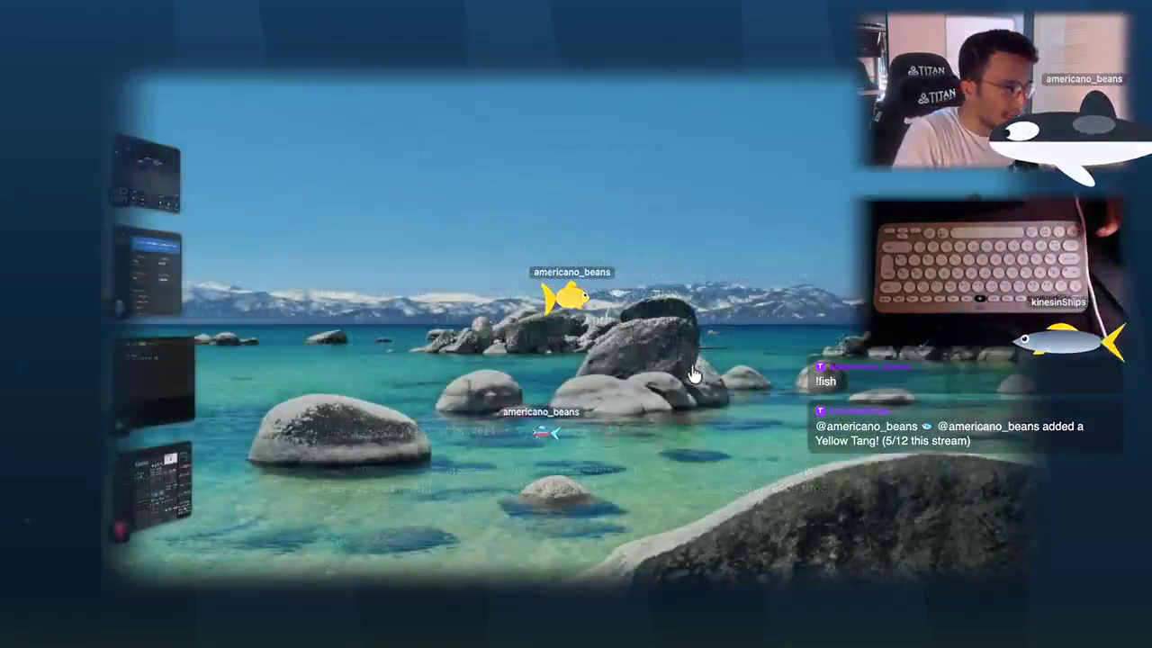
- Handwrite the word 'exclusive' in yellow on the whiteboard
{"action": "scroll", "coordinate": [689, 372], "scroll_direction": "down", "scroll_amount": 5}
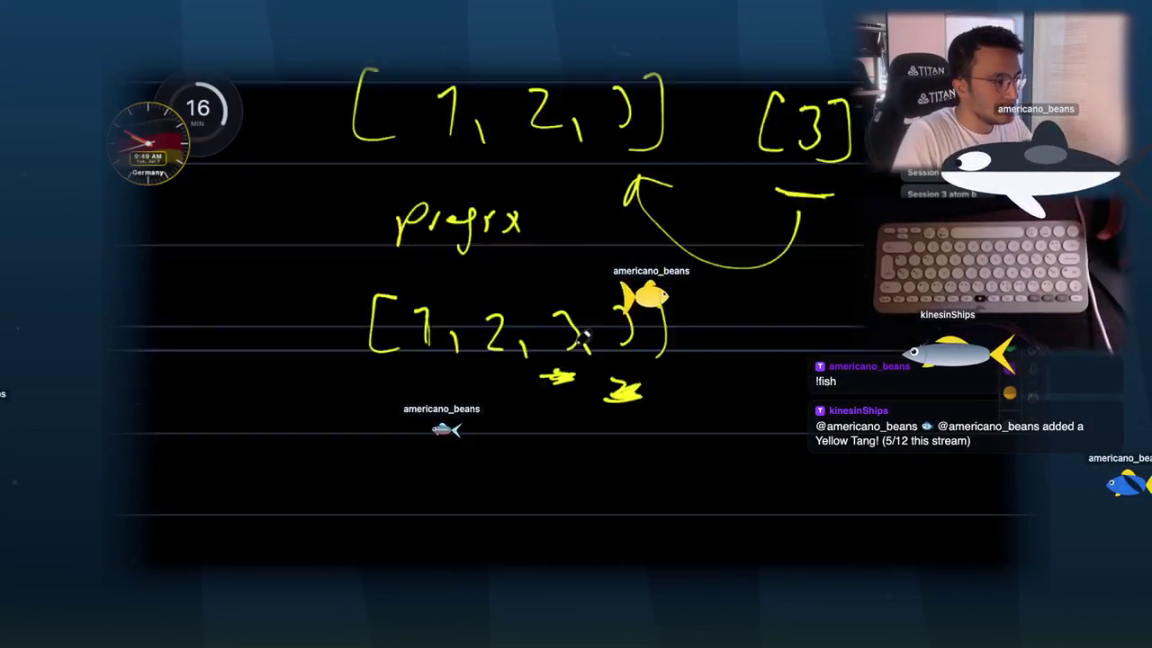
{"action": "scroll", "coordinate": [565, 248], "scroll_direction": "up", "scroll_amount": 3}
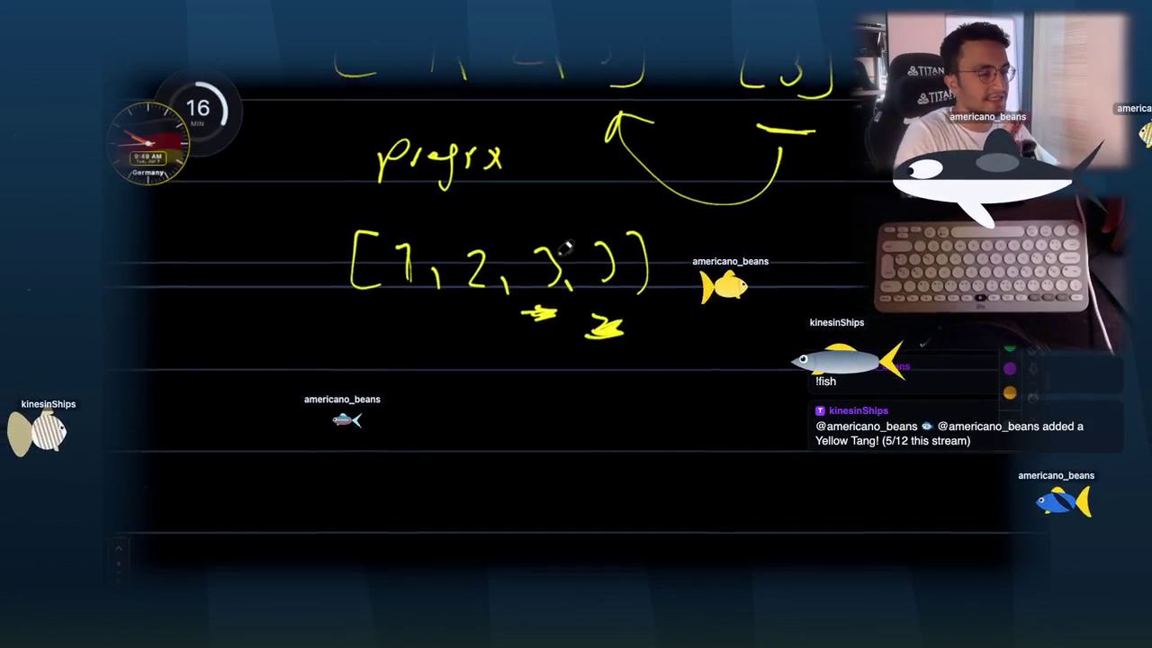
{"action": "scroll", "coordinate": [565, 248], "scroll_direction": "down", "scroll_amount": 4}
{"action": "scroll", "coordinate": [565, 247], "scroll_direction": "down", "scroll_amount": 3}
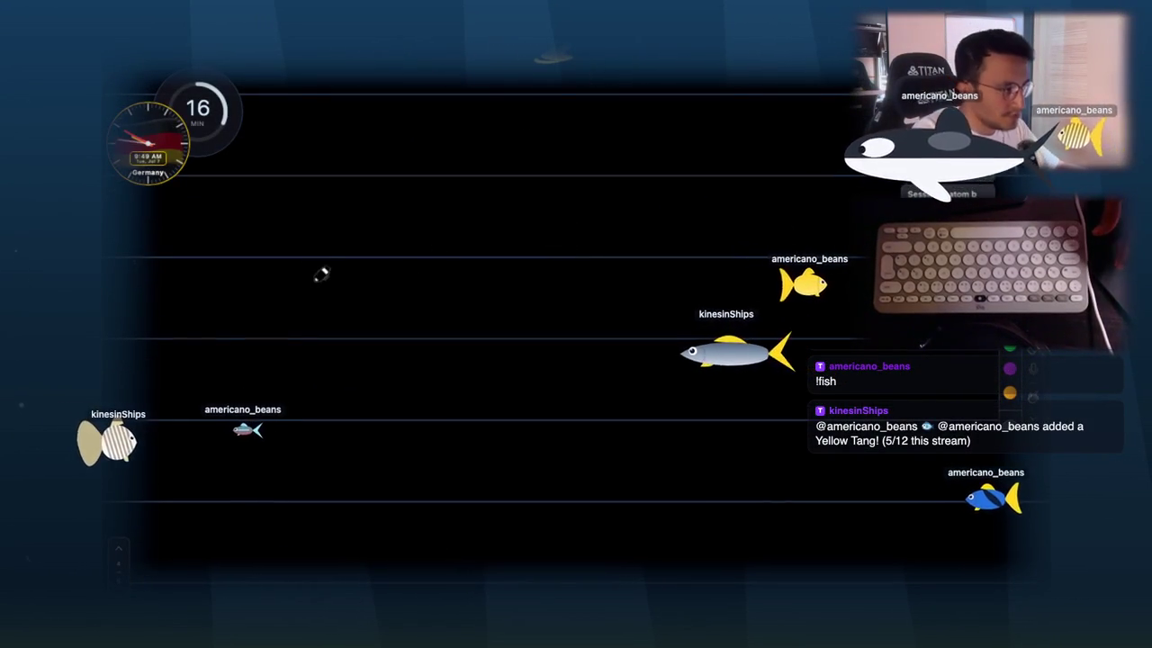
{"action": "mouse_move", "coordinate": [288, 279]}
{"action": "left_mouse_down"}
{"action": "mouse_move", "coordinate": [289, 254]}
{"action": "mouse_move", "coordinate": [308, 244]}
{"action": "mouse_move", "coordinate": [342, 261]}
{"action": "mouse_move", "coordinate": [381, 232]}
{"action": "mouse_move", "coordinate": [404, 258]}
{"action": "mouse_move", "coordinate": [457, 261]}
{"action": "mouse_move", "coordinate": [540, 223]}
{"action": "mouse_move", "coordinate": [663, 220]}
{"action": "left_mouse_up"}
{"action": "left_click", "coordinate": [423, 250]}
- Draw the array [1, 2] with writing beneath it
{"action": "scroll", "coordinate": [596, 173], "scroll_direction": "down", "scroll_amount": 1}
{"action": "scroll", "coordinate": [657, 224], "scroll_direction": "down", "scroll_amount": 1}
{"action": "left_click_drag", "start_coordinate": [293, 283], "coordinate": [301, 341]}
{"action": "left_click_drag", "start_coordinate": [320, 300], "coordinate": [345, 338]}
{"action": "left_click_drag", "start_coordinate": [380, 291], "coordinate": [410, 336]}
{"action": "mouse_move", "coordinate": [430, 281]}
{"action": "left_mouse_down"}
{"action": "mouse_move", "coordinate": [450, 281]}
{"action": "mouse_move", "coordinate": [438, 346]}
{"action": "left_mouse_up"}
{"action": "scroll", "coordinate": [438, 347], "scroll_direction": "down", "scroll_amount": 1}
{"action": "mouse_move", "coordinate": [308, 378]}
{"action": "left_mouse_down"}
{"action": "mouse_move", "coordinate": [309, 411]}
{"action": "mouse_move", "coordinate": [346, 391]}
{"action": "left_mouse_up"}
{"action": "left_click_drag", "start_coordinate": [355, 389], "coordinate": [404, 396]}
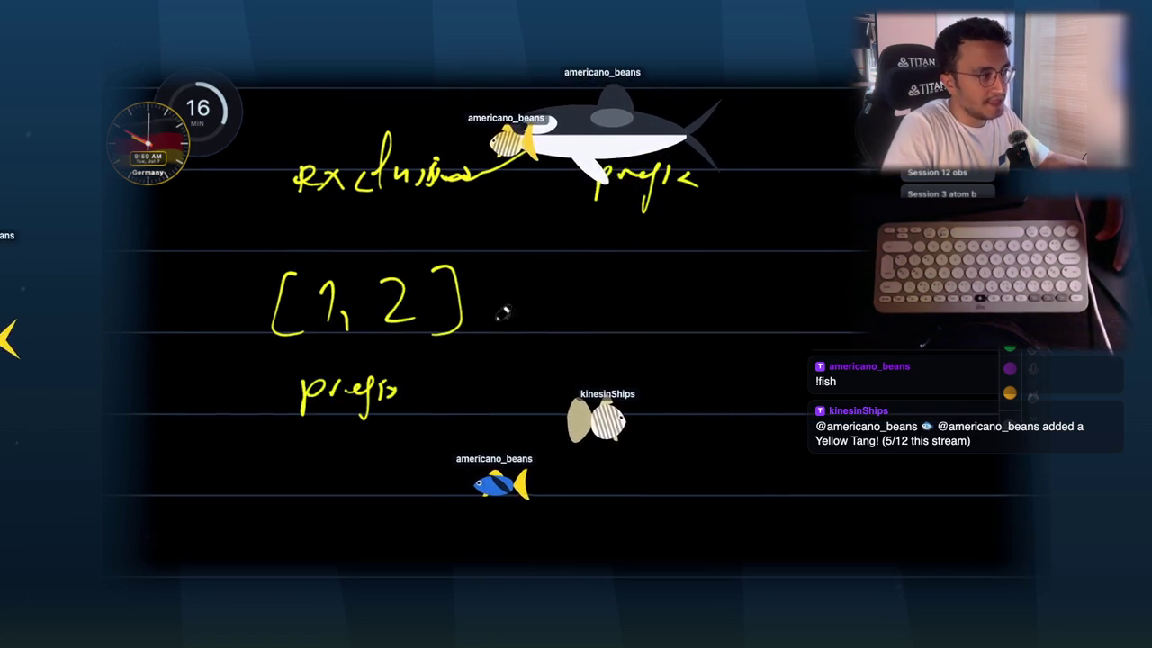
- Draw the array [3] beside [1, 2] and underline it
{"action": "mouse_move", "coordinate": [553, 275]}
{"action": "left_mouse_down"}
{"action": "mouse_move", "coordinate": [552, 333]}
{"action": "mouse_move", "coordinate": [569, 335]}
{"action": "left_mouse_up"}
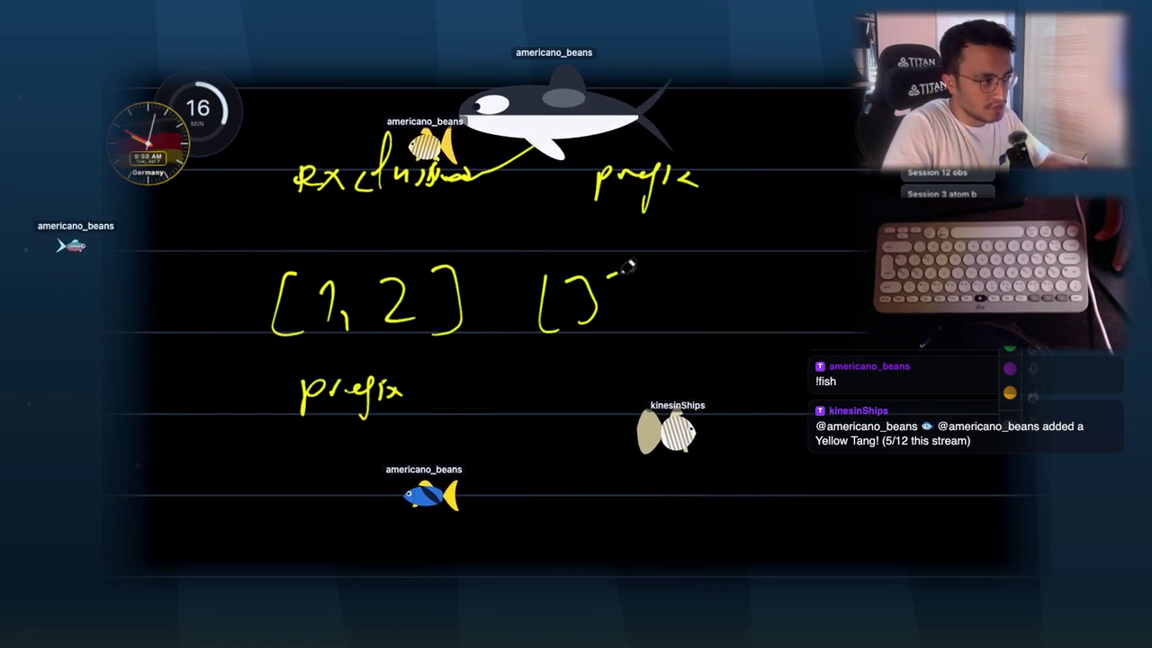
{"action": "left_click_drag", "start_coordinate": [612, 273], "coordinate": [615, 335]}
{"action": "scroll", "coordinate": [634, 239], "scroll_direction": "down", "scroll_amount": 2}
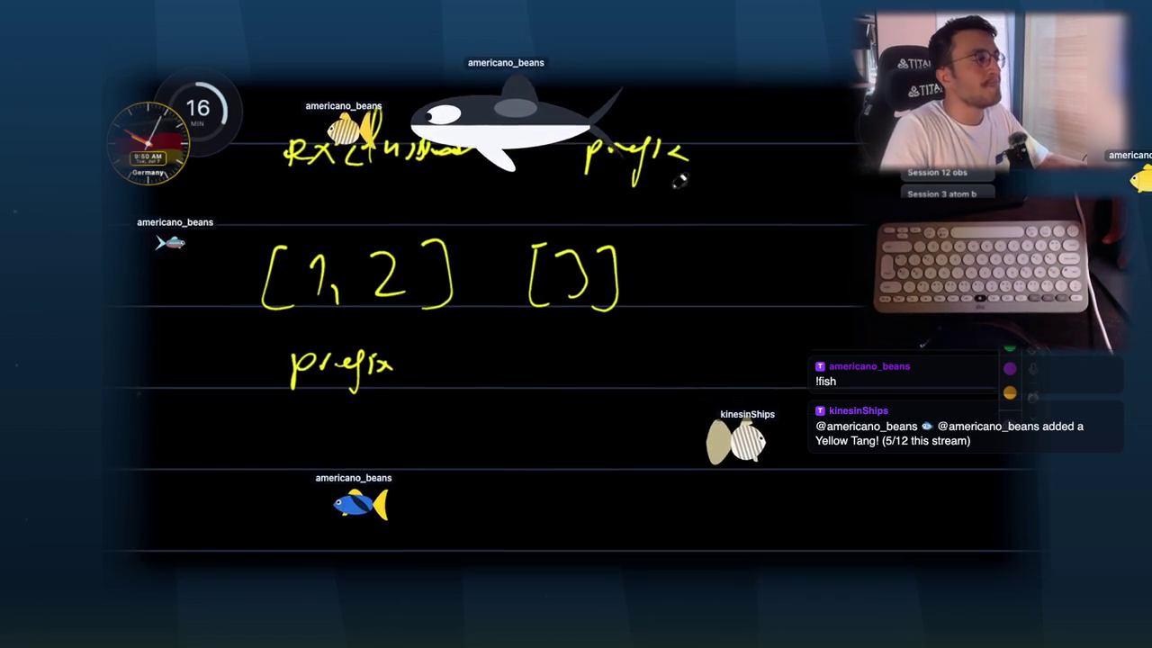
{"action": "left_click_drag", "start_coordinate": [257, 392], "coordinate": [406, 407]}
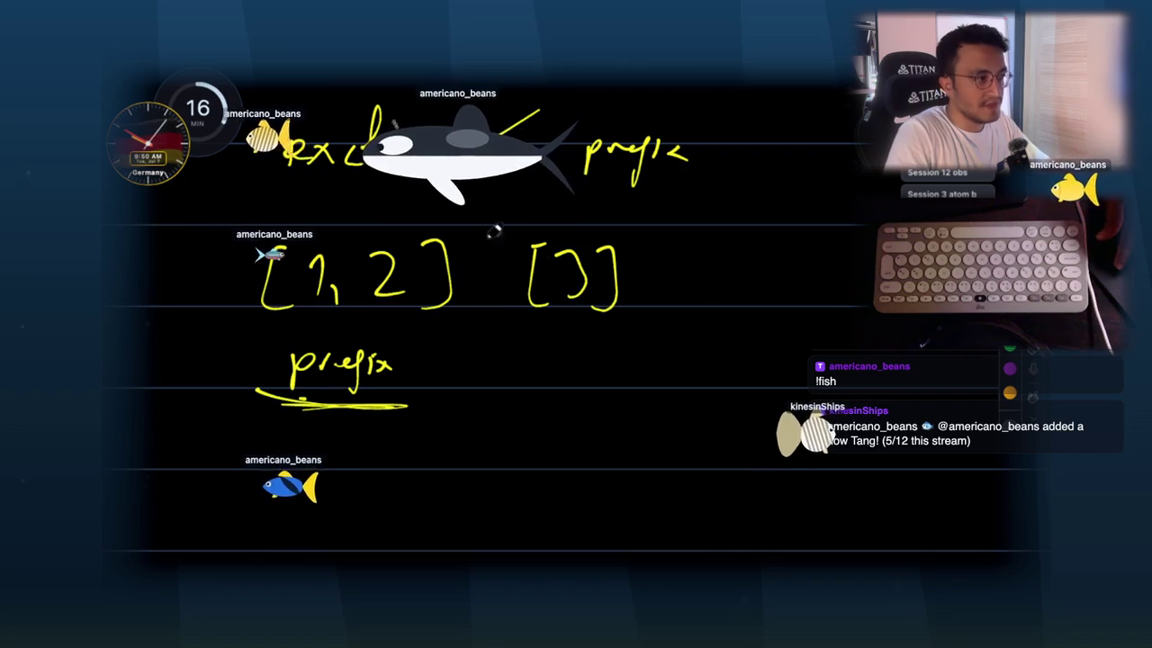
{"action": "left_click_drag", "start_coordinate": [522, 331], "coordinate": [570, 339]}
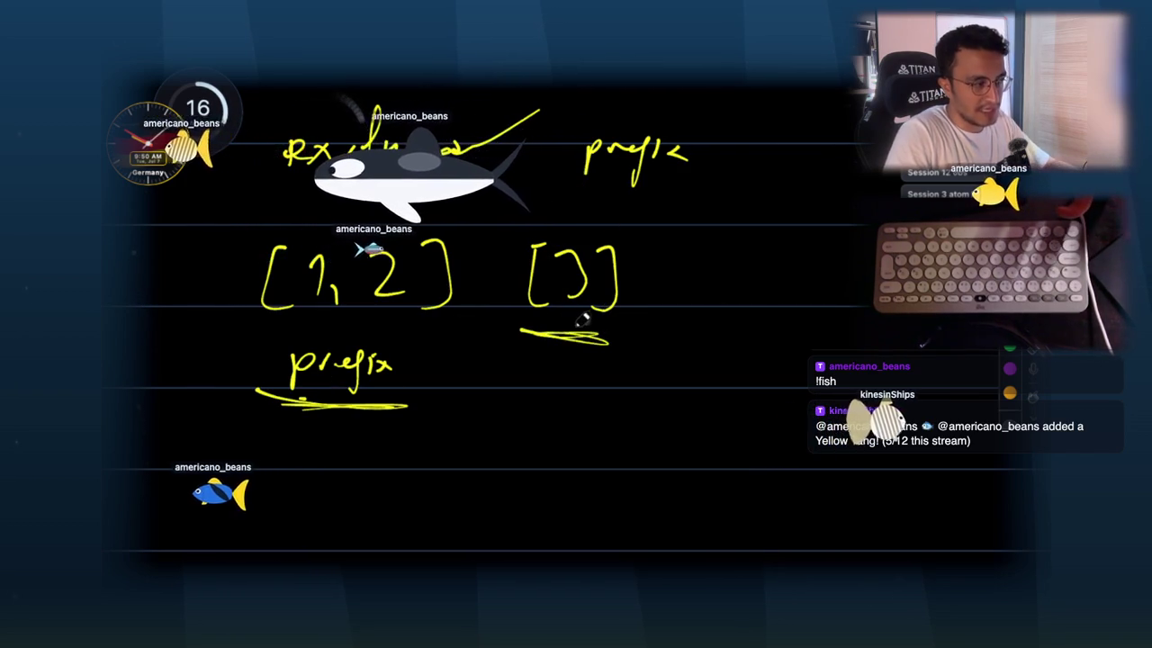
{"action": "scroll", "coordinate": [484, 417], "scroll_direction": "down", "scroll_amount": 2}
{"action": "mouse_move", "coordinate": [355, 442]}
{"action": "left_mouse_down"}
{"action": "mouse_move", "coordinate": [399, 432]}
{"action": "mouse_move", "coordinate": [411, 462]}
{"action": "mouse_move", "coordinate": [459, 423]}
{"action": "mouse_move", "coordinate": [501, 470]}
{"action": "left_mouse_up"}
- Label indices 0 and 1 above [1, 2] and write prefix[2] = [1, 2] (exc)
{"action": "mouse_move", "coordinate": [348, 183]}
{"action": "left_mouse_down"}
{"action": "mouse_move", "coordinate": [345, 200]}
{"action": "mouse_move", "coordinate": [386, 205]}
{"action": "left_mouse_up"}
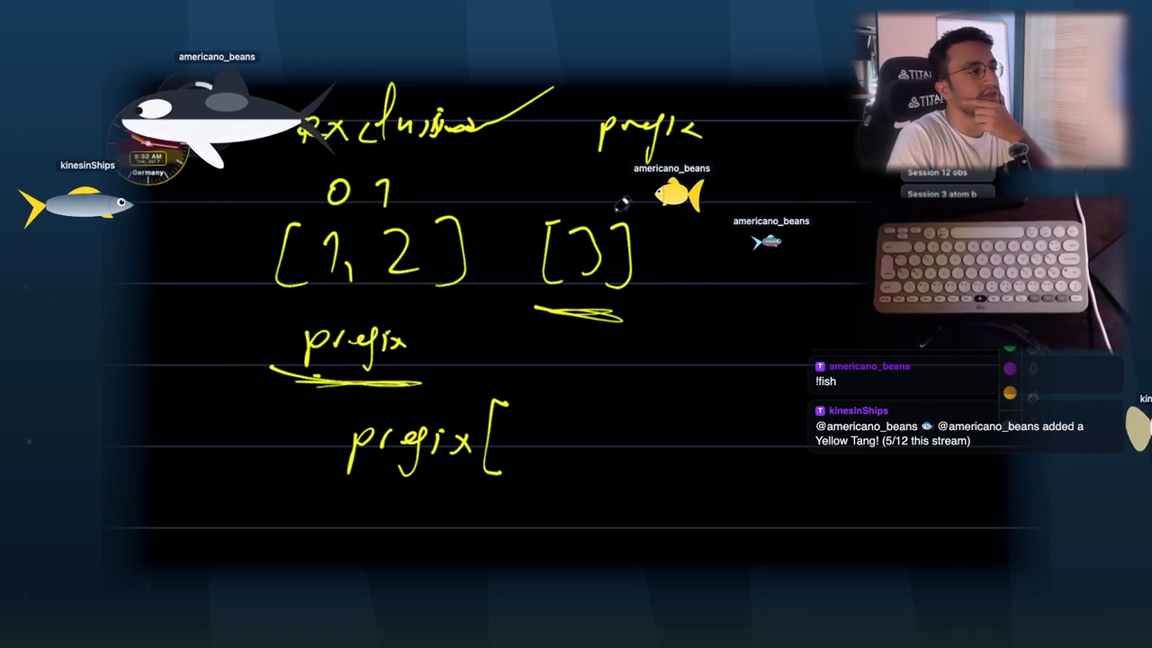
{"action": "left_click_drag", "start_coordinate": [507, 430], "coordinate": [538, 466]}
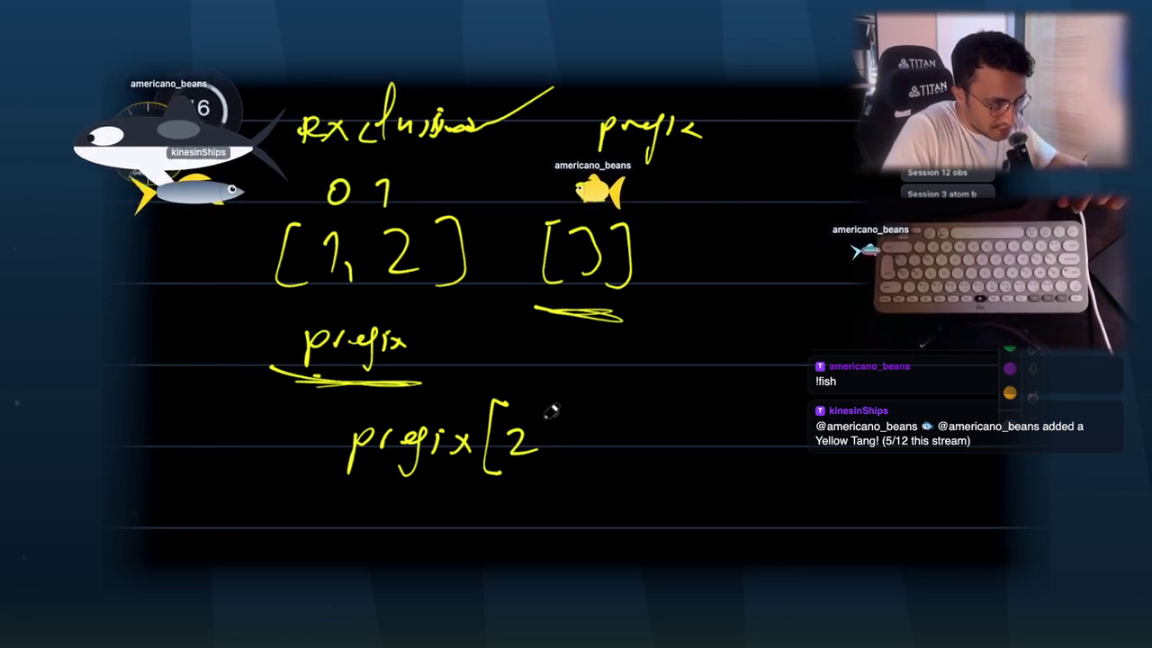
{"action": "left_click_drag", "start_coordinate": [541, 416], "coordinate": [545, 469]}
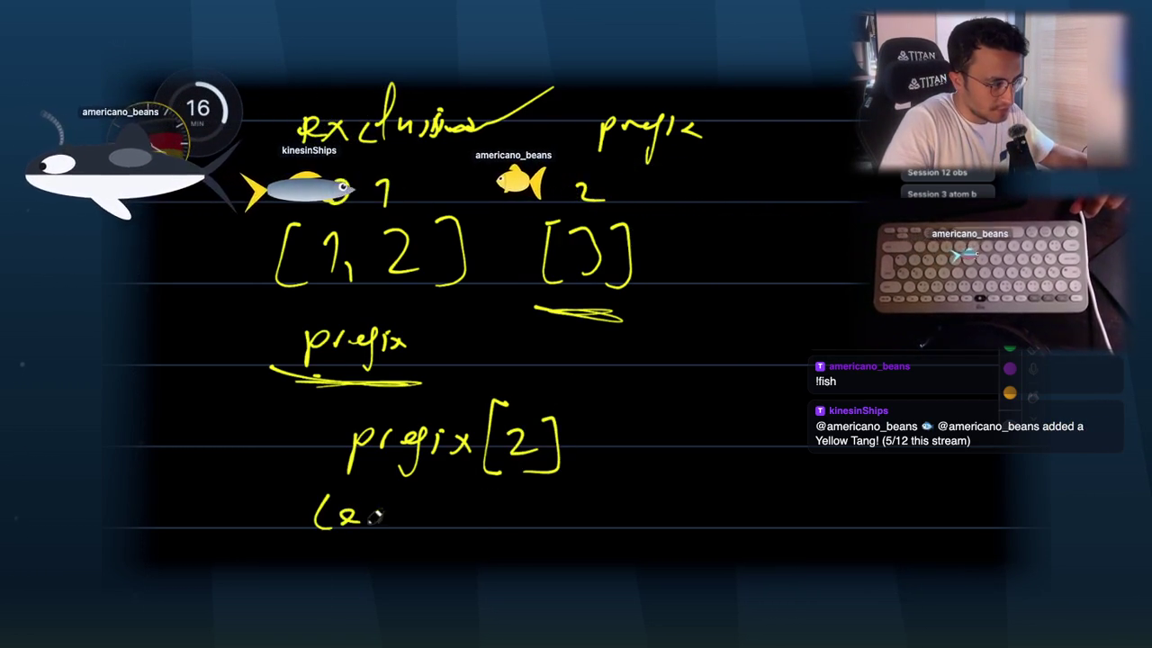
{"action": "left_click_drag", "start_coordinate": [428, 490], "coordinate": [416, 550]}
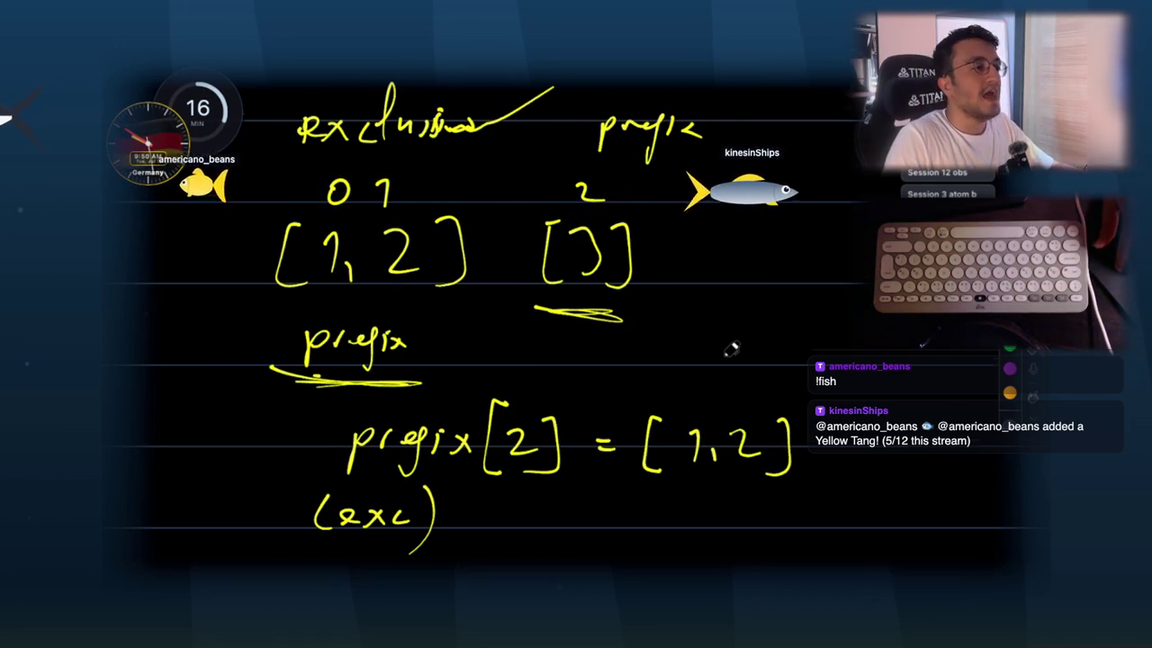
{"action": "scroll", "coordinate": [730, 349], "scroll_direction": "down", "scroll_amount": 5}
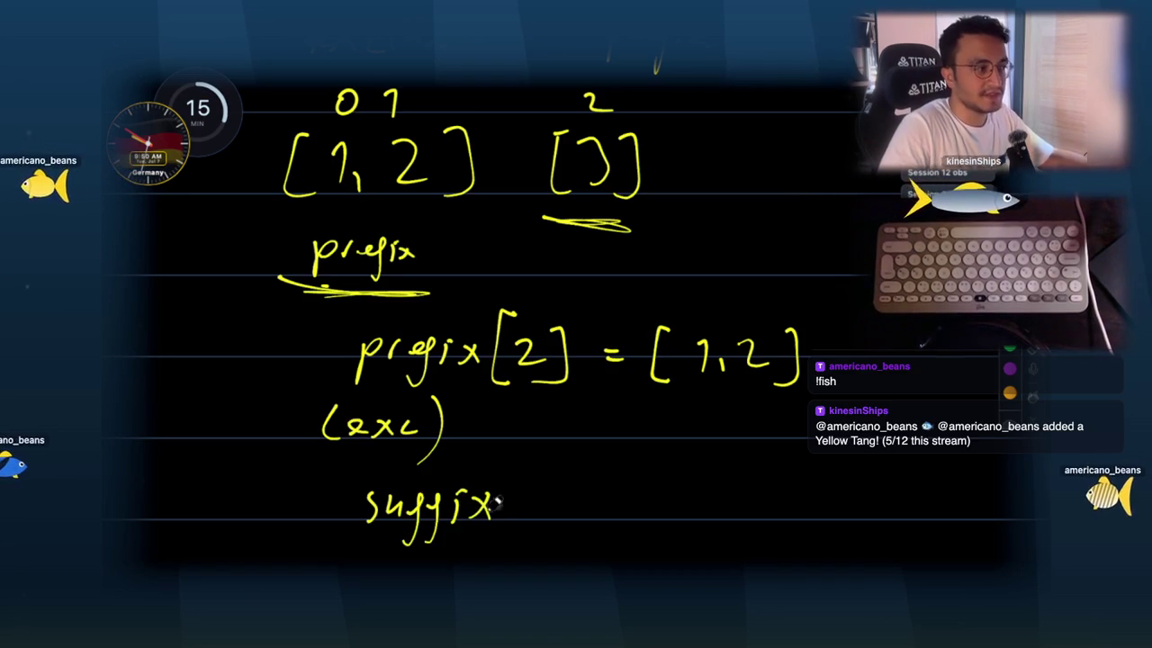
{"action": "scroll", "coordinate": [638, 167], "scroll_direction": "right", "scroll_amount": 3}
- In yellow, write [4, 5, 6] after [3] and suffix[2] = [4, 5, 6] below it
{"action": "mouse_move", "coordinate": [644, 155]}
{"action": "left_mouse_down"}
{"action": "mouse_move", "coordinate": [645, 216]}
{"action": "mouse_move", "coordinate": [673, 191]}
{"action": "left_mouse_up"}
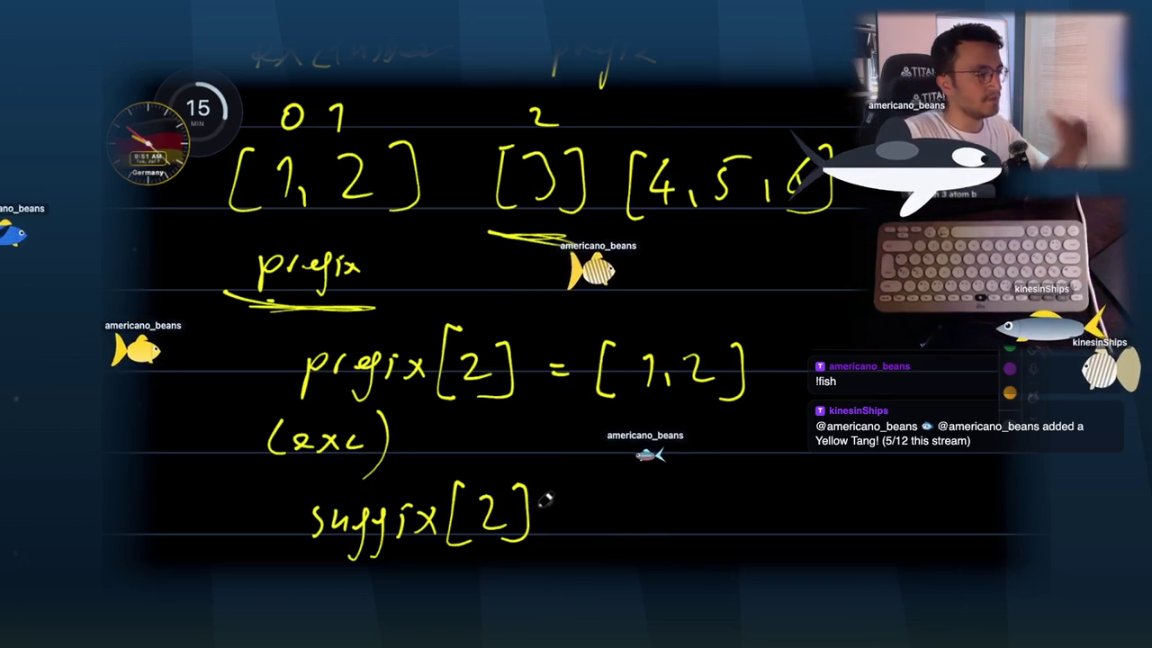
{"action": "left_click_drag", "start_coordinate": [561, 502], "coordinate": [577, 502]}
{"action": "mouse_move", "coordinate": [563, 510]}
{"action": "left_mouse_down"}
{"action": "mouse_move", "coordinate": [580, 508]}
{"action": "mouse_move", "coordinate": [617, 538]}
{"action": "left_mouse_up"}
{"action": "left_click_drag", "start_coordinate": [643, 495], "coordinate": [662, 522]}
{"action": "left_click_drag", "start_coordinate": [655, 500], "coordinate": [654, 536]}
{"action": "left_click_drag", "start_coordinate": [674, 522], "coordinate": [671, 534]}
{"action": "mouse_move", "coordinate": [718, 493]}
{"action": "left_mouse_down"}
{"action": "mouse_move", "coordinate": [700, 531]}
{"action": "mouse_move", "coordinate": [736, 533]}
{"action": "left_mouse_up"}
{"action": "left_click_drag", "start_coordinate": [779, 486], "coordinate": [779, 544]}
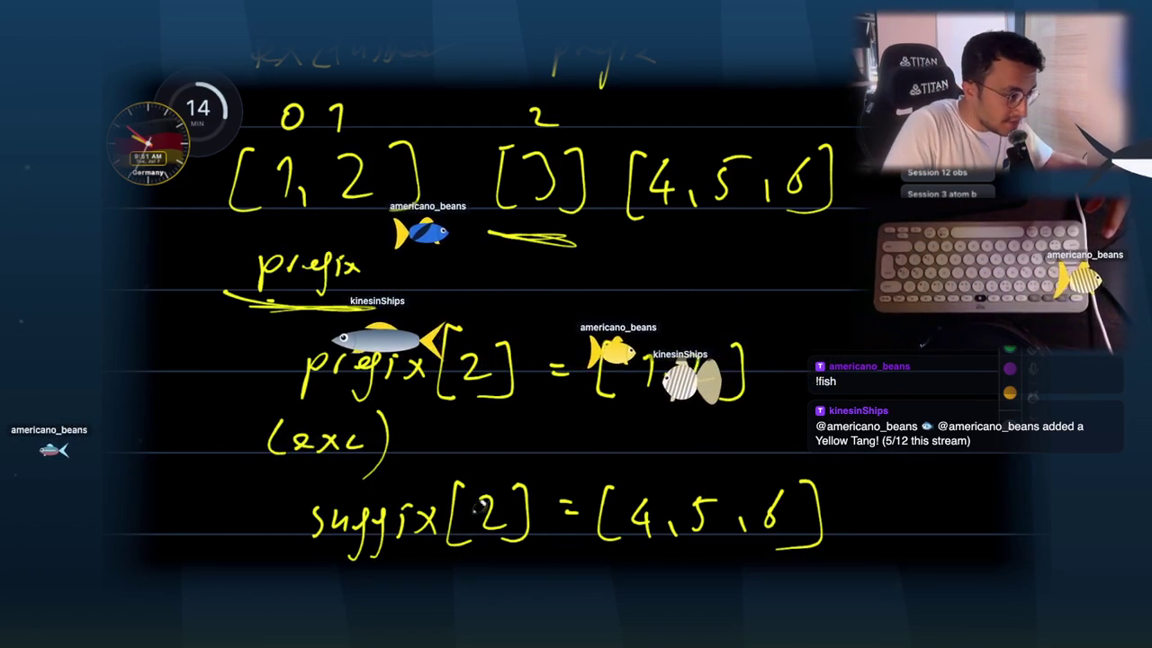
- Circle both index 2s and underline [4, 5, 6] in green
{"action": "mouse_move", "coordinate": [484, 486]}
{"action": "left_mouse_down"}
{"action": "mouse_move", "coordinate": [531, 531]}
{"action": "mouse_move", "coordinate": [493, 484]}
{"action": "left_mouse_up"}
{"action": "left_click_drag", "start_coordinate": [470, 335], "coordinate": [475, 335]}
{"action": "left_click_drag", "start_coordinate": [475, 238], "coordinate": [608, 212]}
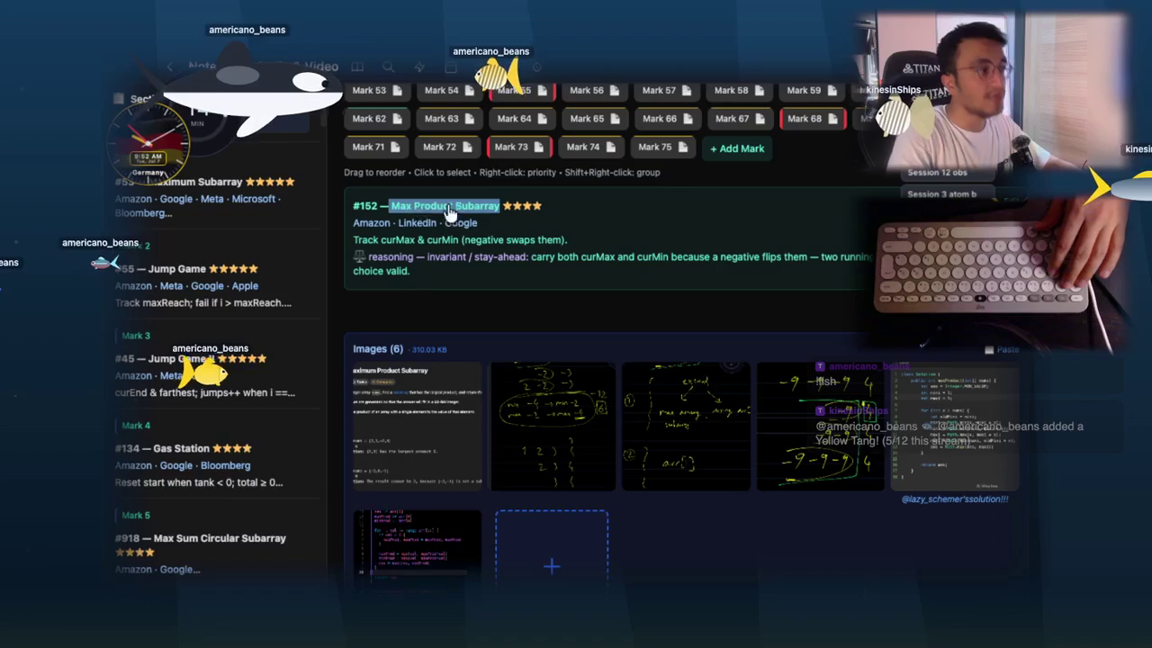
- Skip past the handwritten notes and enlarge the code screenshot to show maxSumSubArr
{"action": "left_click", "coordinate": [577, 443]}
{"action": "key", "text": "Escape"}
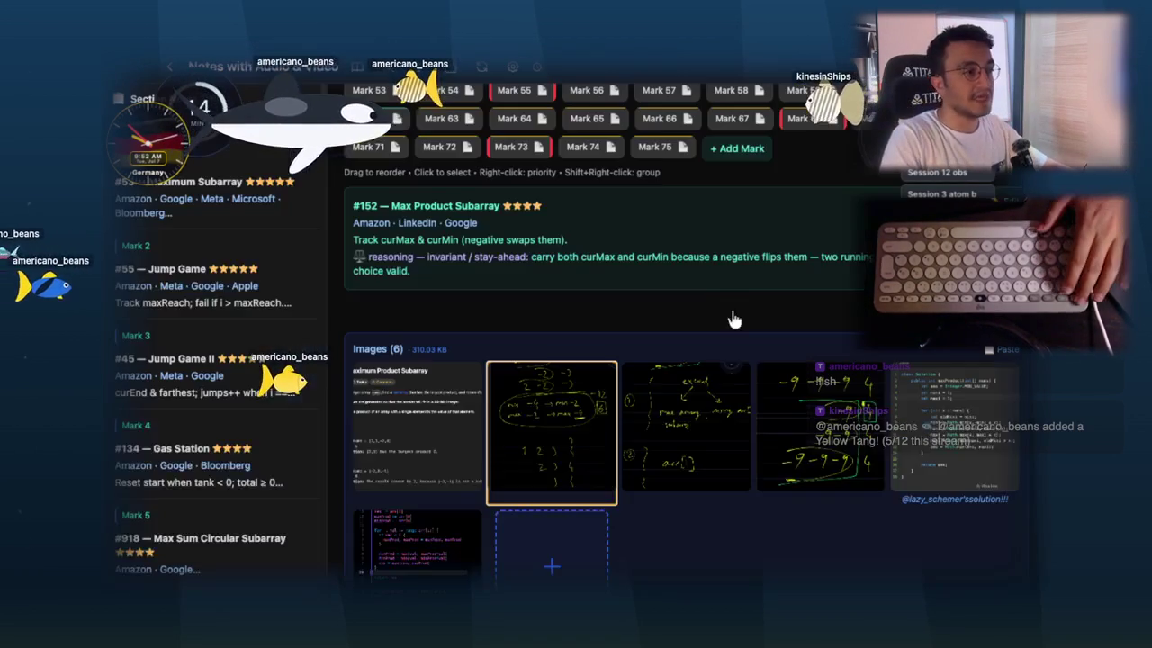
{"action": "left_click", "coordinate": [702, 423]}
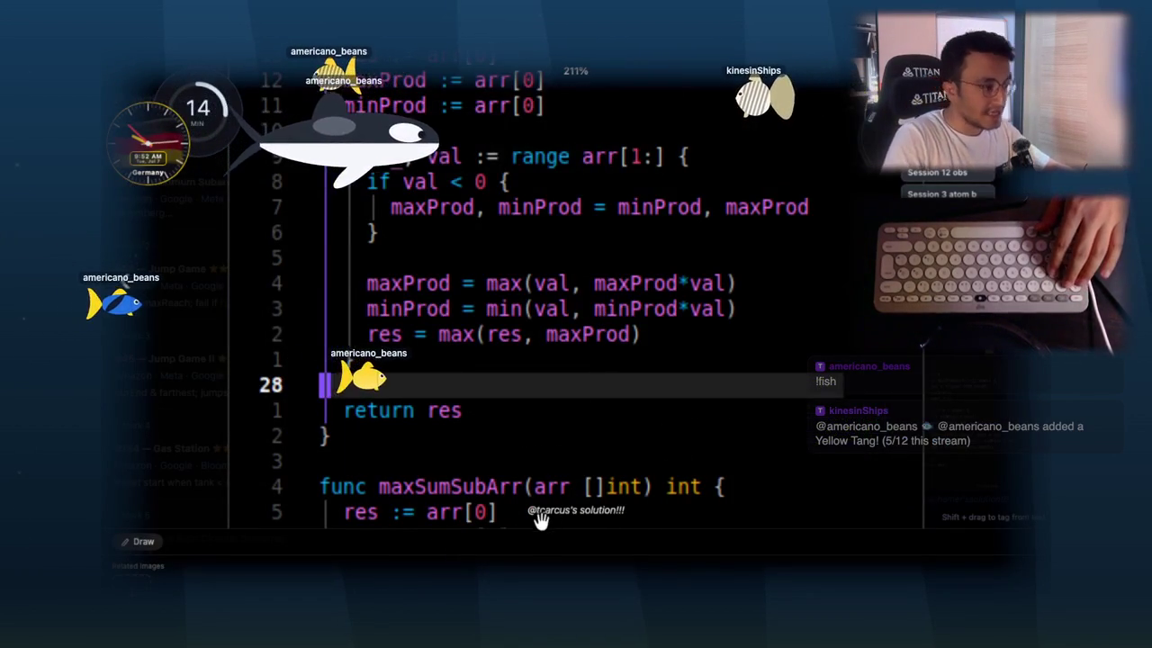
{"action": "mouse_move", "coordinate": [638, 347]}
{"action": "left_mouse_down"}
{"action": "mouse_move", "coordinate": [617, 273]}
{"action": "mouse_move", "coordinate": [642, 137]}
{"action": "left_mouse_up"}
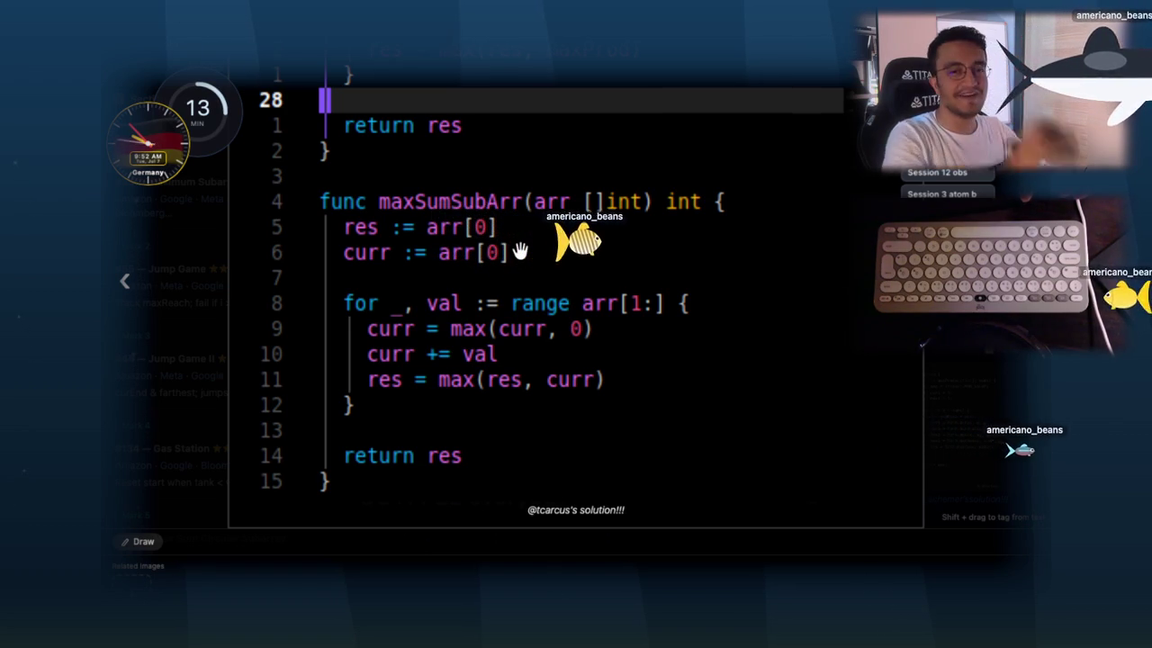
{"action": "scroll", "coordinate": [520, 369], "scroll_direction": "up", "scroll_amount": 5}
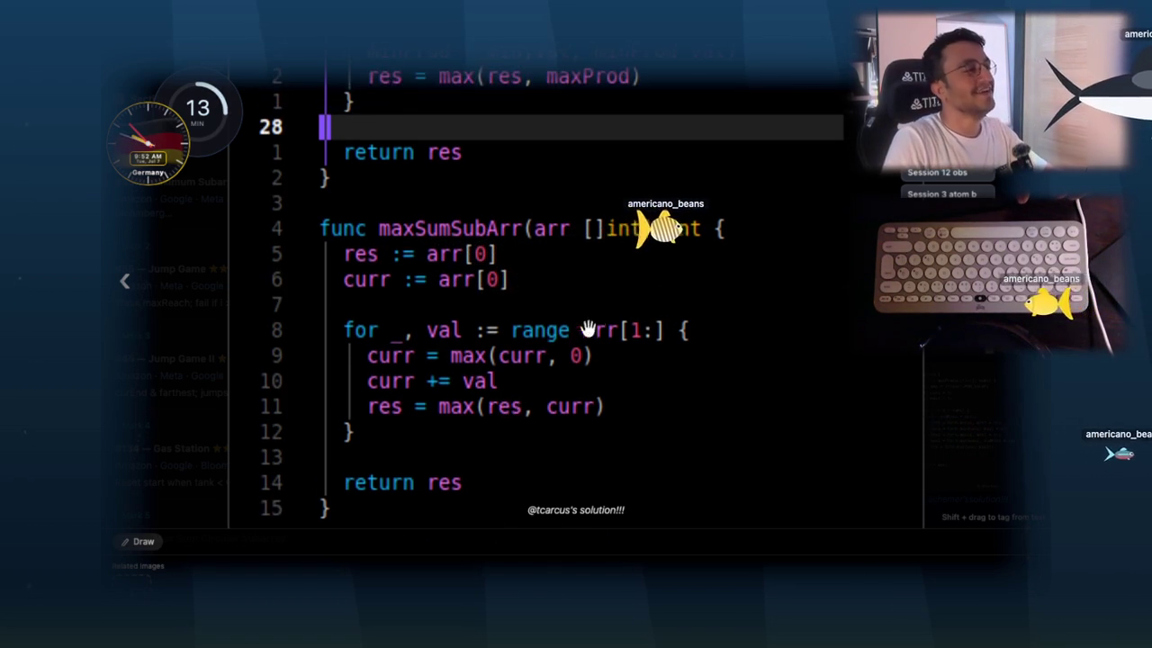
{"action": "scroll", "coordinate": [632, 371], "scroll_direction": "down", "scroll_amount": 4}
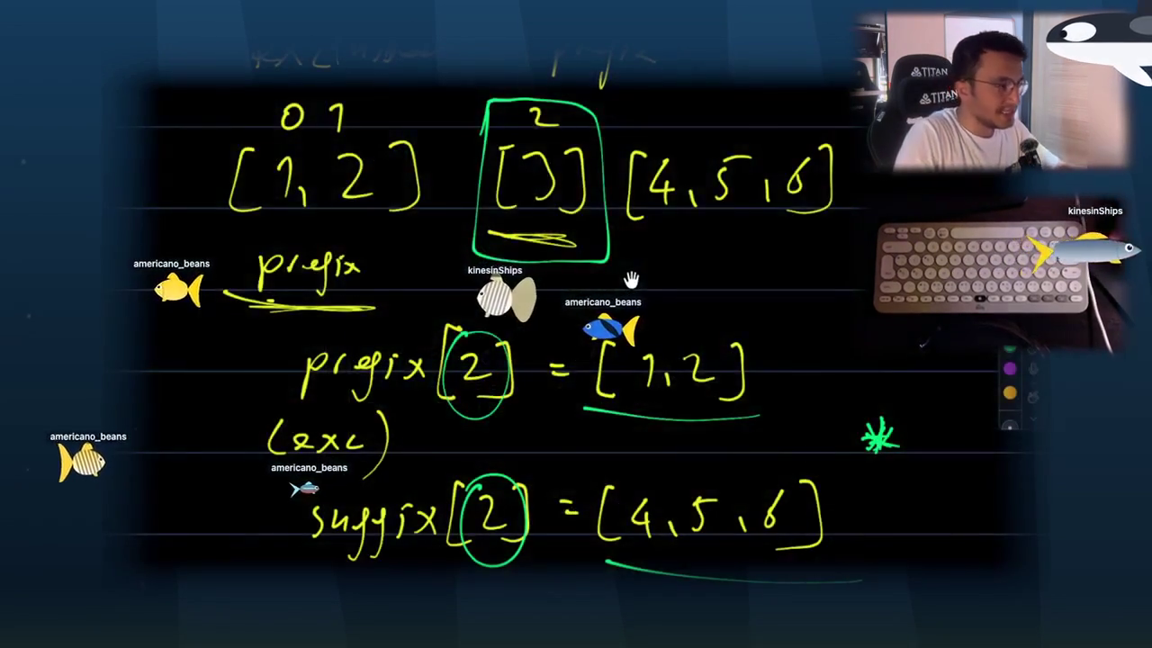
- Write the first staircase of numbers and annotate max with an arrow to the result
{"action": "scroll", "coordinate": [638, 261], "scroll_direction": "down", "scroll_amount": 5}
{"action": "scroll", "coordinate": [540, 323], "scroll_direction": "down", "scroll_amount": 1}
{"action": "left_click_drag", "start_coordinate": [388, 353], "coordinate": [383, 412]}
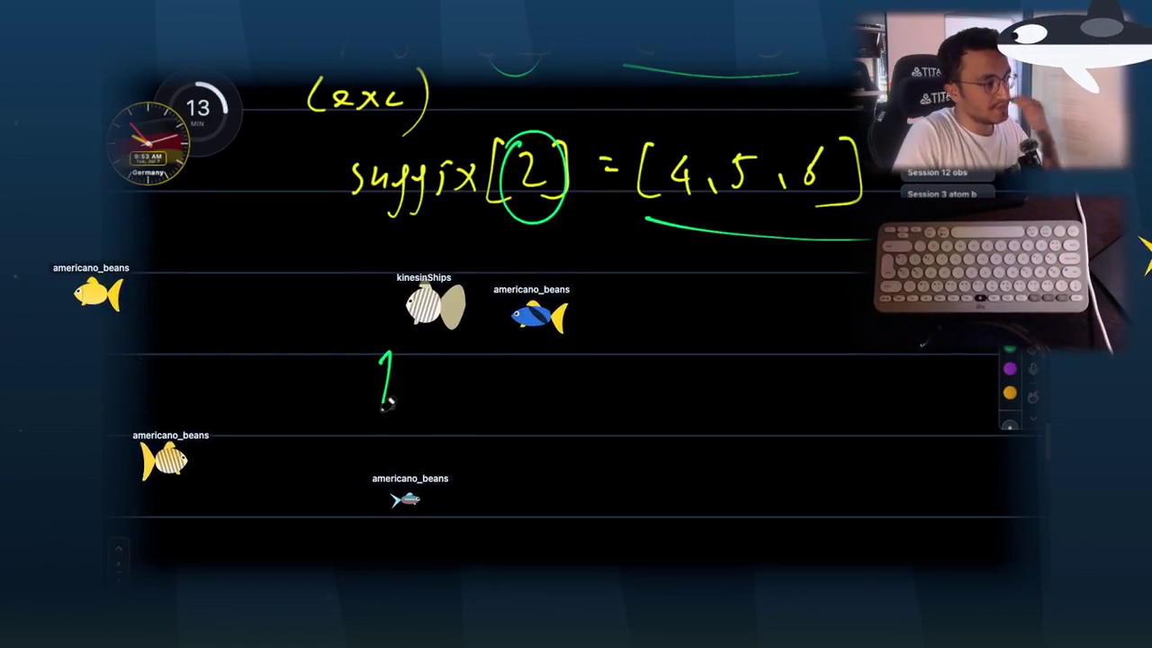
{"action": "left_click_drag", "start_coordinate": [430, 362], "coordinate": [479, 401]}
{"action": "left_click_drag", "start_coordinate": [523, 356], "coordinate": [525, 402]}
{"action": "scroll", "coordinate": [531, 369], "scroll_direction": "down", "scroll_amount": 2}
{"action": "left_click_drag", "start_coordinate": [449, 388], "coordinate": [486, 416]}
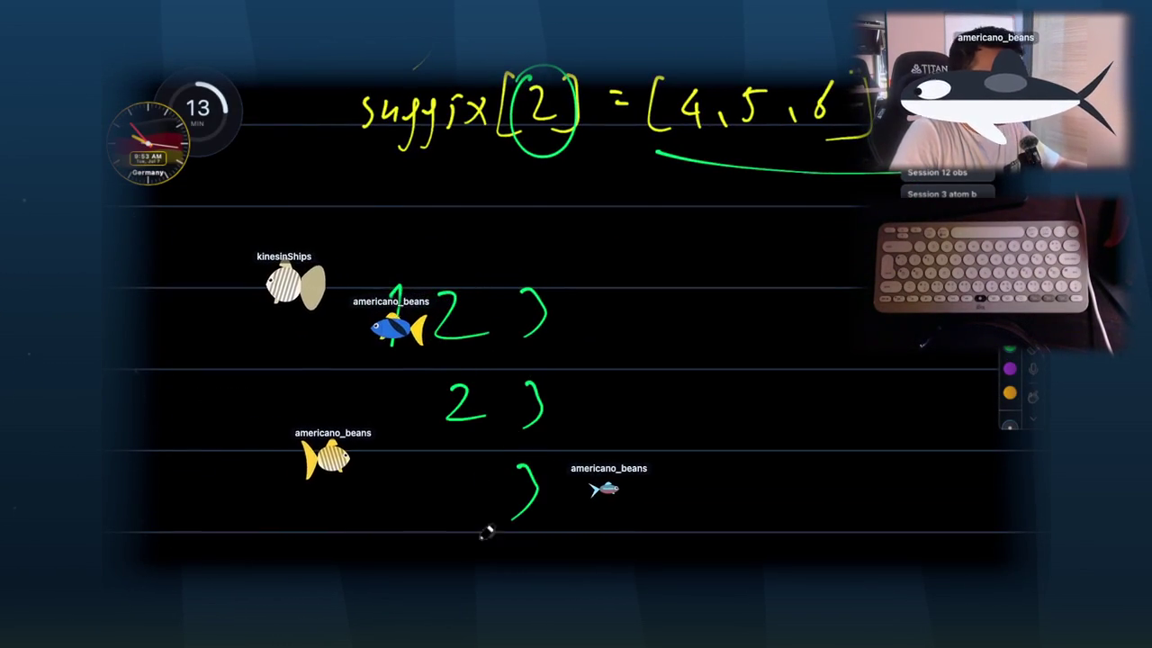
{"action": "scroll", "coordinate": [442, 561], "scroll_direction": "down", "scroll_amount": 1}
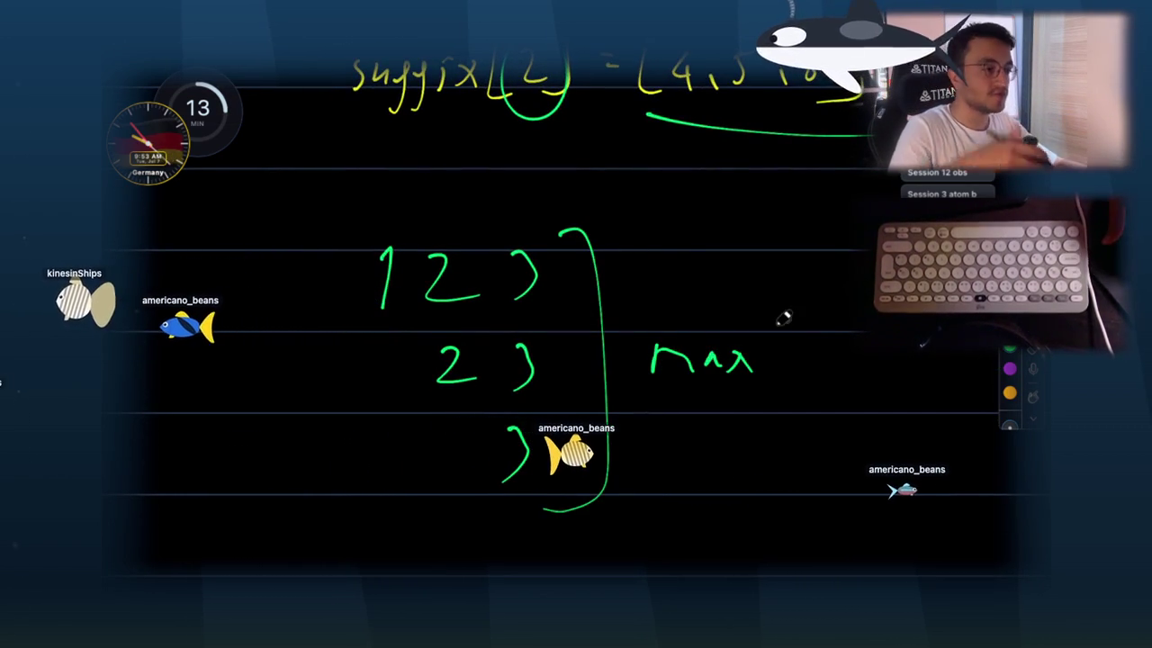
{"action": "scroll", "coordinate": [782, 316], "scroll_direction": "right", "scroll_amount": 3}
{"action": "mouse_move", "coordinate": [695, 339]}
{"action": "left_mouse_down"}
{"action": "mouse_move", "coordinate": [761, 338]}
{"action": "mouse_move", "coordinate": [746, 349]}
{"action": "left_mouse_up"}
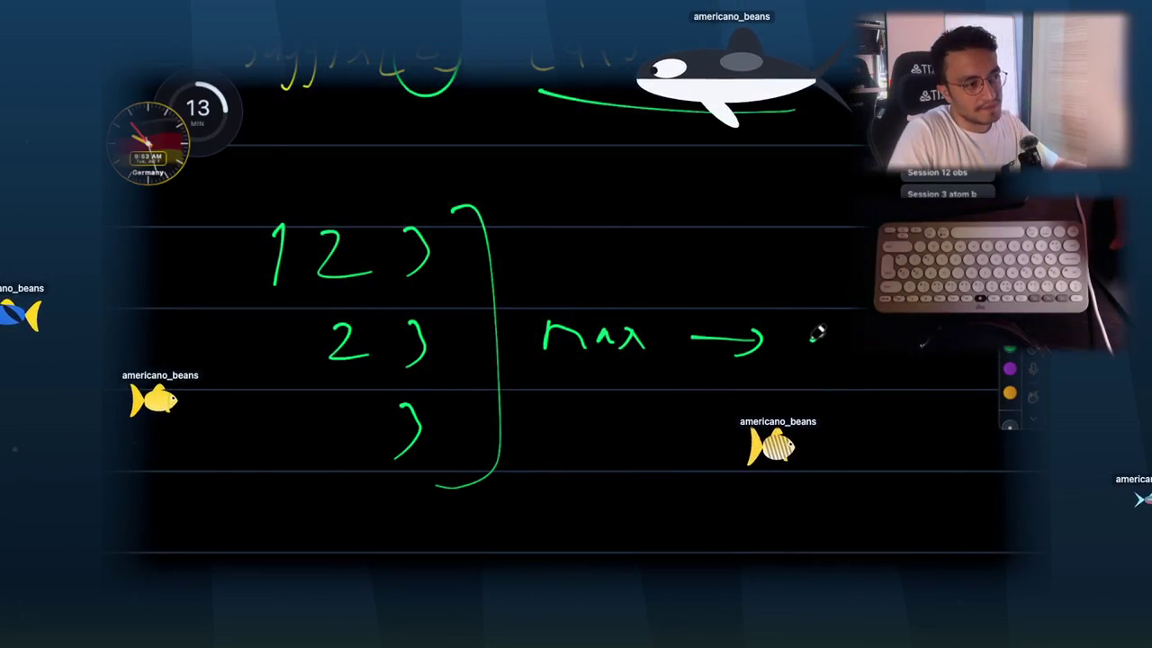
{"action": "mouse_move", "coordinate": [824, 326]}
{"action": "left_mouse_down"}
{"action": "mouse_move", "coordinate": [810, 351]}
{"action": "mouse_move", "coordinate": [891, 349]}
{"action": "left_mouse_up"}
{"action": "left_click_drag", "start_coordinate": [628, 321], "coordinate": [646, 358]}
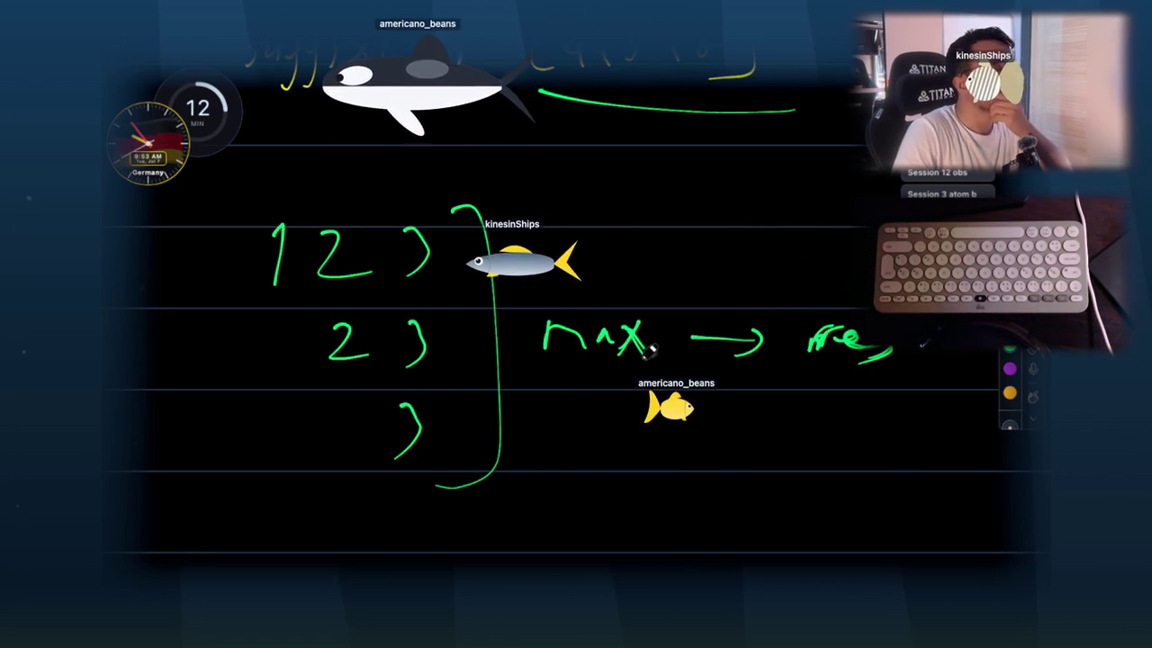
- Write a second staircase with rows 1 2 3, 2 3 4 and 3 4
{"action": "scroll", "coordinate": [630, 334], "scroll_direction": "down", "scroll_amount": 3}
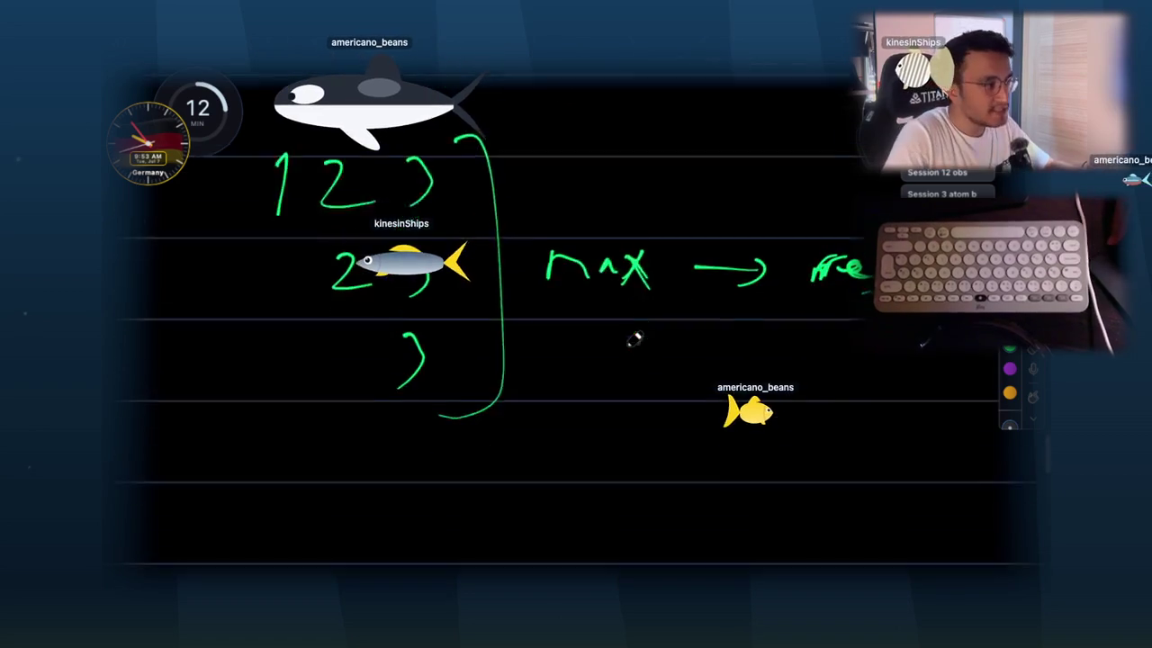
{"action": "left_click_drag", "start_coordinate": [297, 413], "coordinate": [313, 434]}
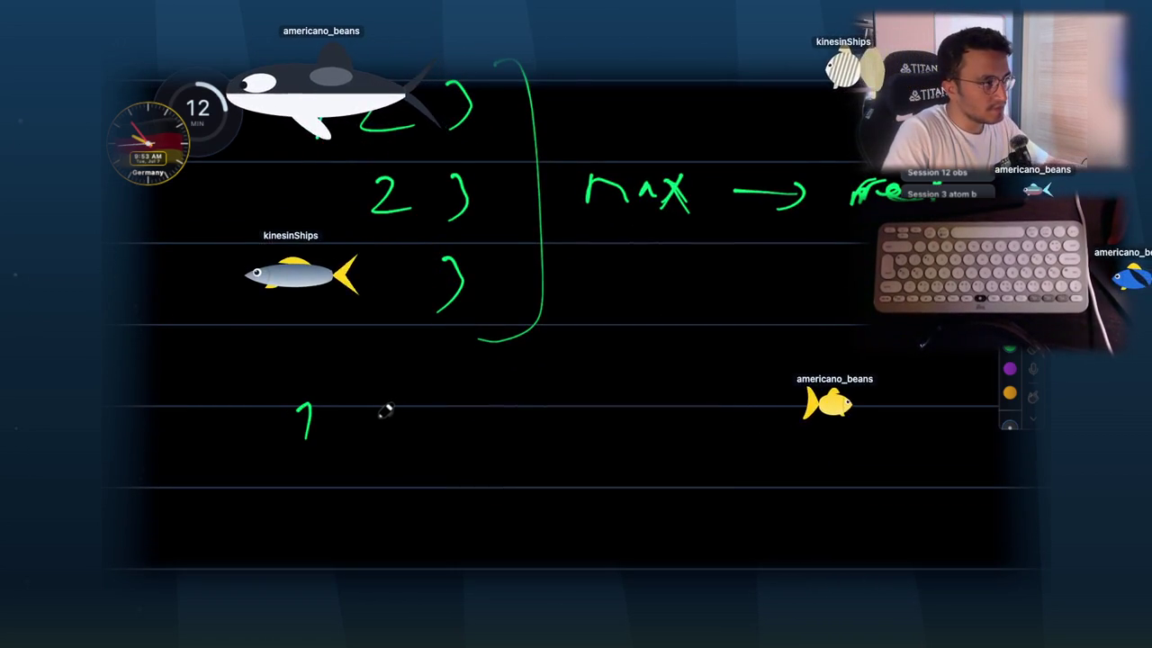
{"action": "mouse_move", "coordinate": [368, 406]}
{"action": "left_mouse_down"}
{"action": "mouse_move", "coordinate": [385, 393]}
{"action": "mouse_move", "coordinate": [393, 435]}
{"action": "left_mouse_up"}
{"action": "mouse_move", "coordinate": [436, 402]}
{"action": "left_mouse_down"}
{"action": "mouse_move", "coordinate": [452, 423]}
{"action": "mouse_move", "coordinate": [439, 432]}
{"action": "left_mouse_up"}
{"action": "left_click_drag", "start_coordinate": [529, 393], "coordinate": [533, 445]}
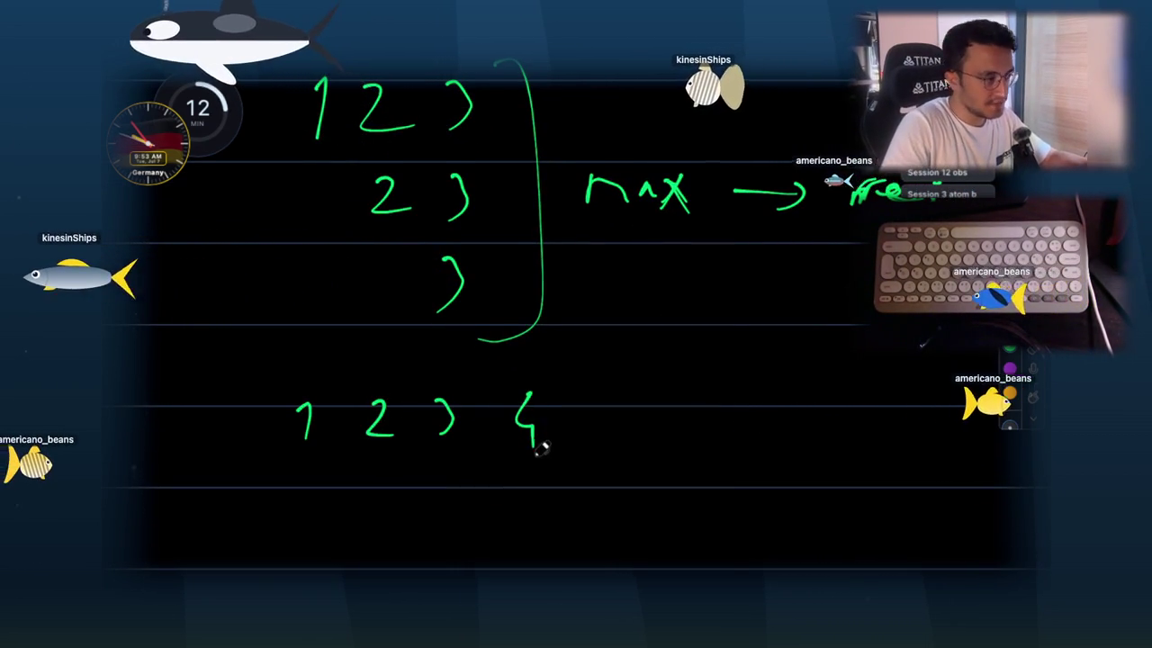
{"action": "scroll", "coordinate": [393, 445], "scroll_direction": "down", "scroll_amount": 1}
{"action": "left_click_drag", "start_coordinate": [373, 461], "coordinate": [409, 483]}
{"action": "left_click_drag", "start_coordinate": [455, 445], "coordinate": [447, 484]}
{"action": "left_click_drag", "start_coordinate": [517, 448], "coordinate": [525, 480]}
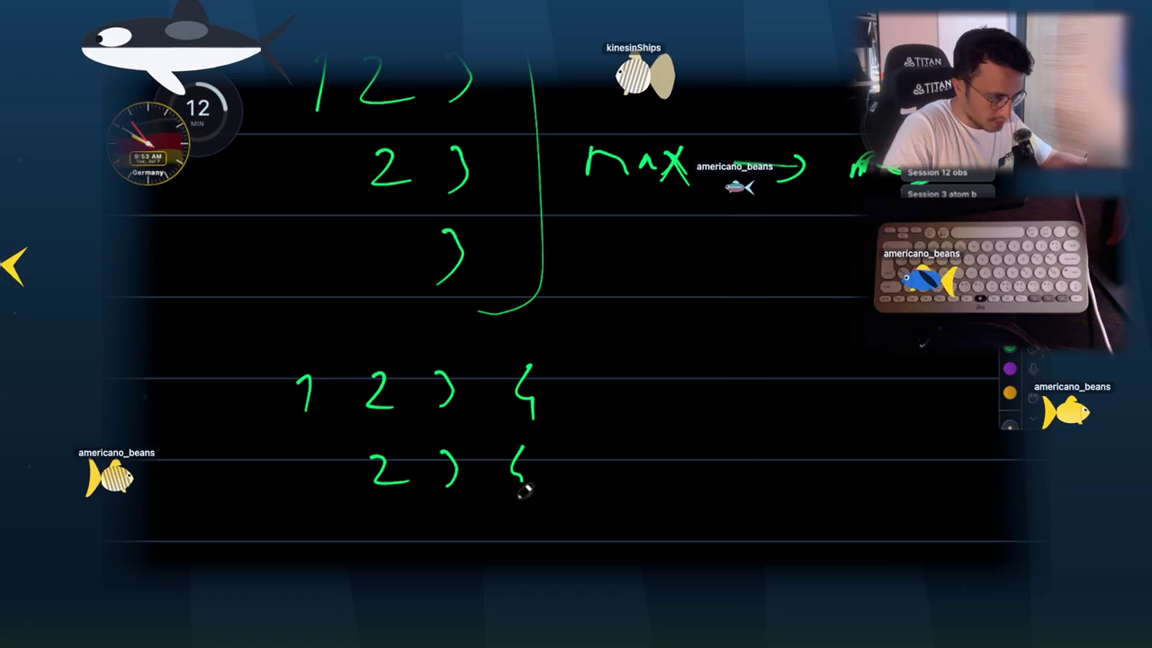
{"action": "left_click_drag", "start_coordinate": [441, 527], "coordinate": [449, 565]}
{"action": "left_click_drag", "start_coordinate": [522, 523], "coordinate": [524, 587]}
{"action": "scroll", "coordinate": [523, 575], "scroll_direction": "down", "scroll_amount": 2}
- Bracket the column of 4s, label it max → res, and hide the whiteboard
{"action": "left_click_drag", "start_coordinate": [542, 280], "coordinate": [574, 589]}
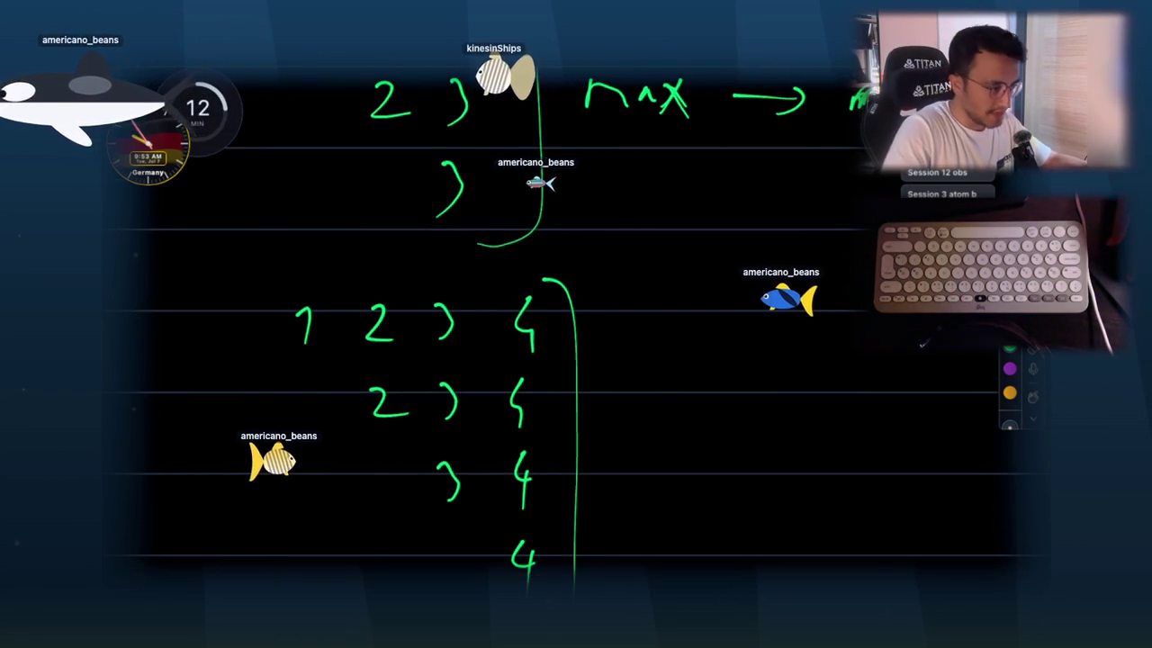
{"action": "mouse_move", "coordinate": [614, 436]}
{"action": "left_mouse_down"}
{"action": "mouse_move", "coordinate": [691, 431]}
{"action": "mouse_move", "coordinate": [709, 441]}
{"action": "left_mouse_up"}
{"action": "left_click_drag", "start_coordinate": [709, 416], "coordinate": [687, 441]}
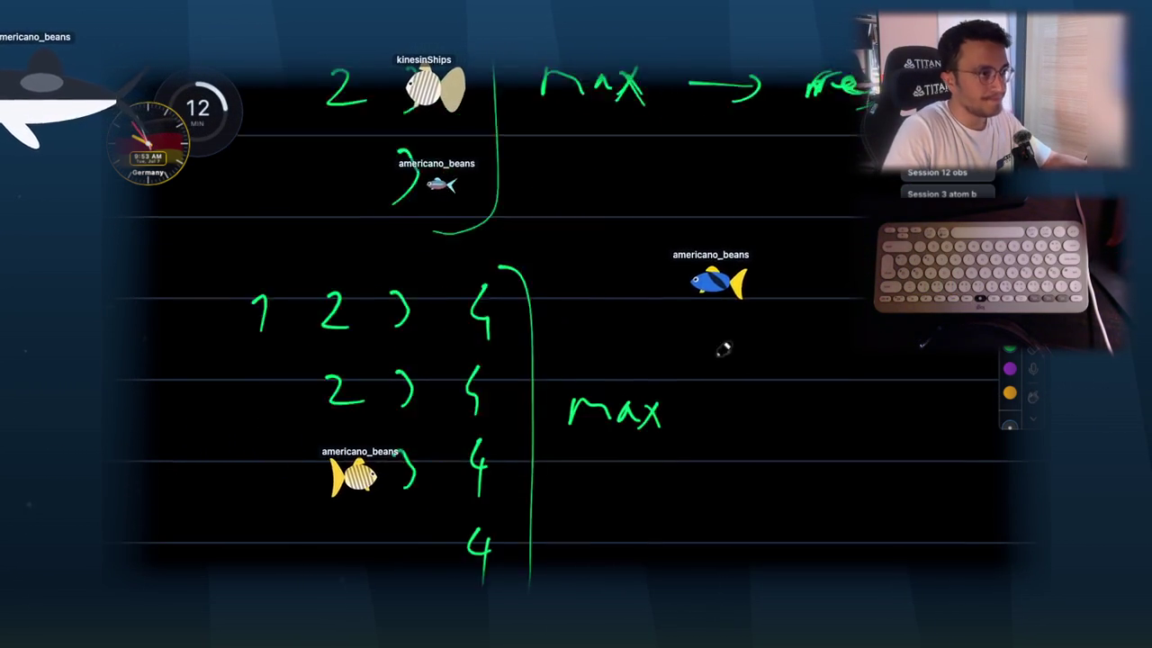
{"action": "scroll", "coordinate": [689, 342], "scroll_direction": "right", "scroll_amount": 3}
{"action": "scroll", "coordinate": [689, 342], "scroll_direction": "down", "scroll_amount": 1}
{"action": "left_click_drag", "start_coordinate": [619, 381], "coordinate": [677, 380]}
{"action": "left_click_drag", "start_coordinate": [676, 371], "coordinate": [677, 383]}
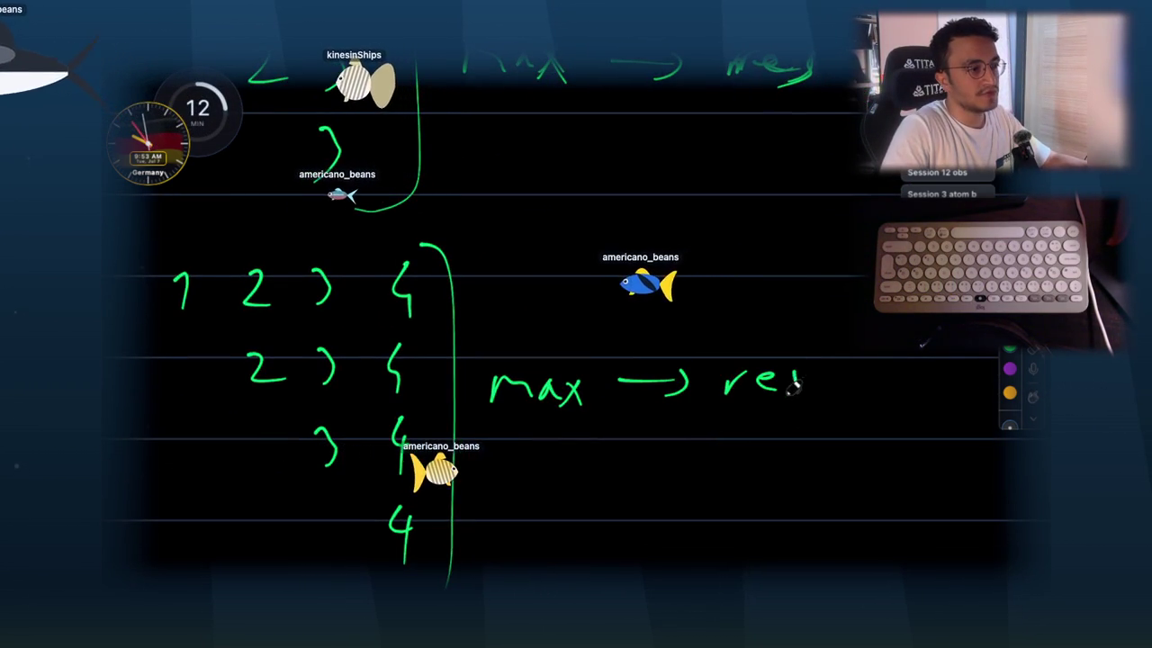
{"action": "key", "text": "Escape"}
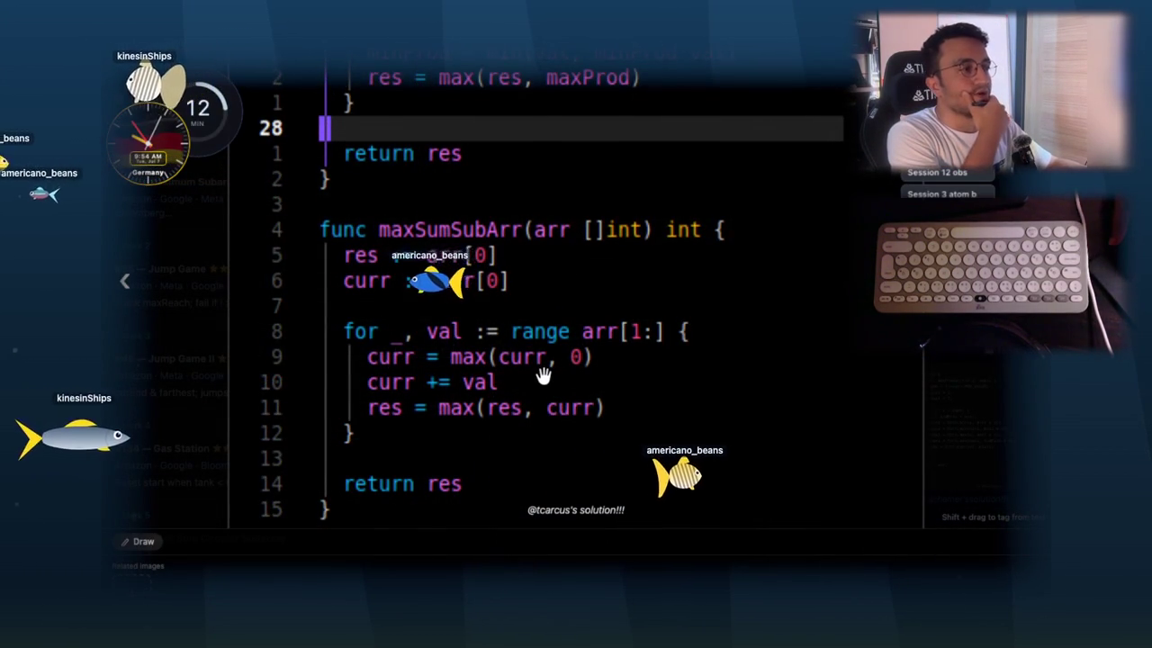
- Close the enlarged code image and return to the notes page
{"action": "scroll", "coordinate": [543, 375], "scroll_direction": "up", "scroll_amount": 3}
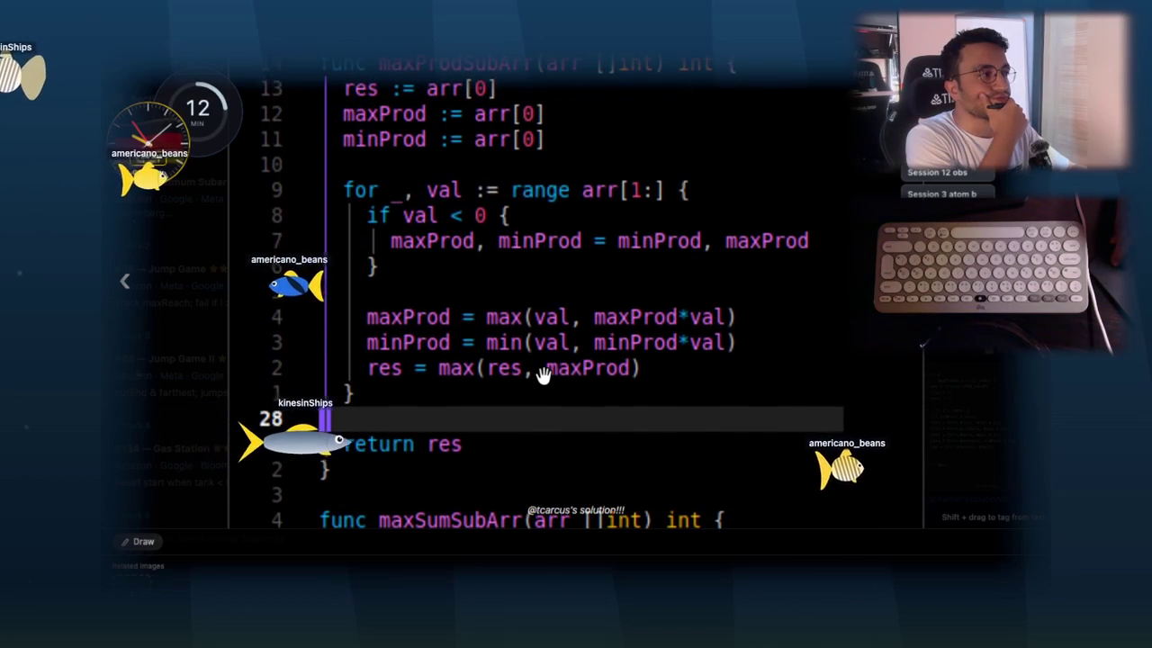
{"action": "scroll", "coordinate": [544, 375], "scroll_direction": "down", "scroll_amount": 2}
{"action": "scroll", "coordinate": [543, 376], "scroll_direction": "up", "scroll_amount": 3}
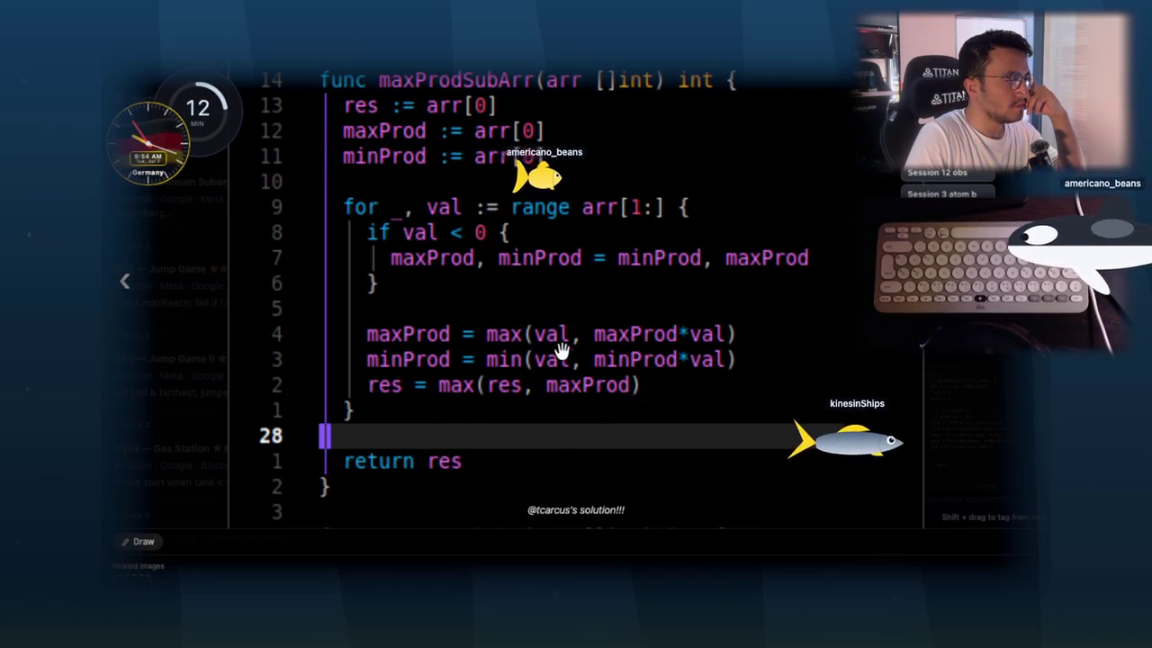
{"action": "left_click", "coordinate": [695, 360]}
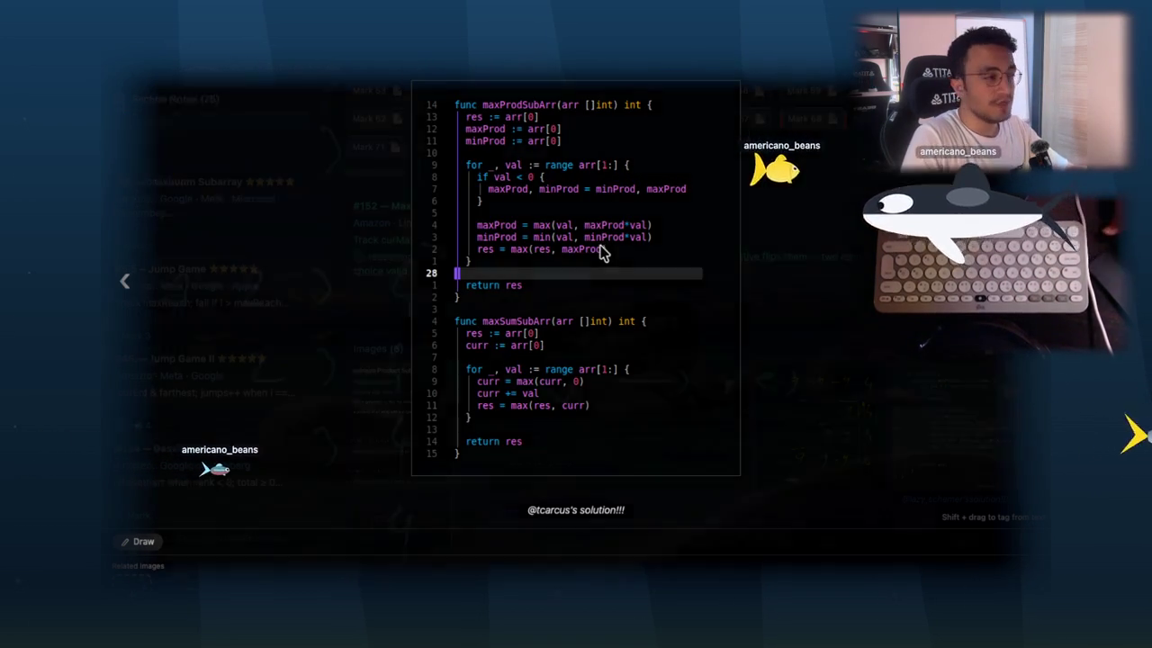
{"action": "key", "text": "Escape"}
{"action": "key", "text": "Escape"}
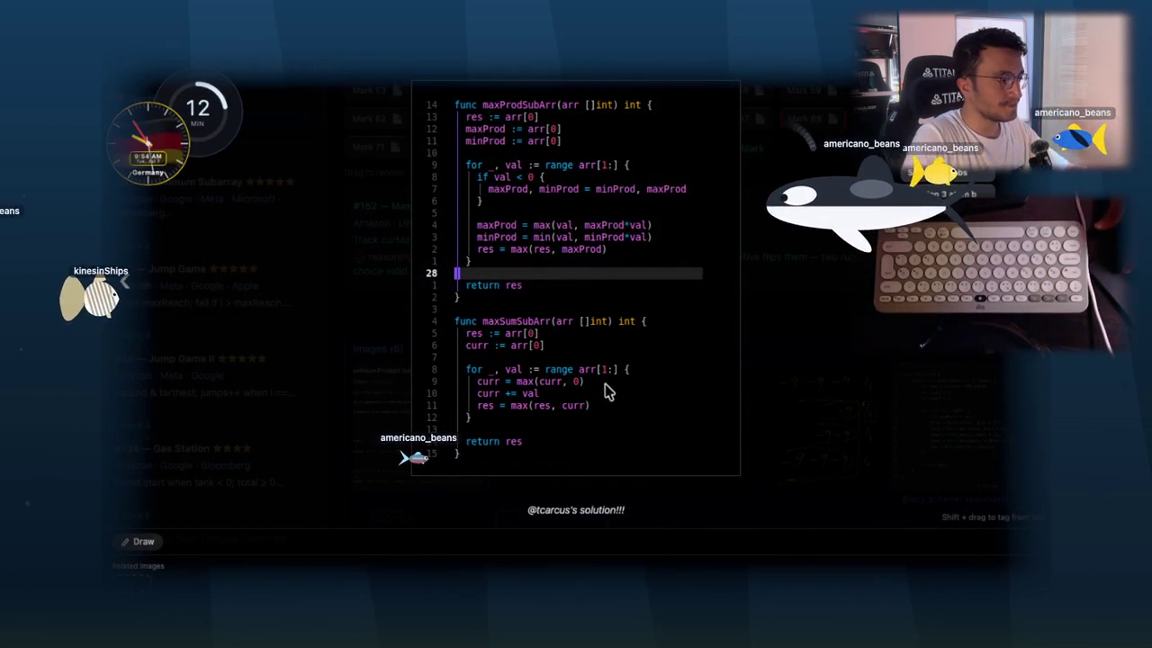
{"action": "left_click", "coordinate": [763, 331]}
- Open the Go code image in full view and capture it as a screenshot
{"action": "left_click", "coordinate": [452, 515]}
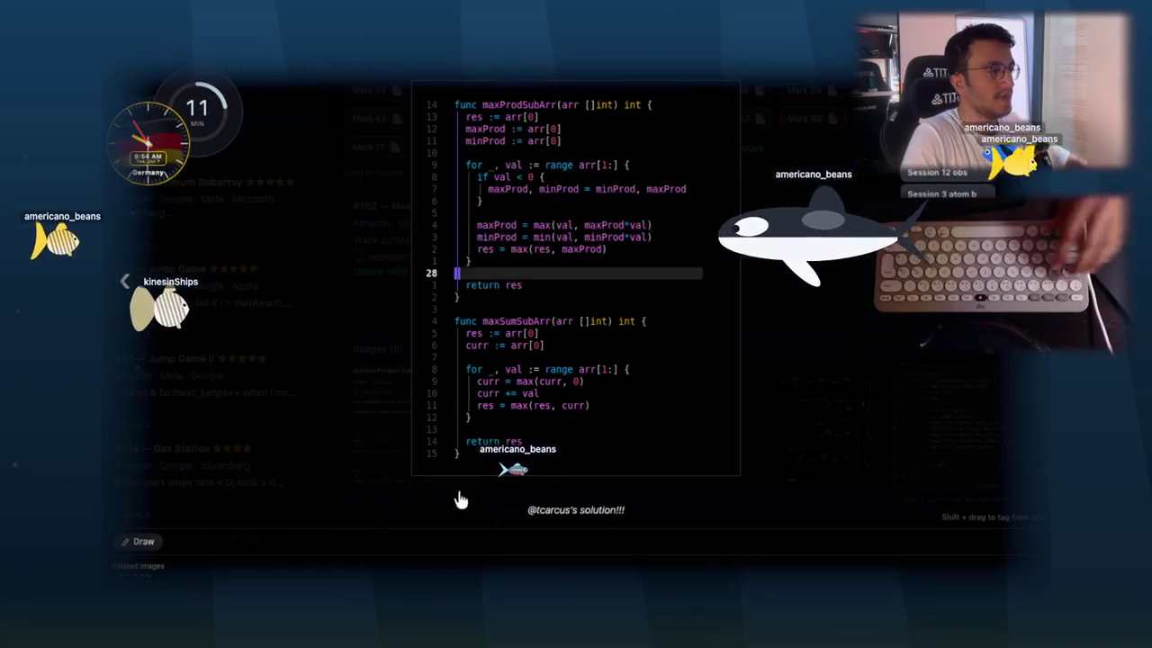
{"action": "left_click_drag", "start_coordinate": [423, 90], "coordinate": [675, 441]}
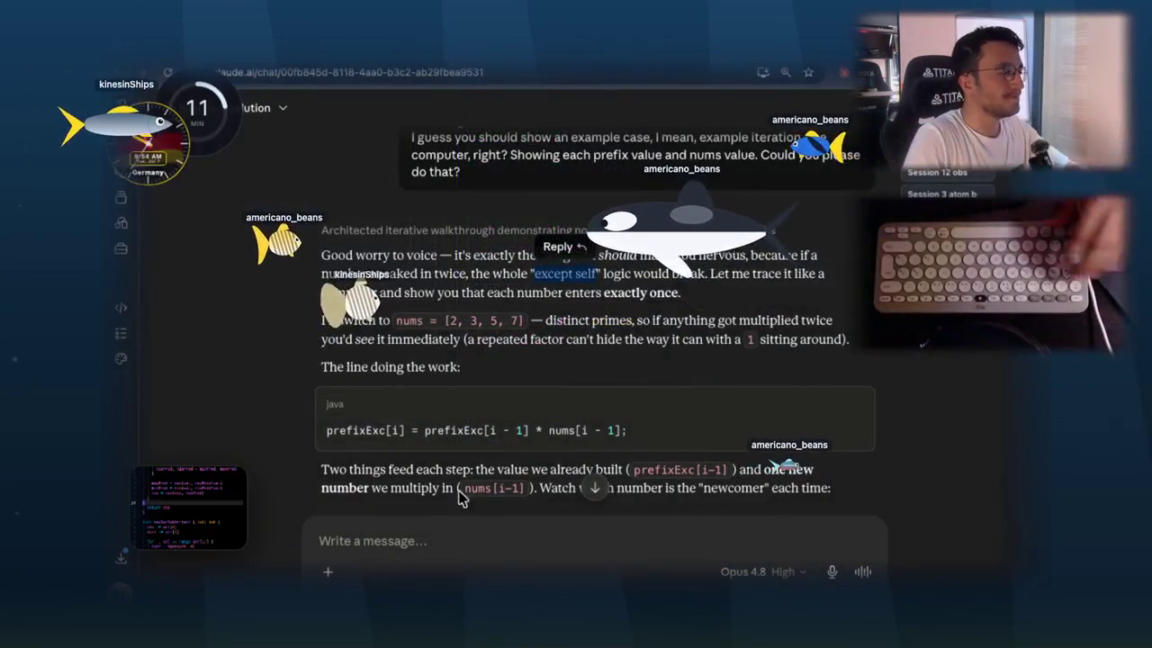
{"action": "left_click", "coordinate": [322, 539]}
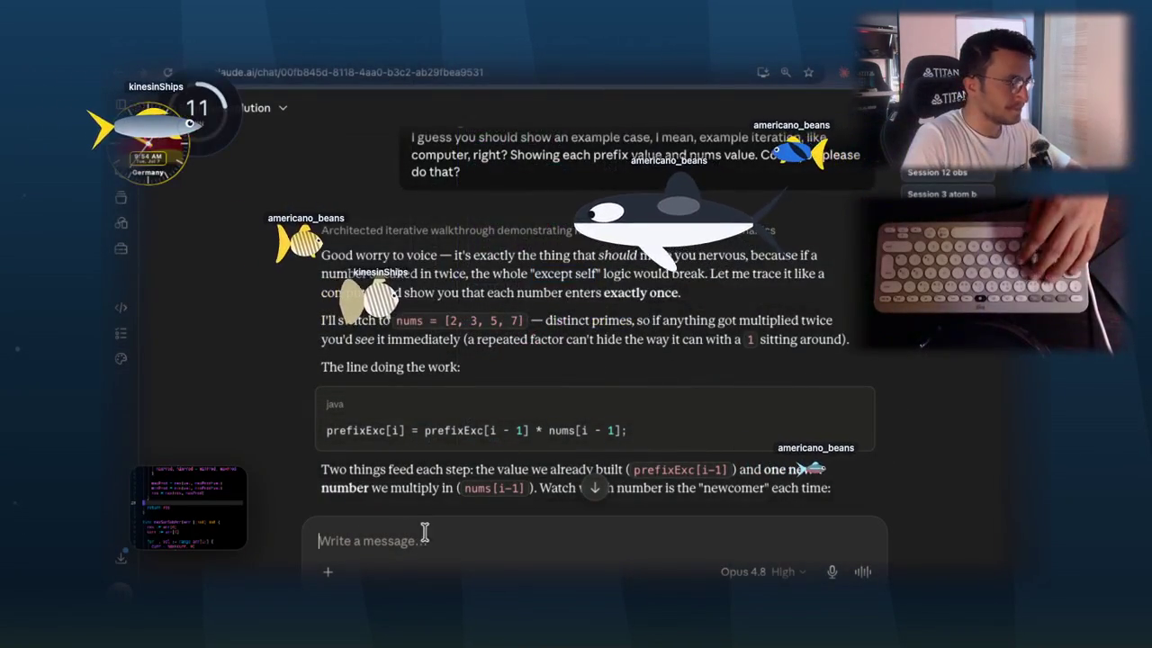
- Paste the Go code screenshot into a new message and move the Inclusive/Exclusive table aside
{"action": "key", "text": "ctrl+v"}
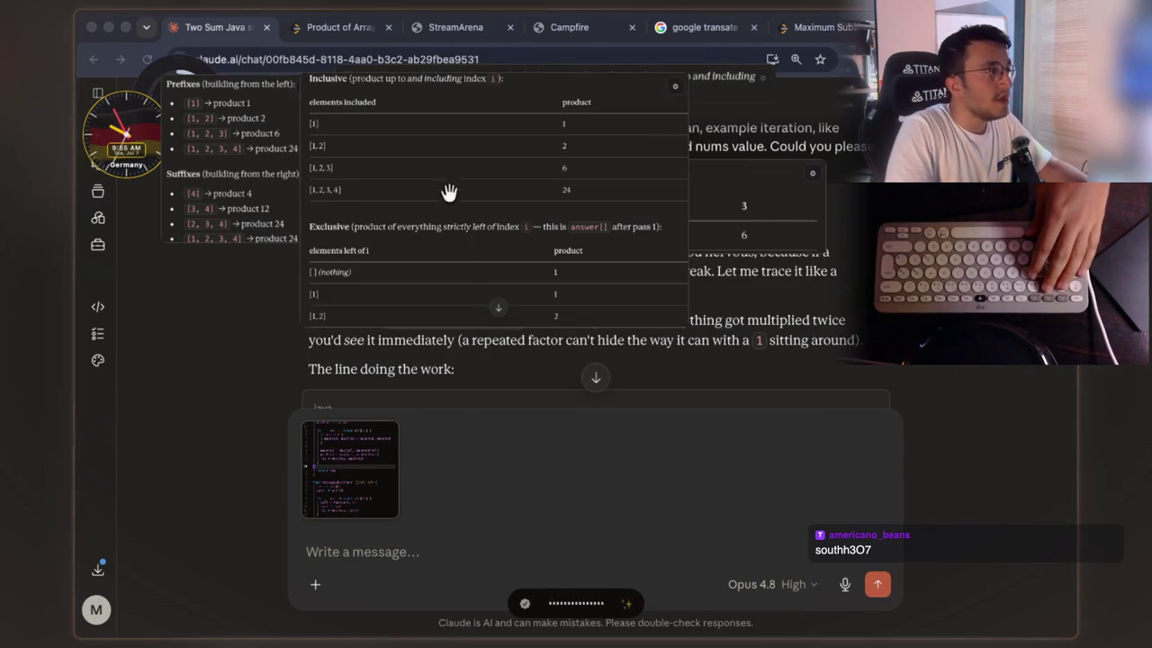
{"action": "left_click_drag", "start_coordinate": [562, 343], "coordinate": [530, 454]}
- Center the Prefixes/Suffixes panel and send the dictated question on Kadane's iterations
{"action": "mouse_move", "coordinate": [236, 148]}
{"action": "left_mouse_down"}
{"action": "mouse_move", "coordinate": [488, 291]}
{"action": "mouse_move", "coordinate": [560, 347]}
{"action": "mouse_move", "coordinate": [475, 165]}
{"action": "mouse_move", "coordinate": [483, 195]}
{"action": "left_mouse_up"}
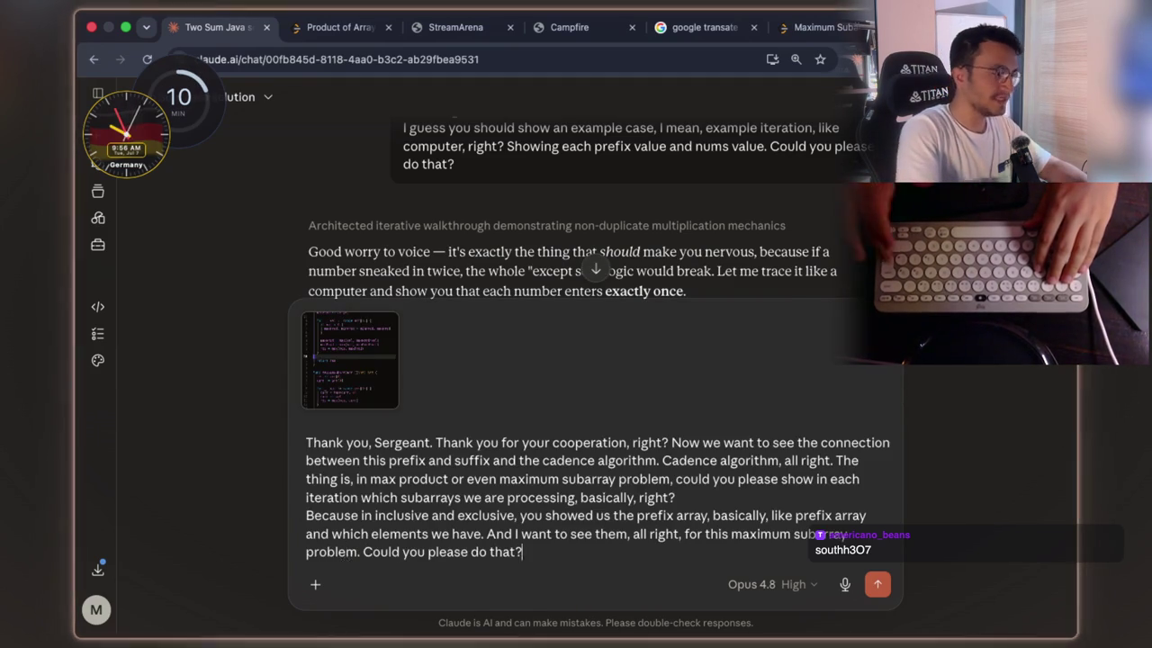
{"action": "key", "text": "Return"}
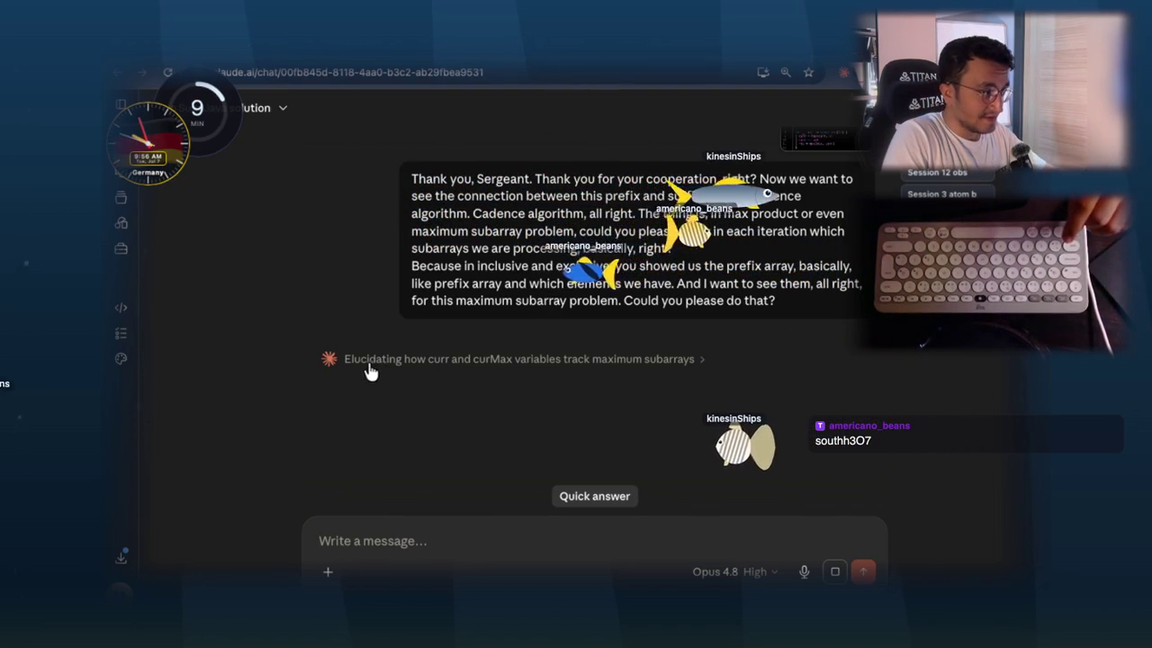
- Translate 'elucidating' into Italian, play the chiarificatore pronunciation, and screenshot the translation
{"action": "key", "text": "ctrl+Tab"}
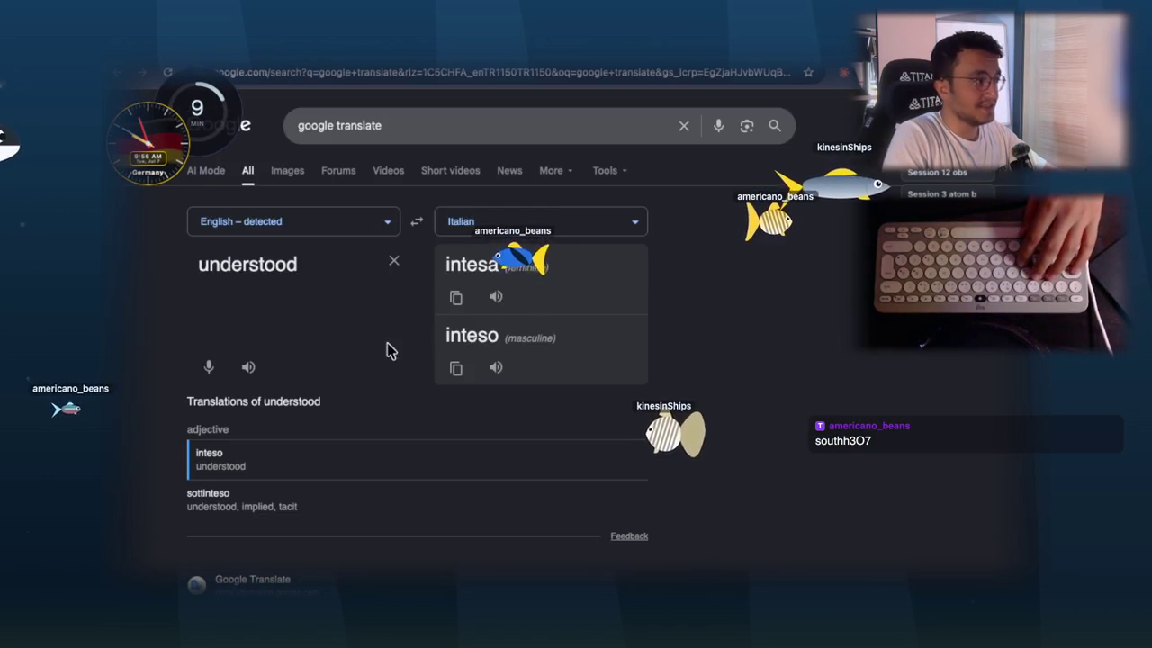
{"action": "double_click", "coordinate": [314, 273]}
{"action": "type", "text": "elu"}
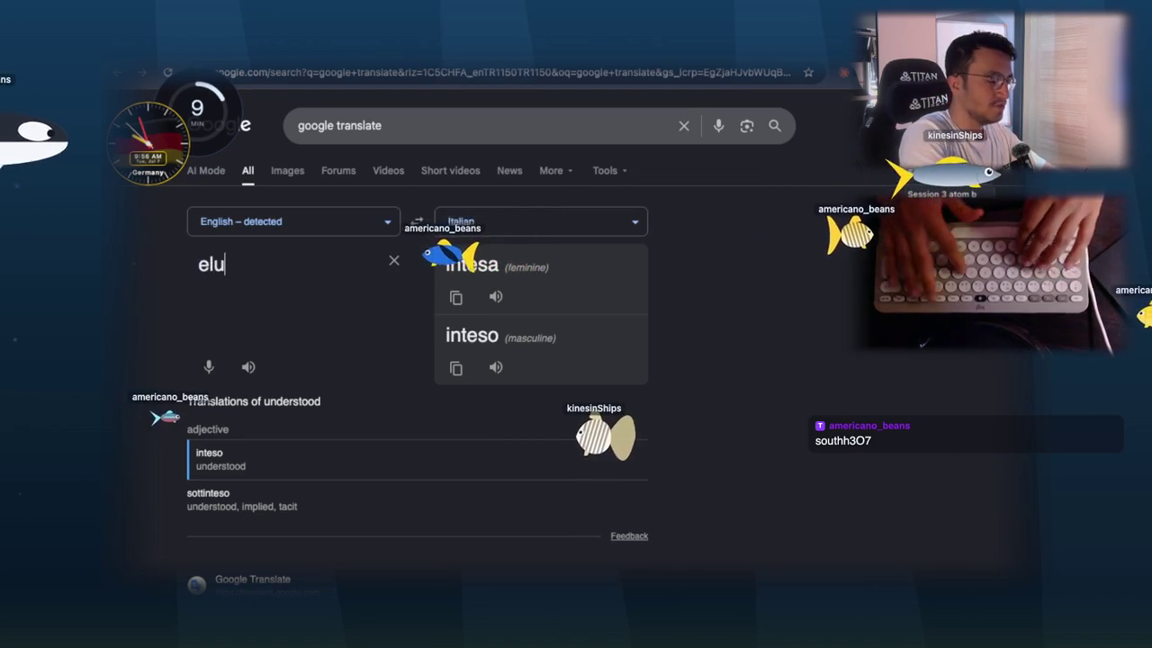
{"action": "type", "text": "cidating"}
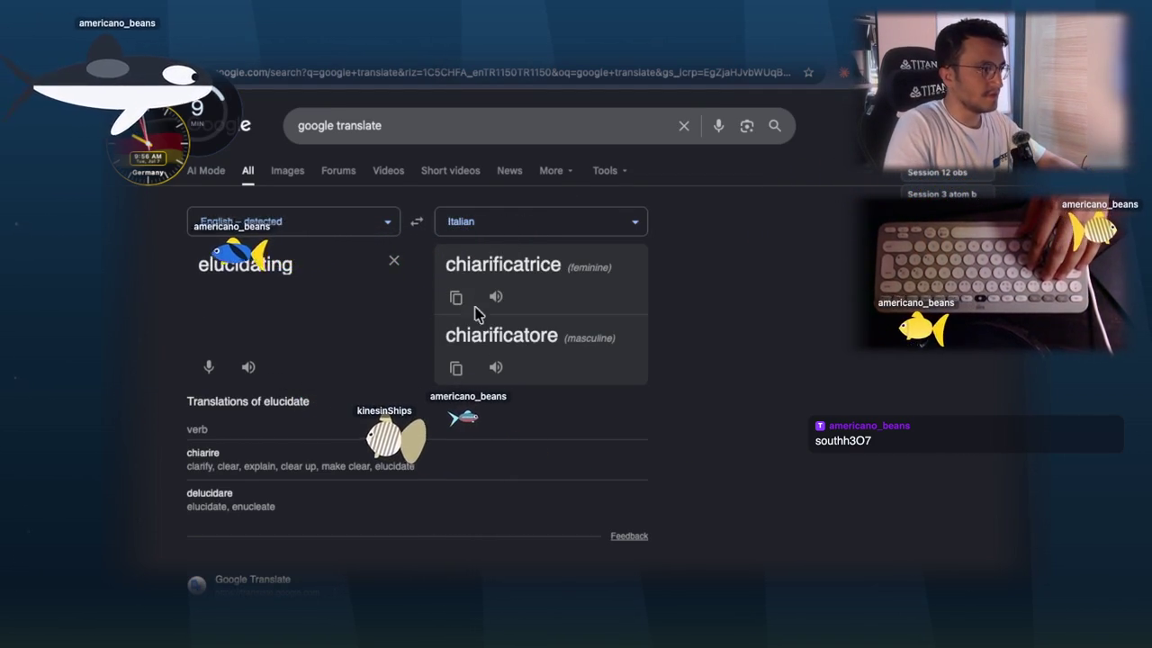
{"action": "left_click", "coordinate": [496, 368]}
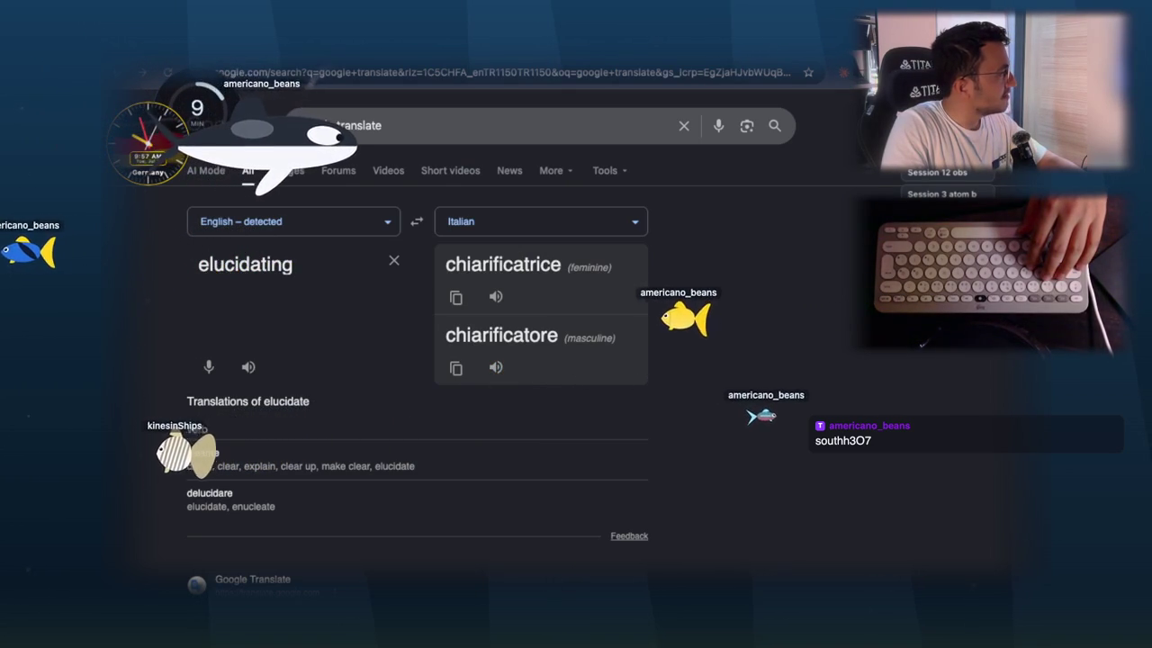
{"action": "left_click", "coordinate": [496, 369]}
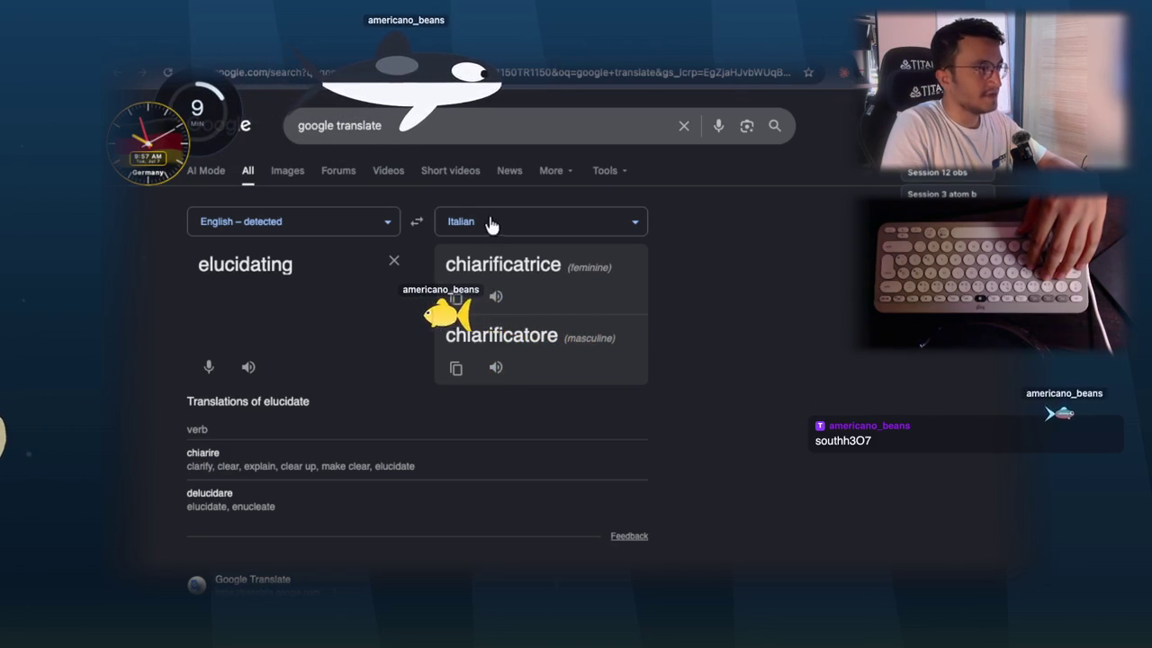
{"action": "left_click_drag", "start_coordinate": [131, 172], "coordinate": [783, 385]}
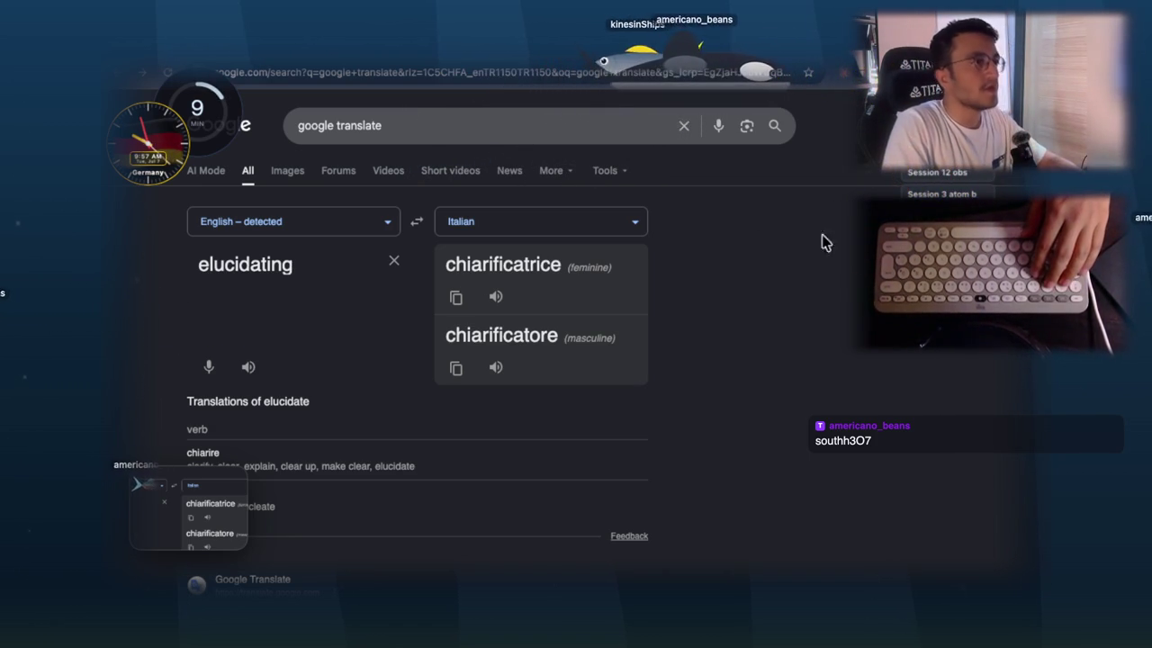
{"action": "key", "text": "ctrl+Tab"}
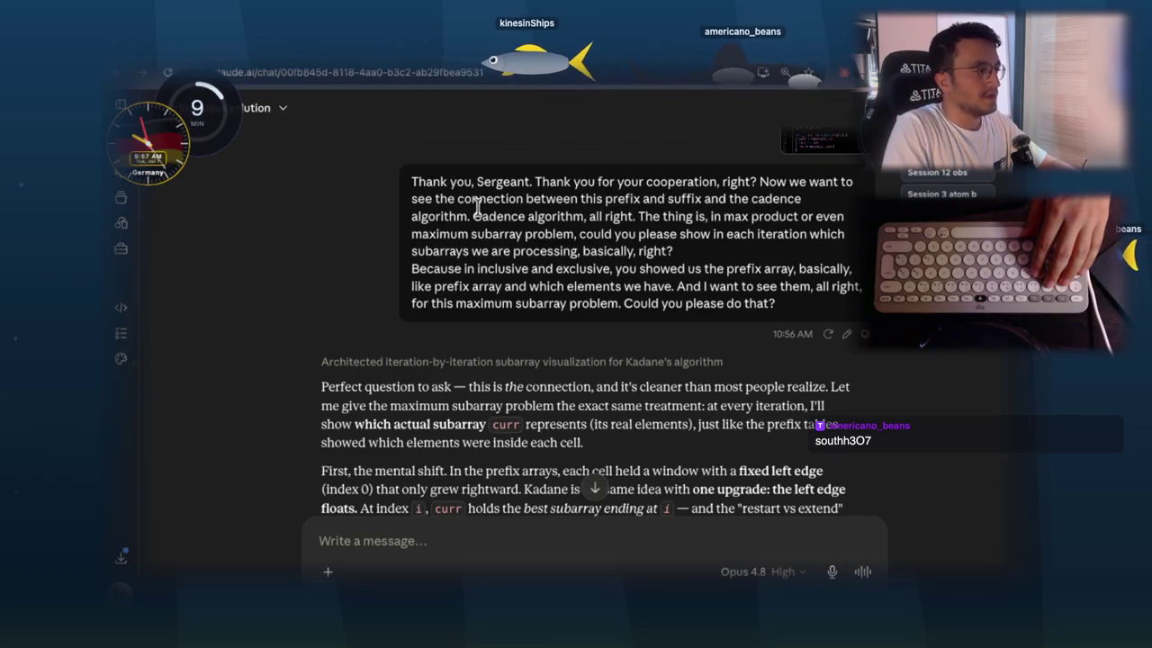
- Highlight and clear phrases in the opening of Claude's Kadane reply while reading
{"action": "scroll", "coordinate": [497, 232], "scroll_direction": "down", "scroll_amount": 3}
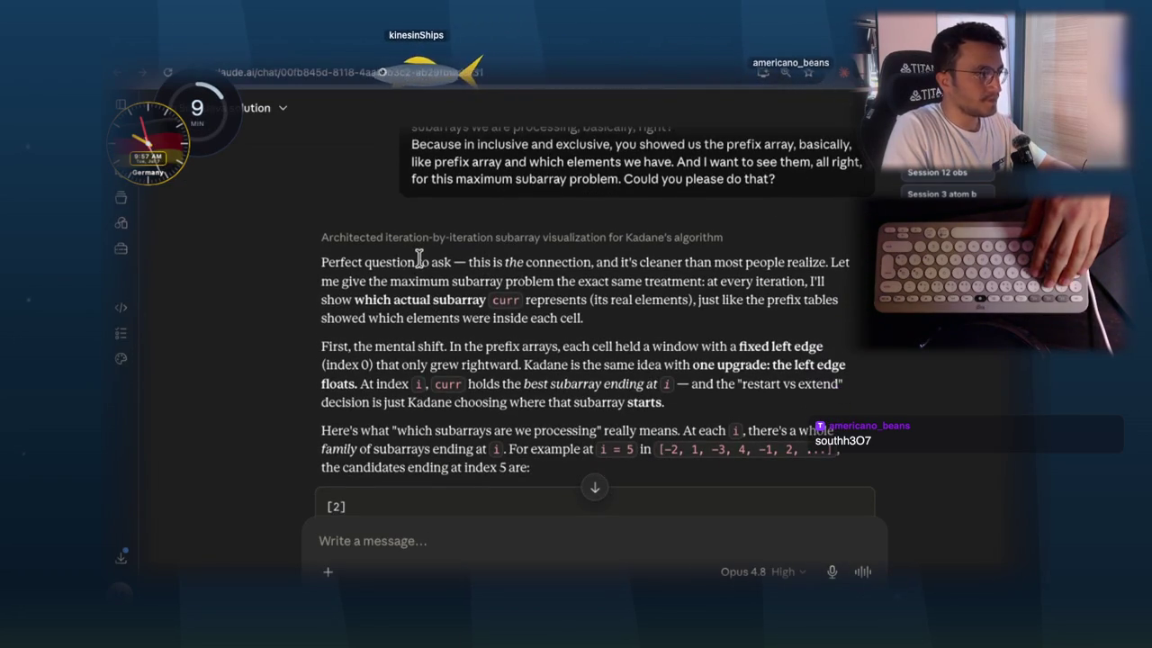
{"action": "left_click_drag", "start_coordinate": [365, 261], "coordinate": [450, 261]}
{"action": "left_click_drag", "start_coordinate": [484, 262], "coordinate": [805, 262]}
{"action": "left_click", "coordinate": [550, 273]}
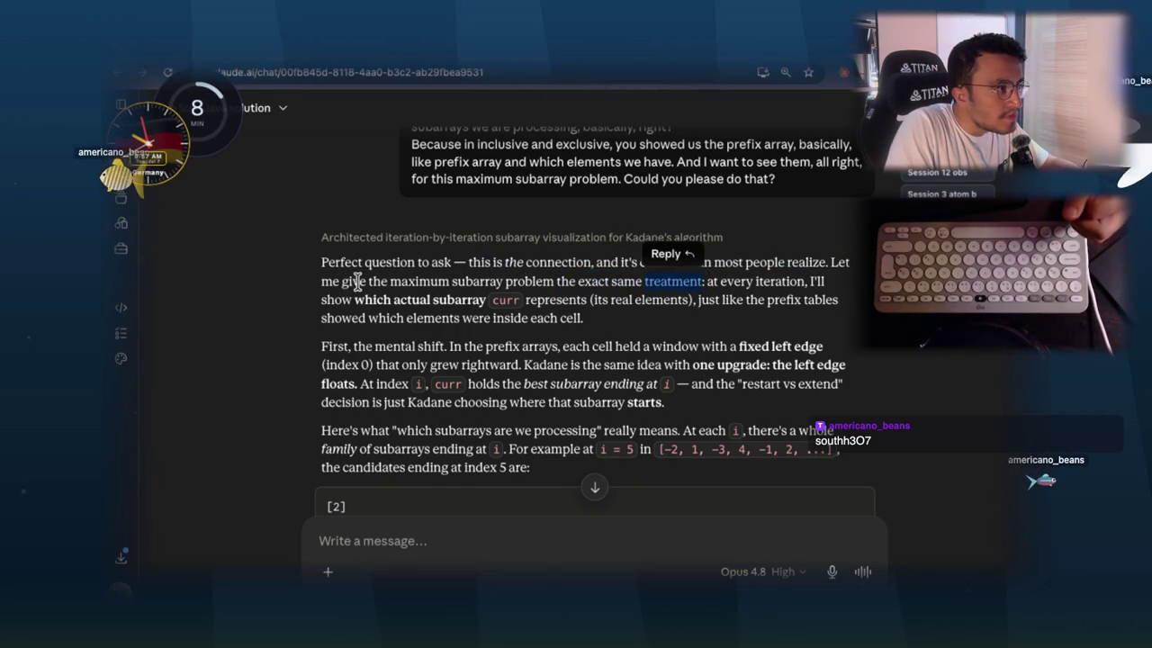
{"action": "left_click", "coordinate": [639, 273]}
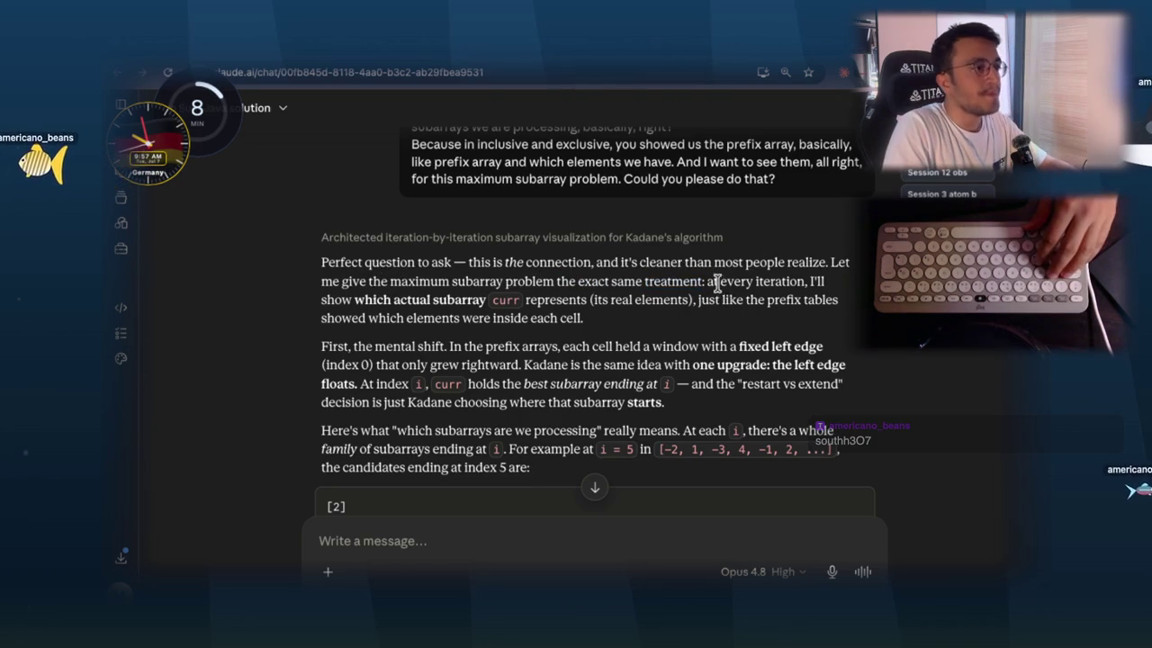
{"action": "left_click", "coordinate": [793, 283]}
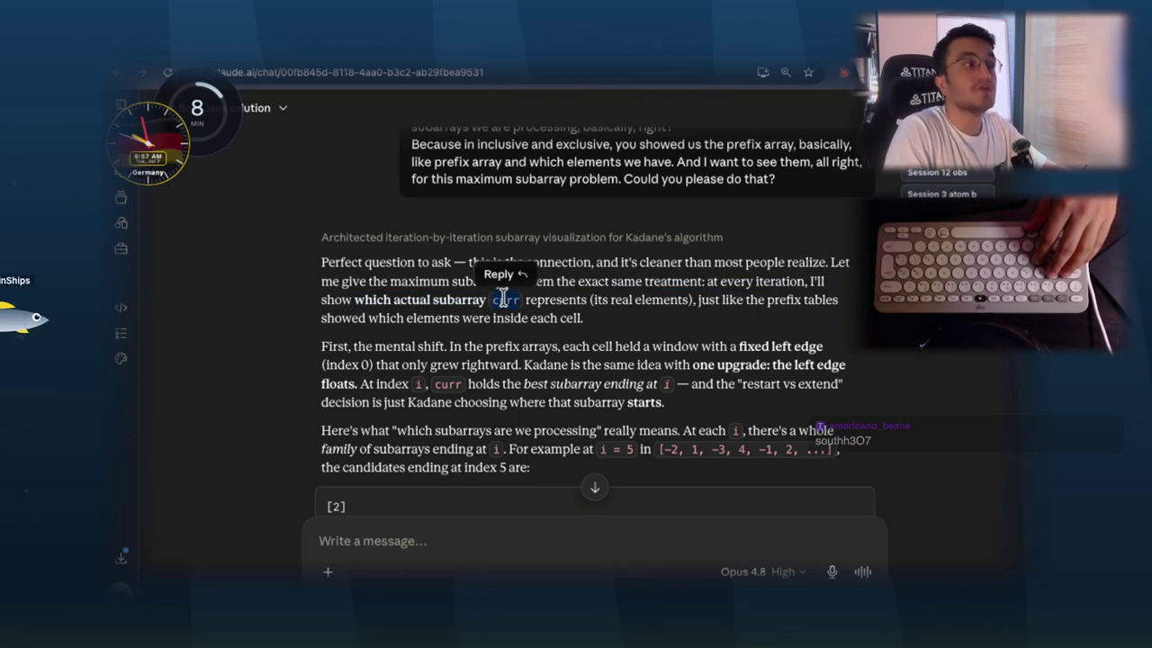
- Highlight words like 'represents' and 'mental' further down, then open the browser menu
{"action": "double_click", "coordinate": [536, 298]}
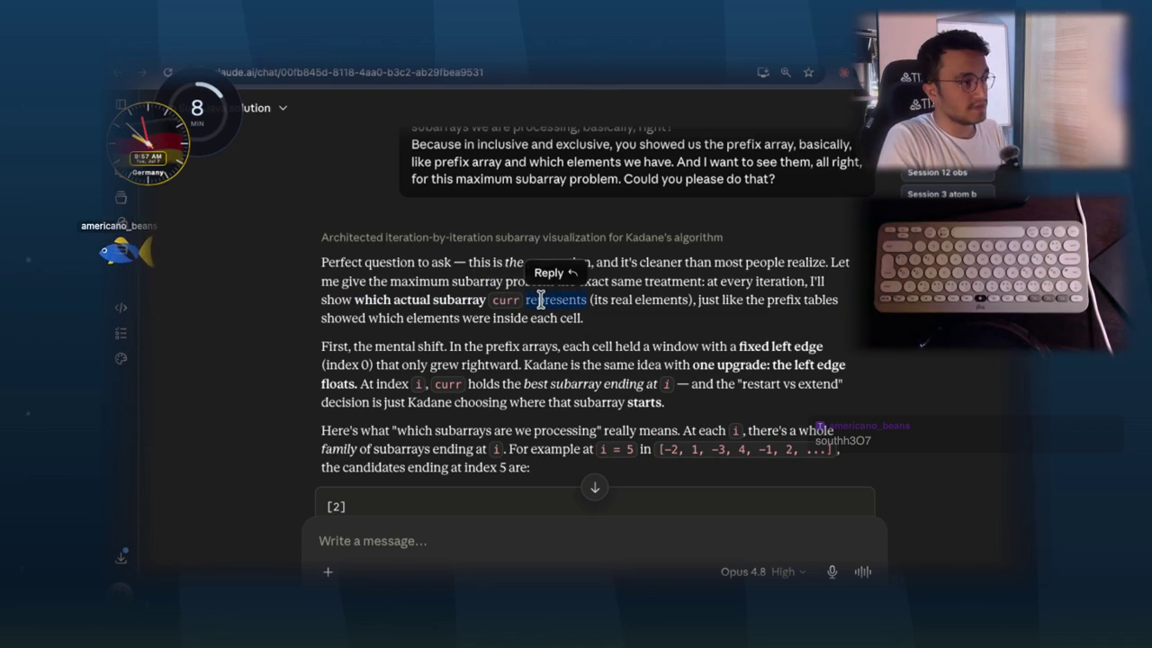
{"action": "left_click", "coordinate": [693, 306]}
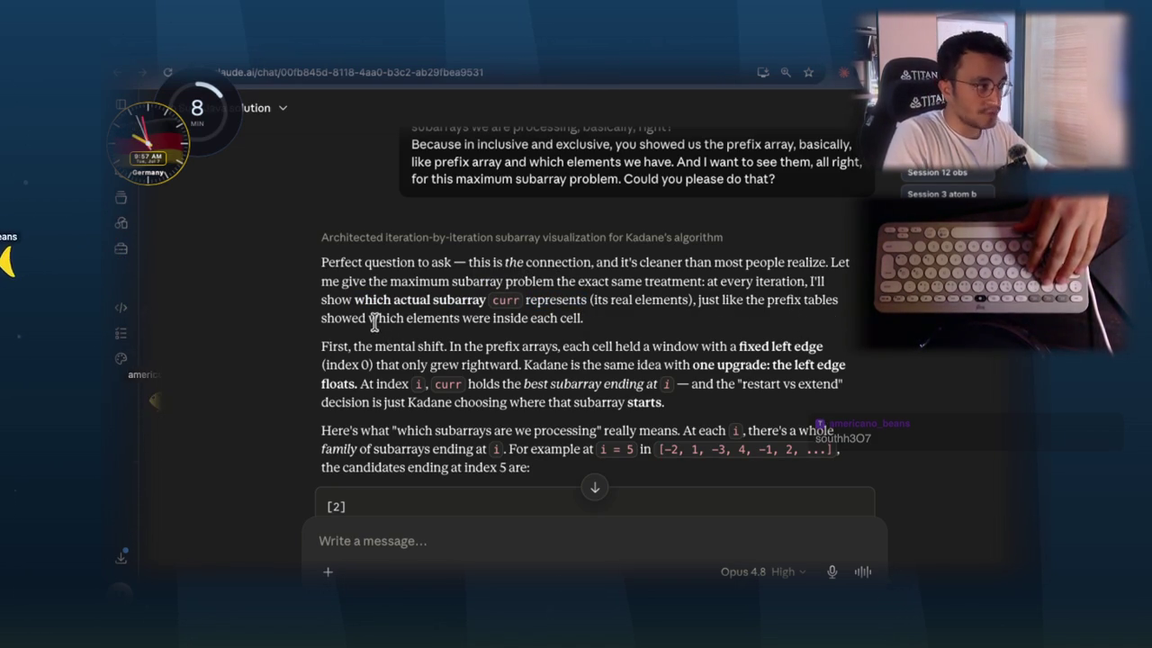
{"action": "left_click_drag", "start_coordinate": [569, 317], "coordinate": [576, 319]}
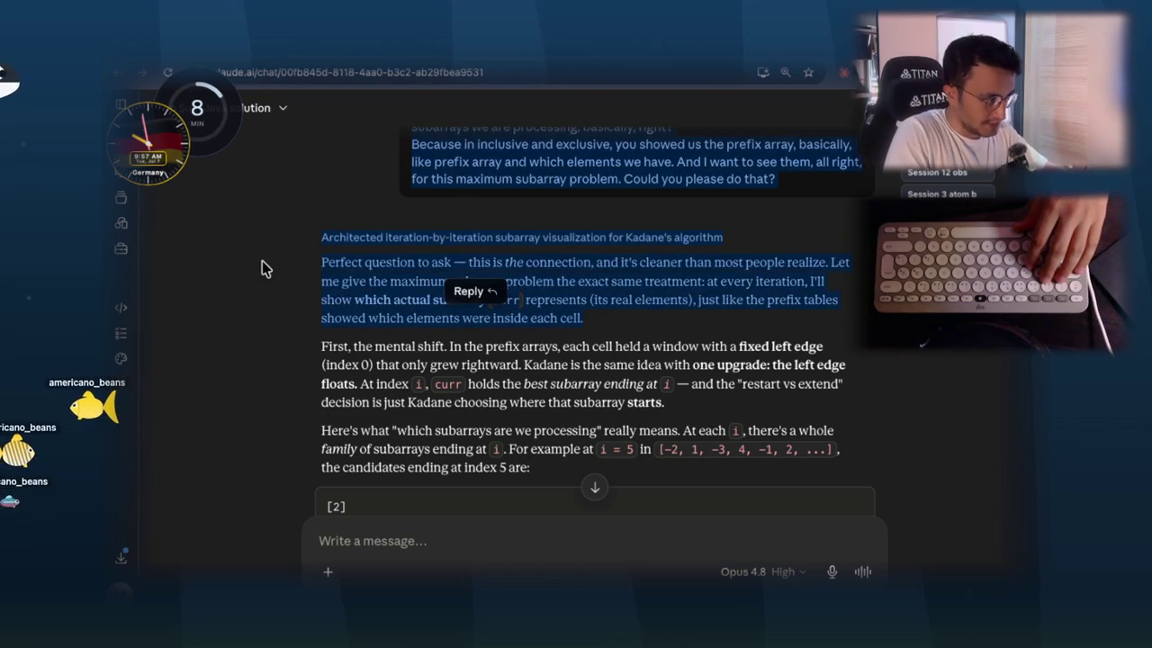
{"action": "left_click", "coordinate": [651, 304]}
{"action": "scroll", "coordinate": [652, 304], "scroll_direction": "down", "scroll_amount": 1}
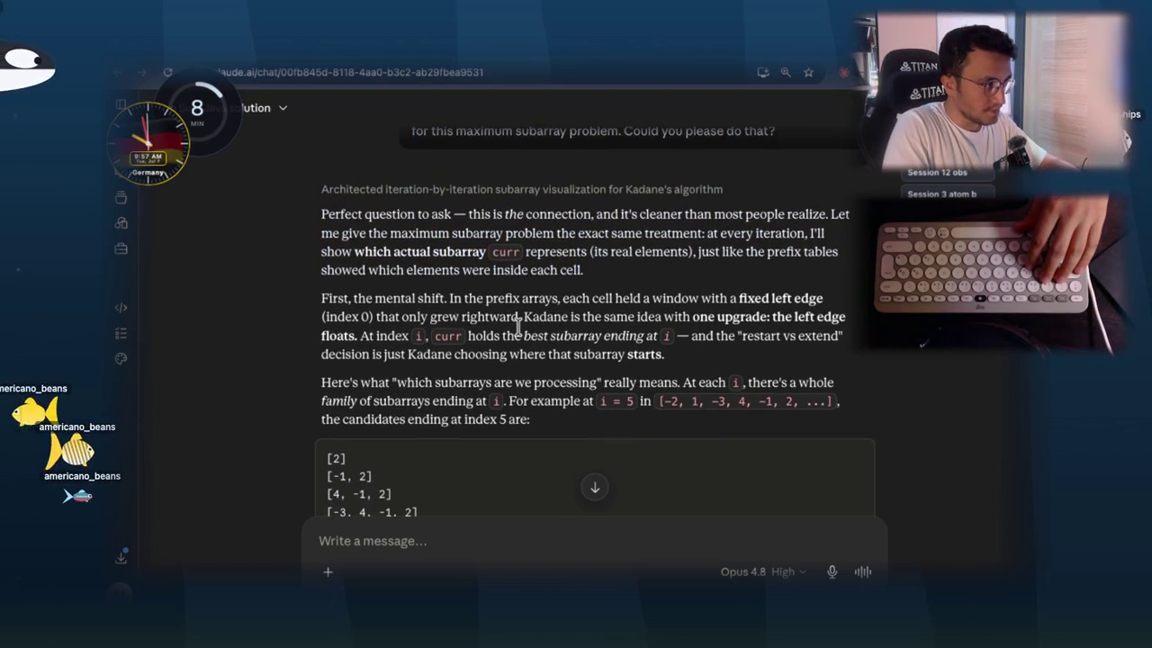
{"action": "double_click", "coordinate": [396, 297]}
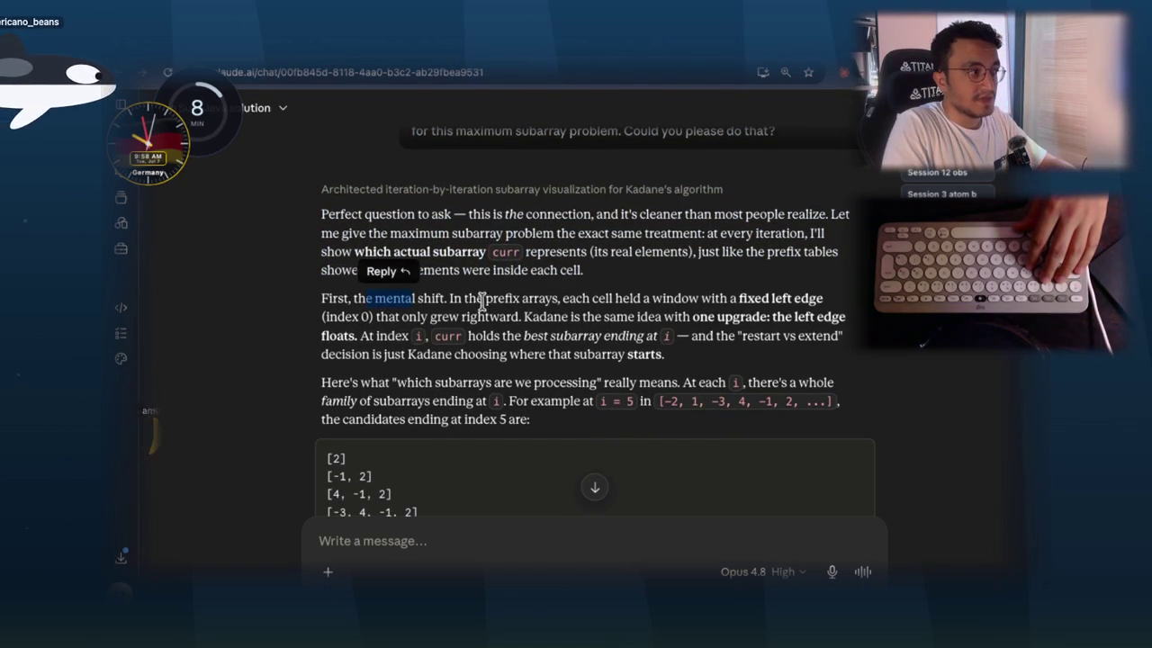
{"action": "left_click", "coordinate": [567, 303]}
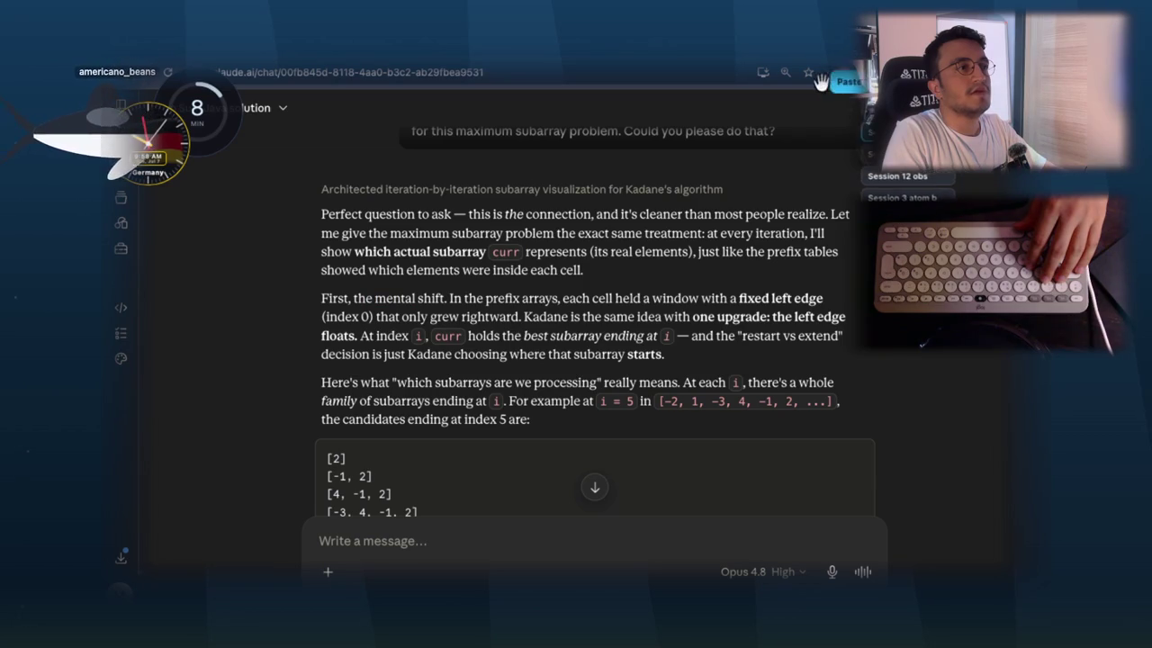
{"action": "key", "text": "alt+f"}
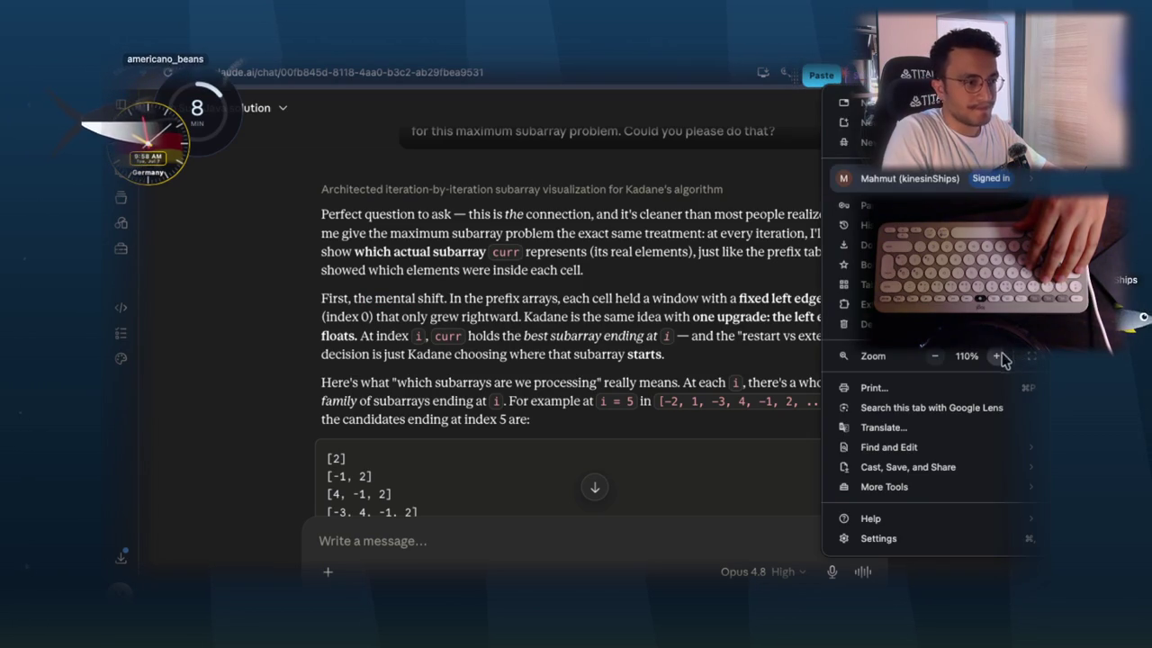
- Zoom the page to 125% and highlight parts of the mental shift sentence
{"action": "left_click", "coordinate": [995, 356]}
{"action": "key", "text": "Escape"}
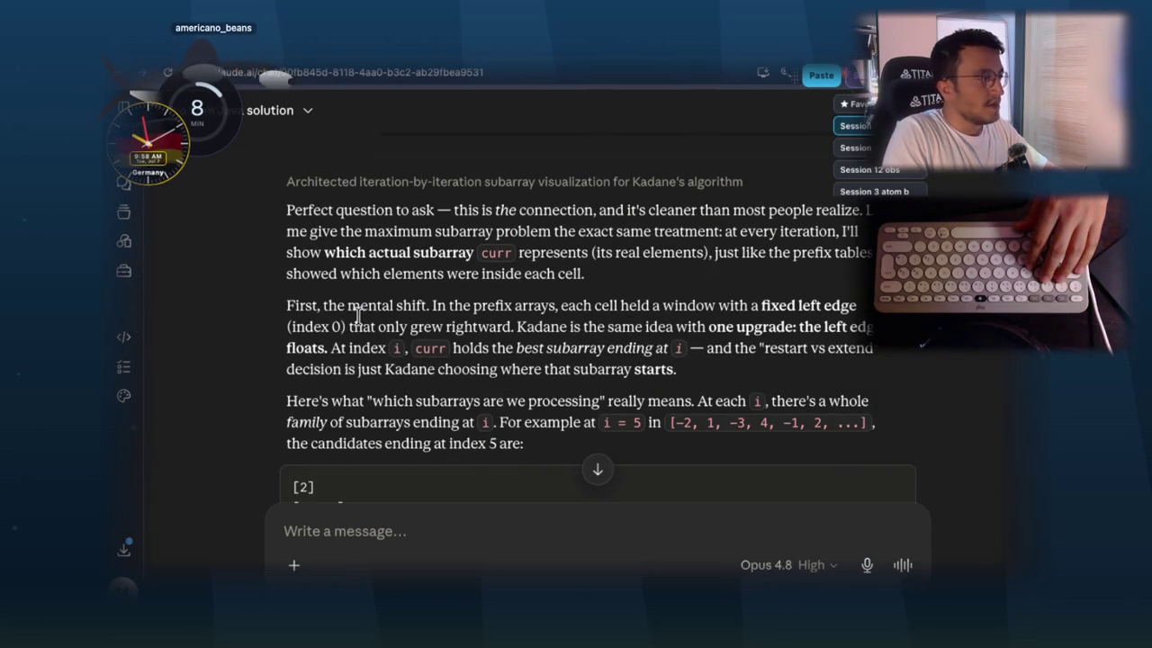
{"action": "left_click_drag", "start_coordinate": [322, 306], "coordinate": [421, 306]}
{"action": "left_click", "coordinate": [463, 304]}
{"action": "left_click_drag", "start_coordinate": [540, 306], "coordinate": [576, 307]}
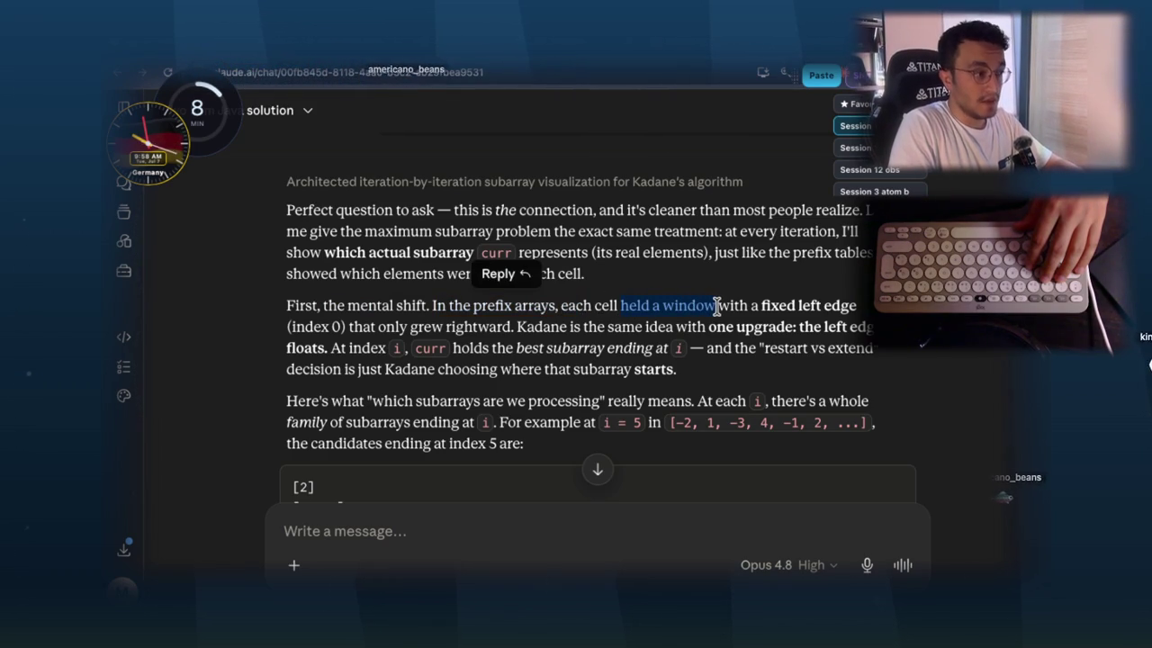
{"action": "left_click_drag", "start_coordinate": [730, 306], "coordinate": [846, 300]}
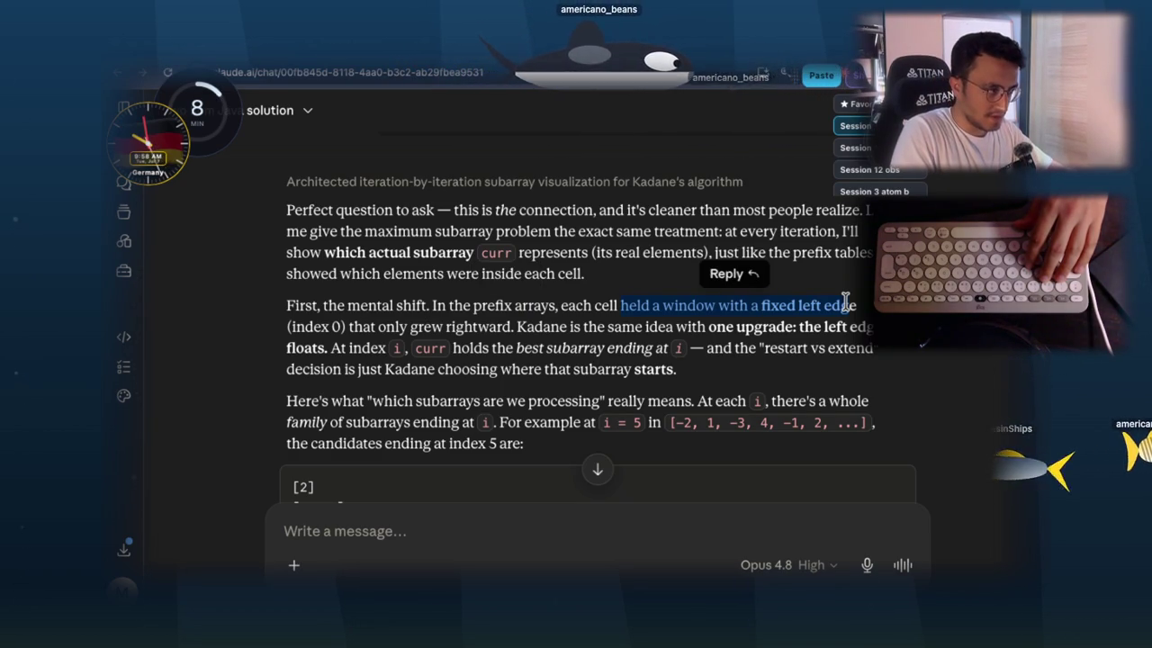
- Read the best-subarray phrases, then screenshot the 'First, the mental shift…' paragraph
{"action": "left_click", "coordinate": [509, 326]}
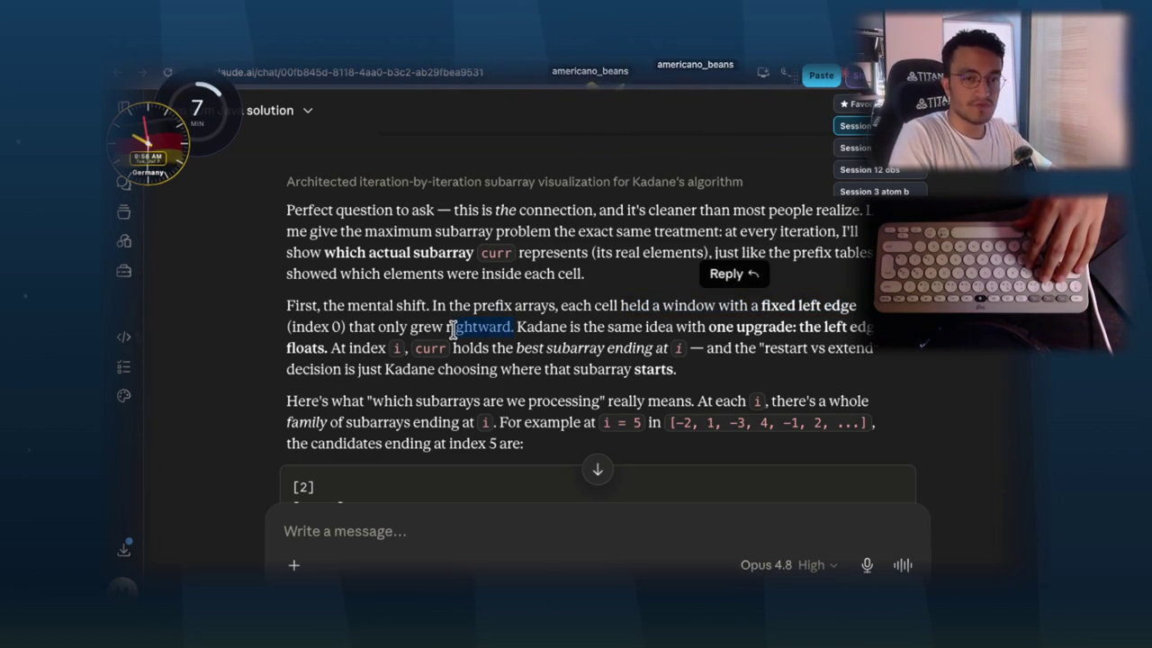
{"action": "left_click", "coordinate": [581, 345]}
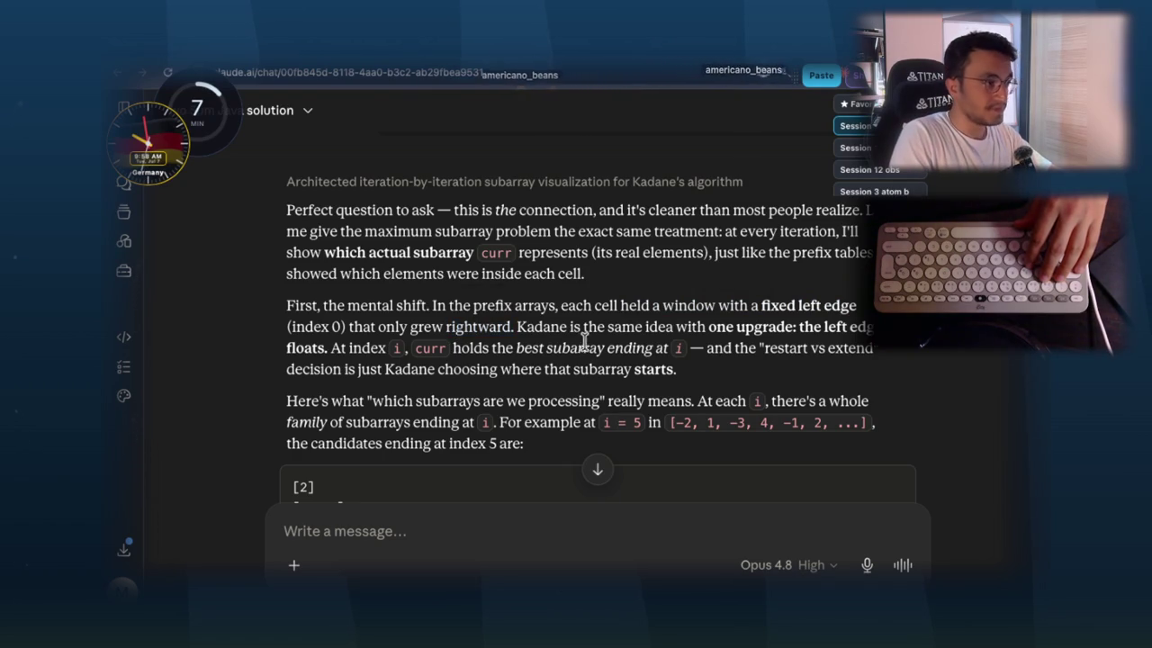
{"action": "left_click", "coordinate": [743, 325]}
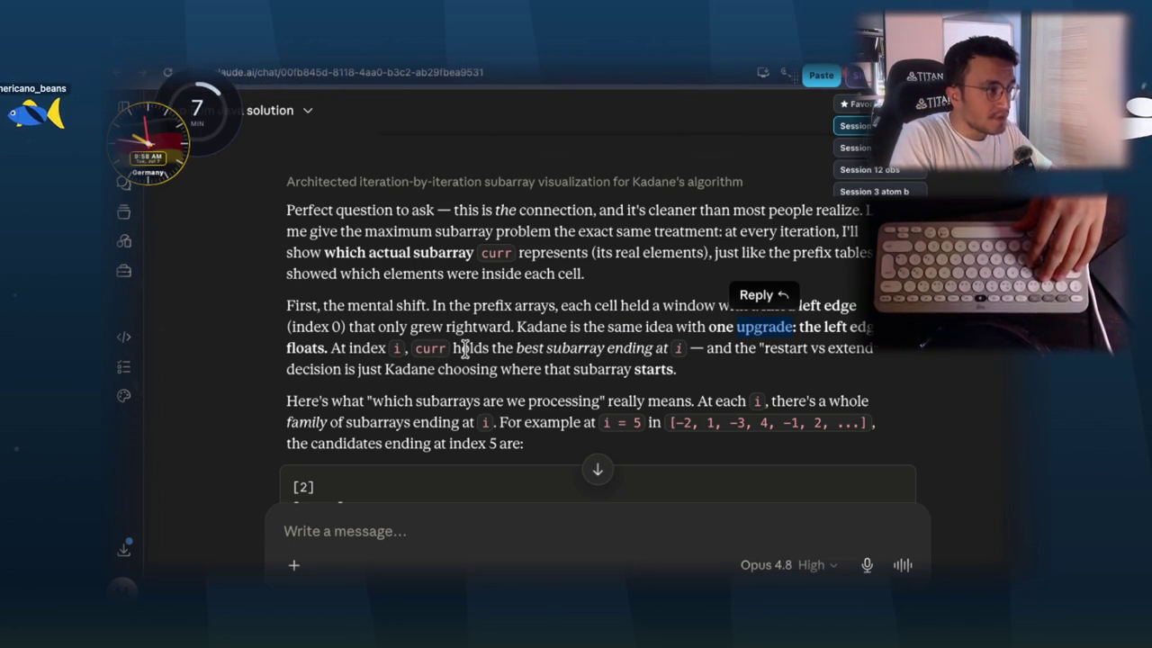
{"action": "left_click_drag", "start_coordinate": [559, 347], "coordinate": [561, 348]}
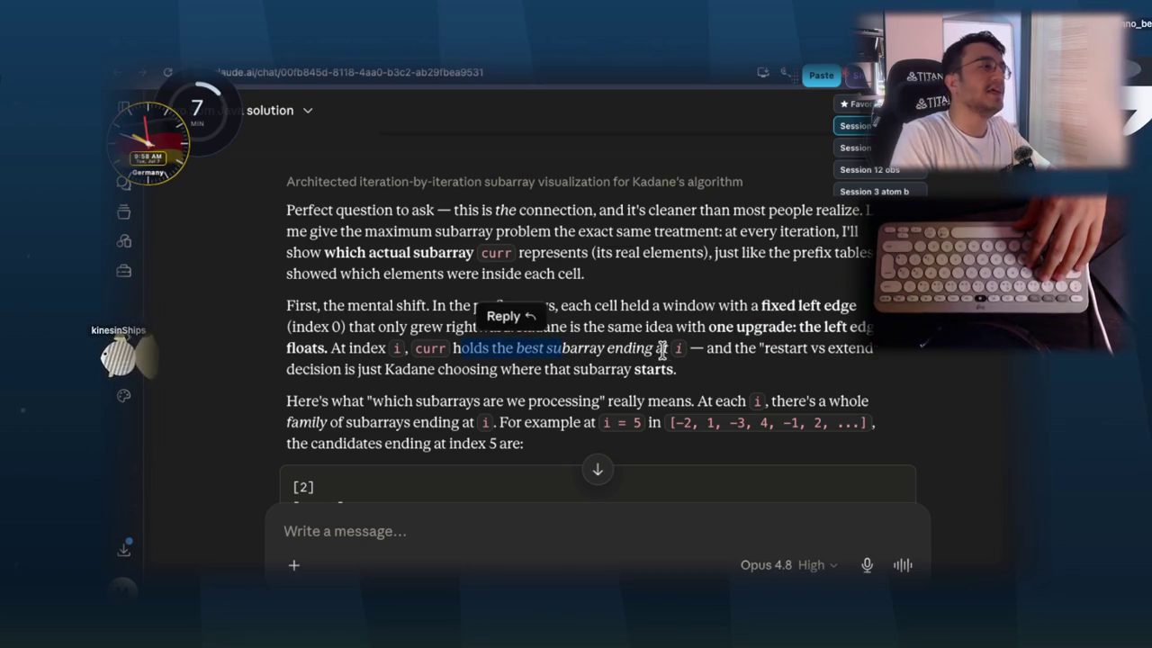
{"action": "left_click", "coordinate": [662, 350]}
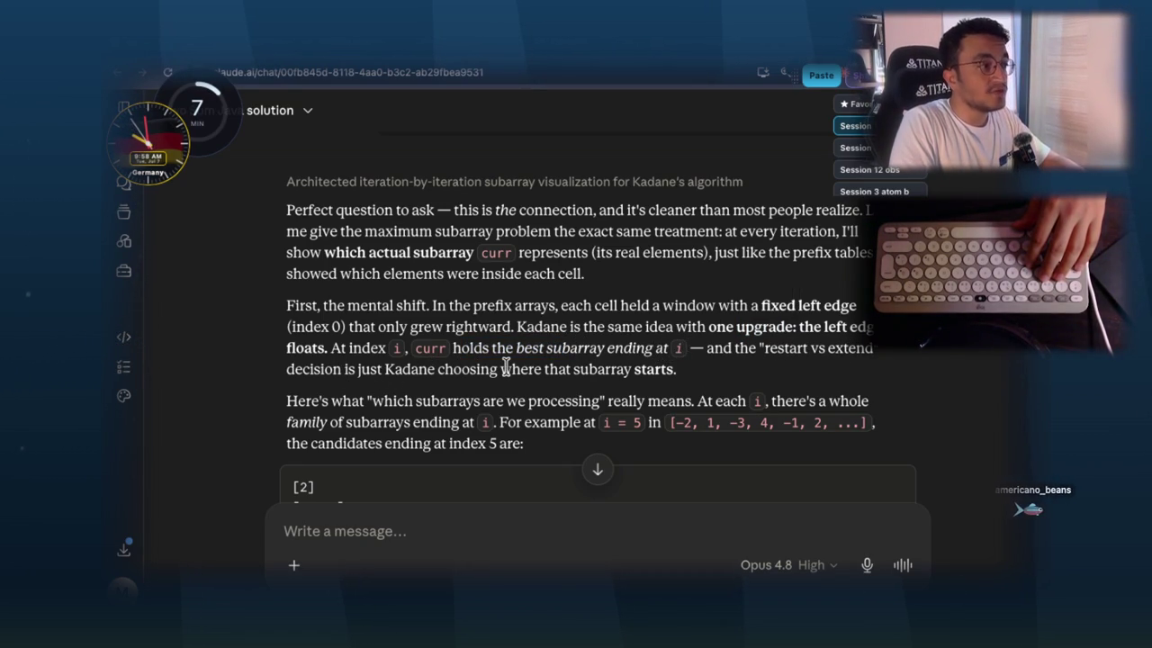
{"action": "left_click_drag", "start_coordinate": [578, 361], "coordinate": [581, 364]}
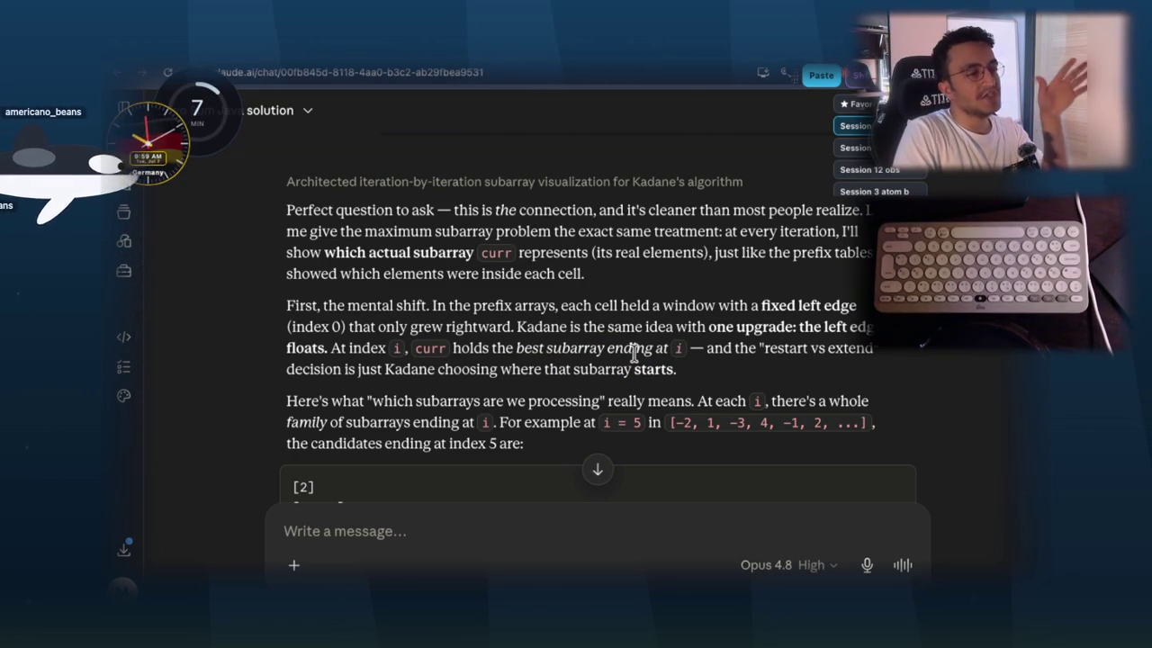
{"action": "left_click_drag", "start_coordinate": [694, 348], "coordinate": [655, 347]}
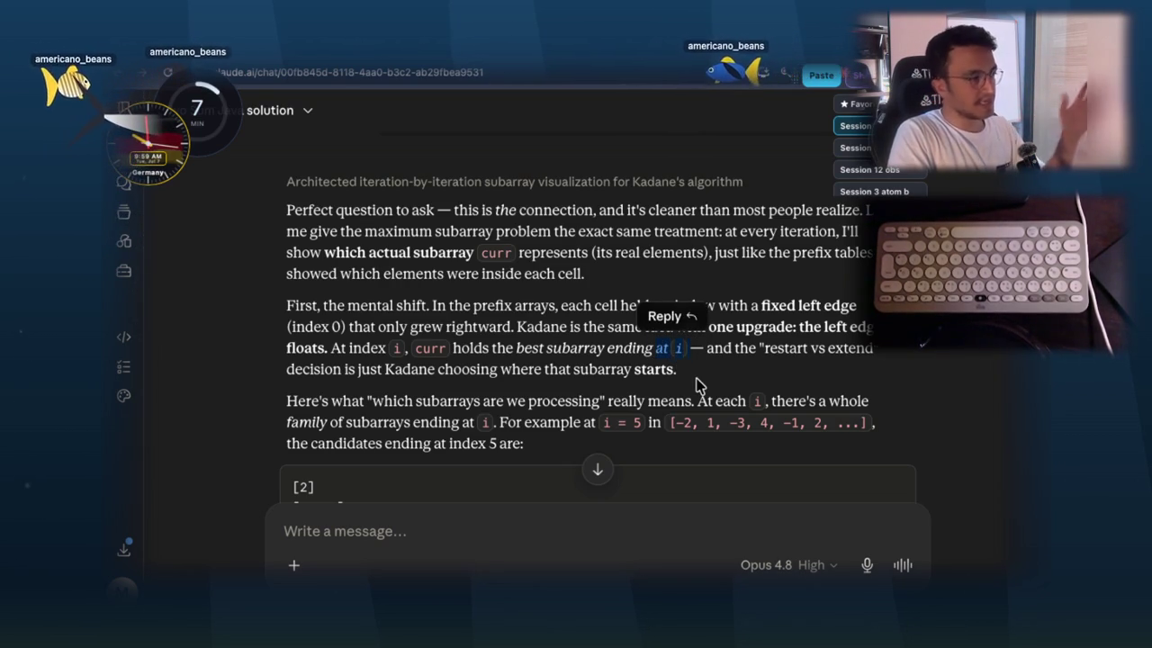
{"action": "left_click", "coordinate": [689, 381]}
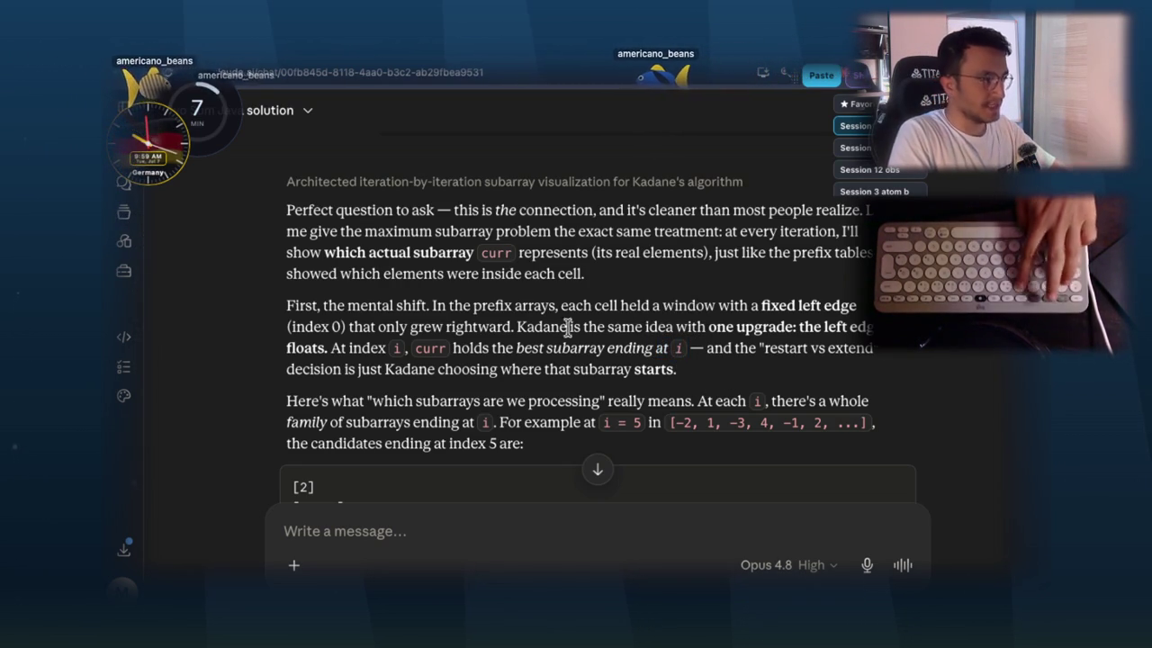
{"action": "key", "text": "super+shift+4"}
{"action": "mouse_move", "coordinate": [264, 287]}
{"action": "left_mouse_down"}
{"action": "mouse_move", "coordinate": [511, 349]}
{"action": "mouse_move", "coordinate": [905, 384]}
{"action": "left_mouse_up"}
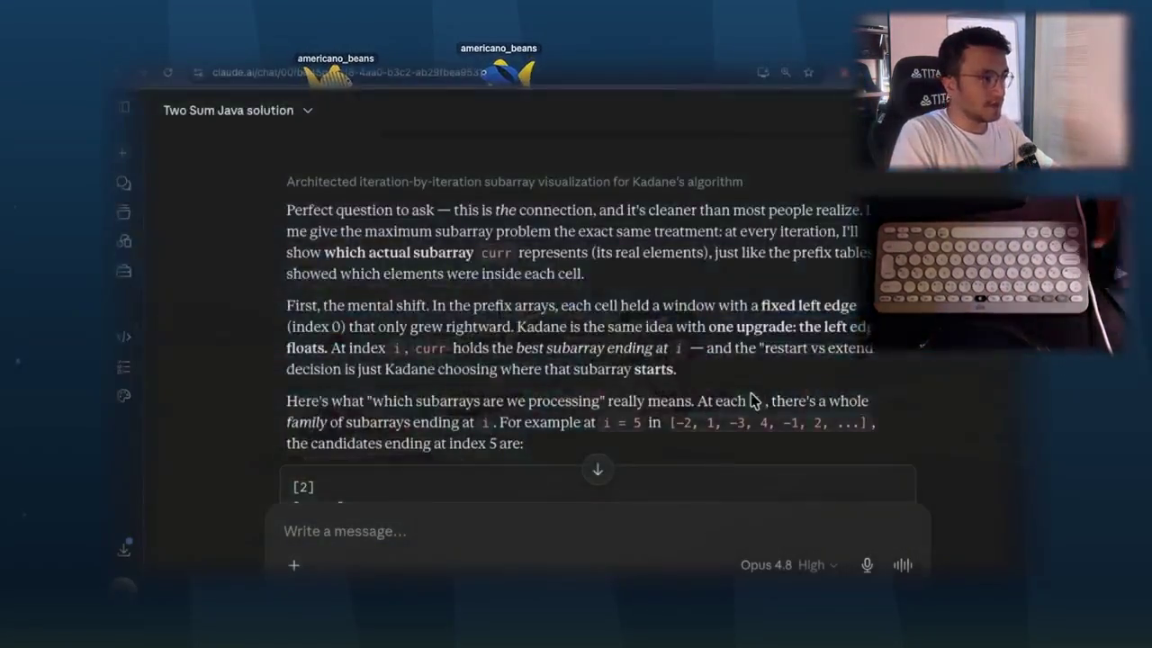
- Switch to the notes app and add the Kadane paragraph clip to the problem's images
{"action": "key", "text": "ctrl+Right"}
{"action": "left_click", "coordinate": [784, 343]}
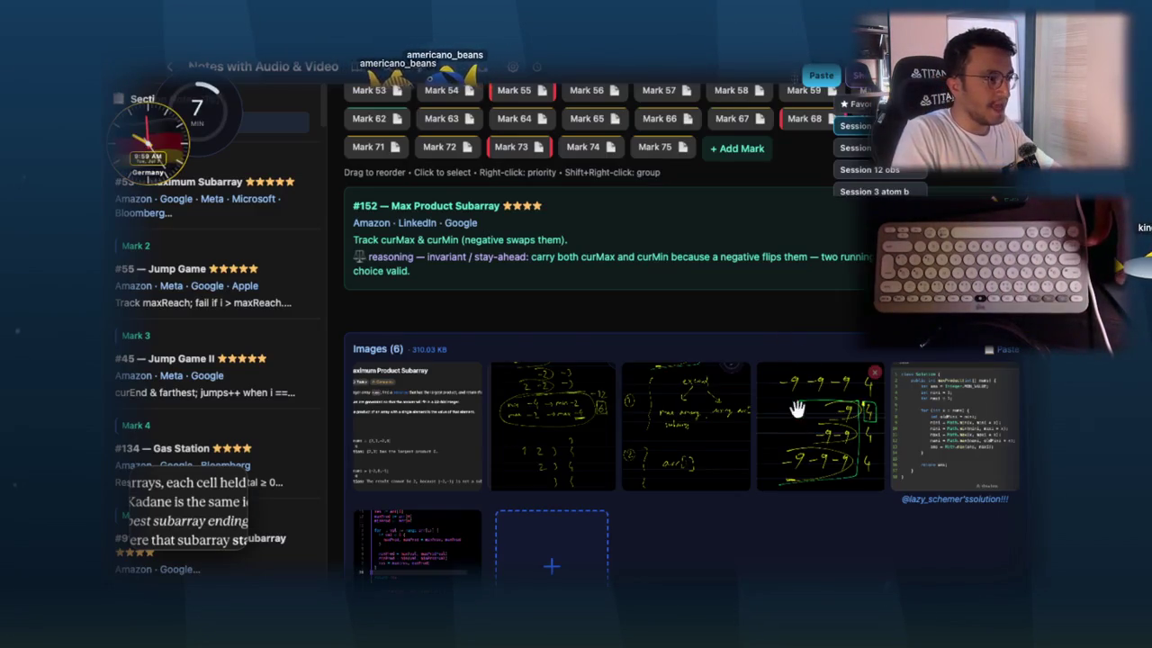
{"action": "scroll", "coordinate": [745, 483], "scroll_direction": "down", "scroll_amount": 3}
{"action": "left_click", "coordinate": [587, 431]}
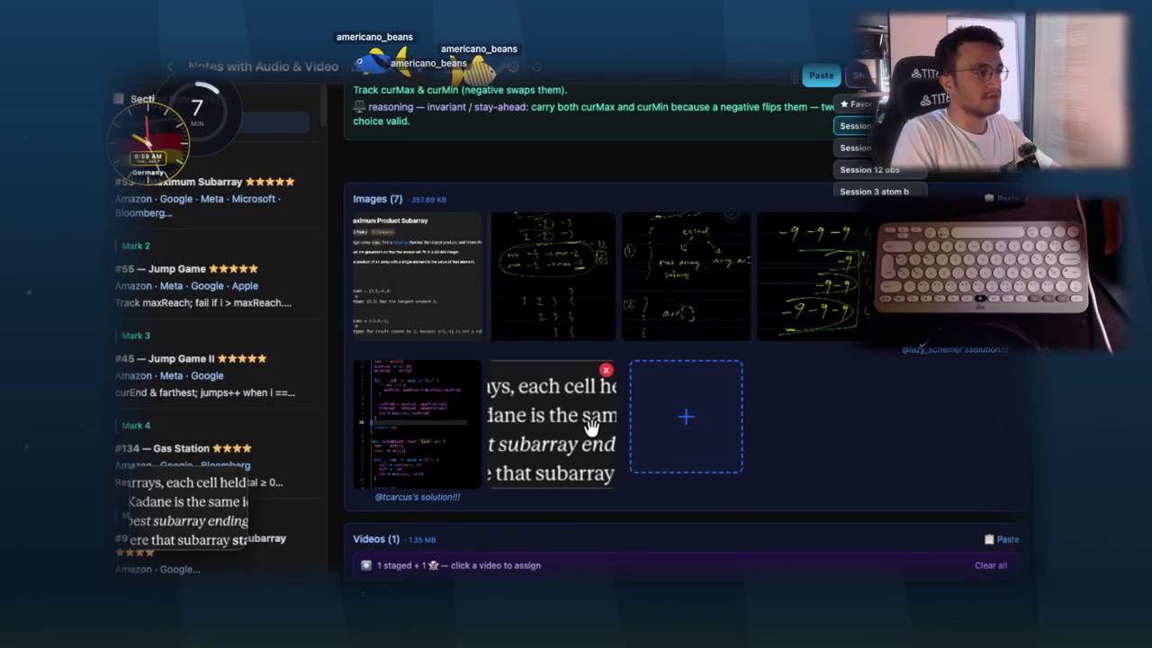
{"action": "scroll", "coordinate": [586, 427], "scroll_direction": "up", "scroll_amount": 4}
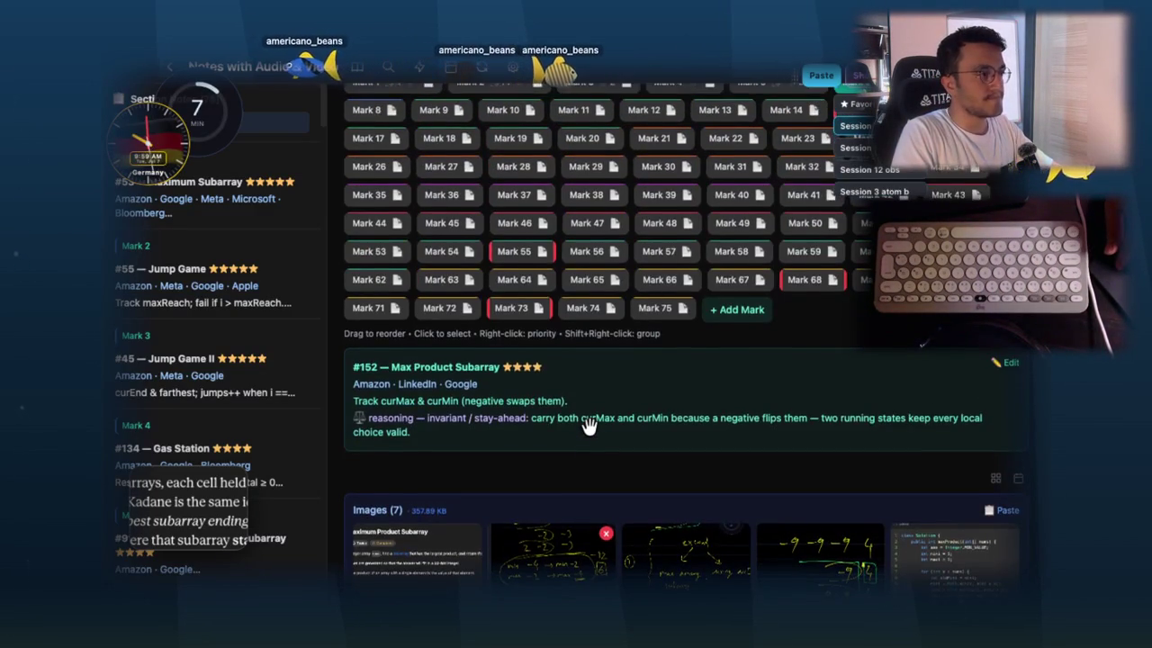
{"action": "scroll", "coordinate": [589, 432], "scroll_direction": "down", "scroll_amount": 3}
- Enlarge the paragraph clip and start extracting its text with OCR
{"action": "left_click", "coordinate": [581, 494]}
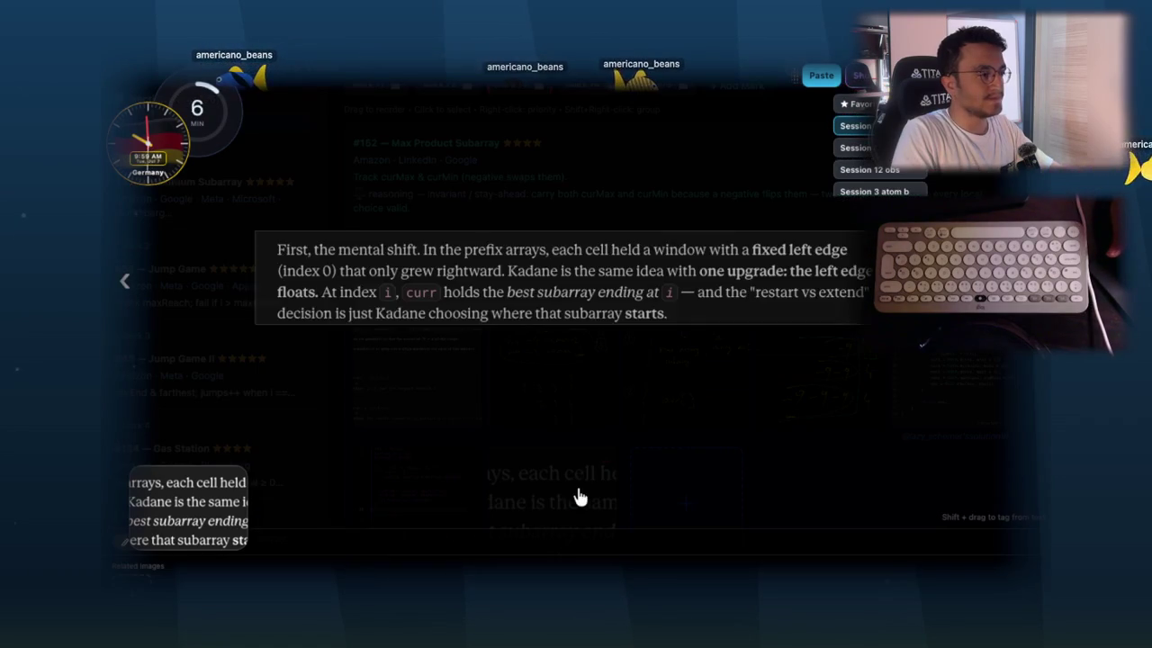
{"action": "right_click", "coordinate": [585, 298]}
{"action": "left_click", "coordinate": [671, 436]}
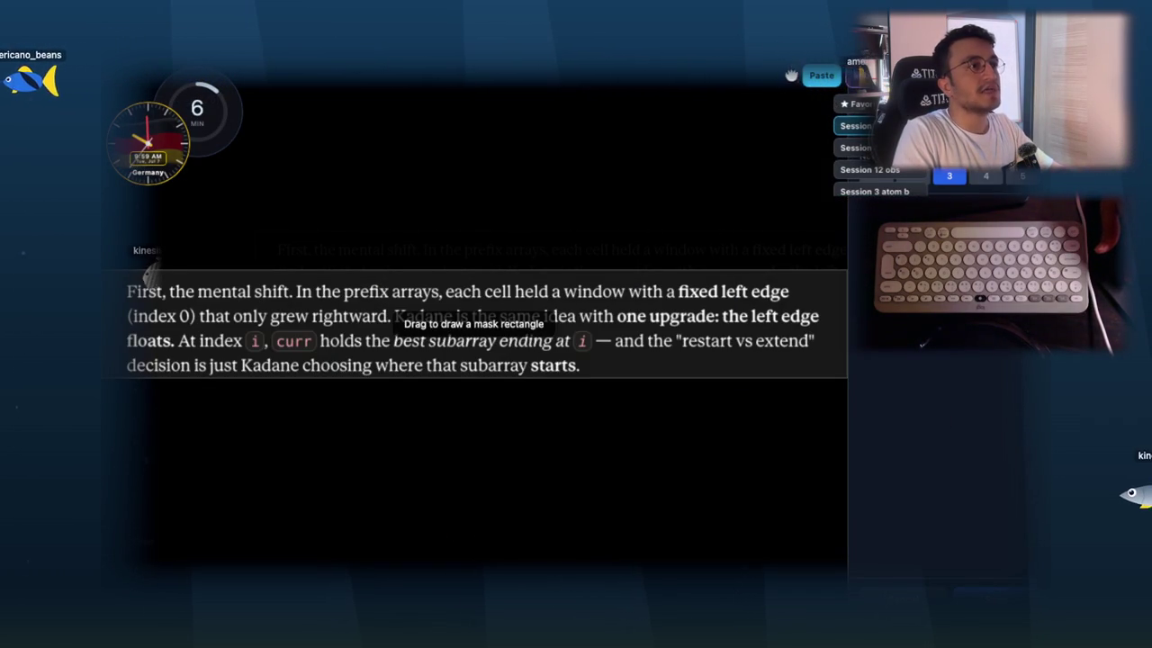
{"action": "left_click_drag", "start_coordinate": [790, 75], "coordinate": [637, 72]}
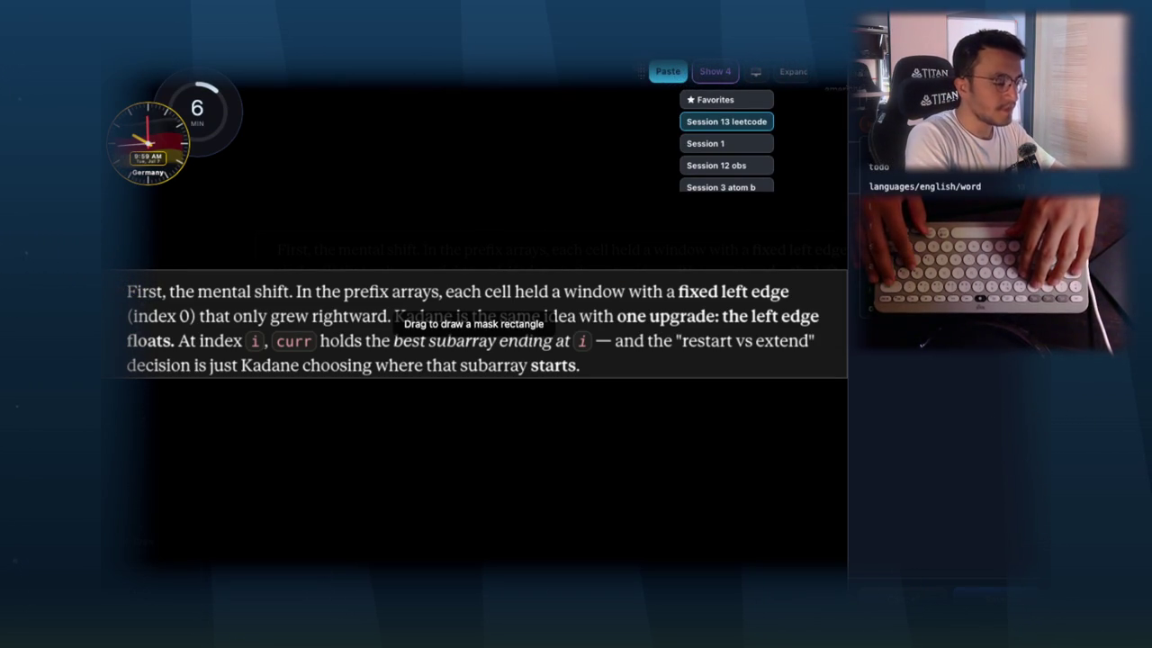
{"action": "key", "text": "ctrl+3"}
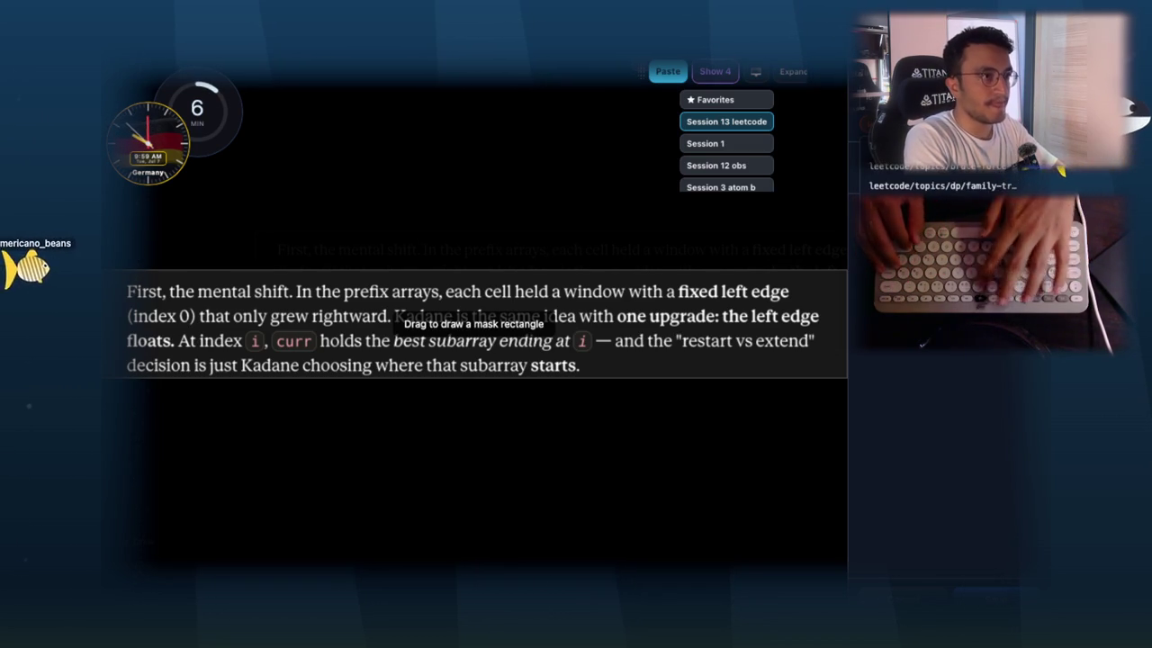
{"action": "key", "text": "ctrl+3"}
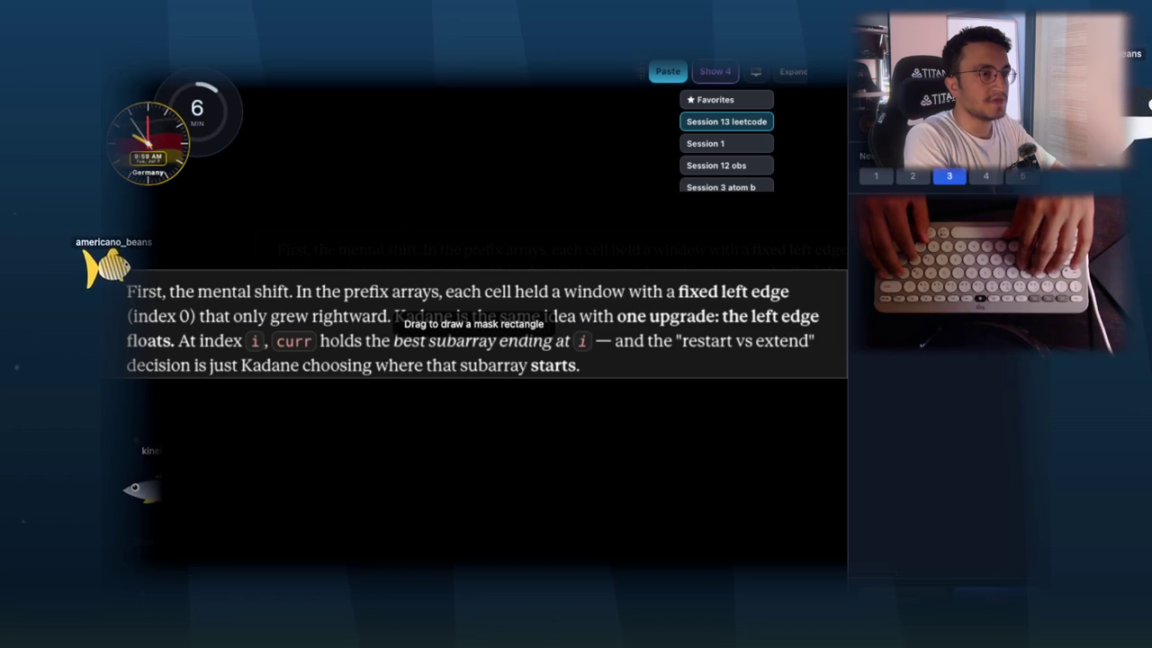
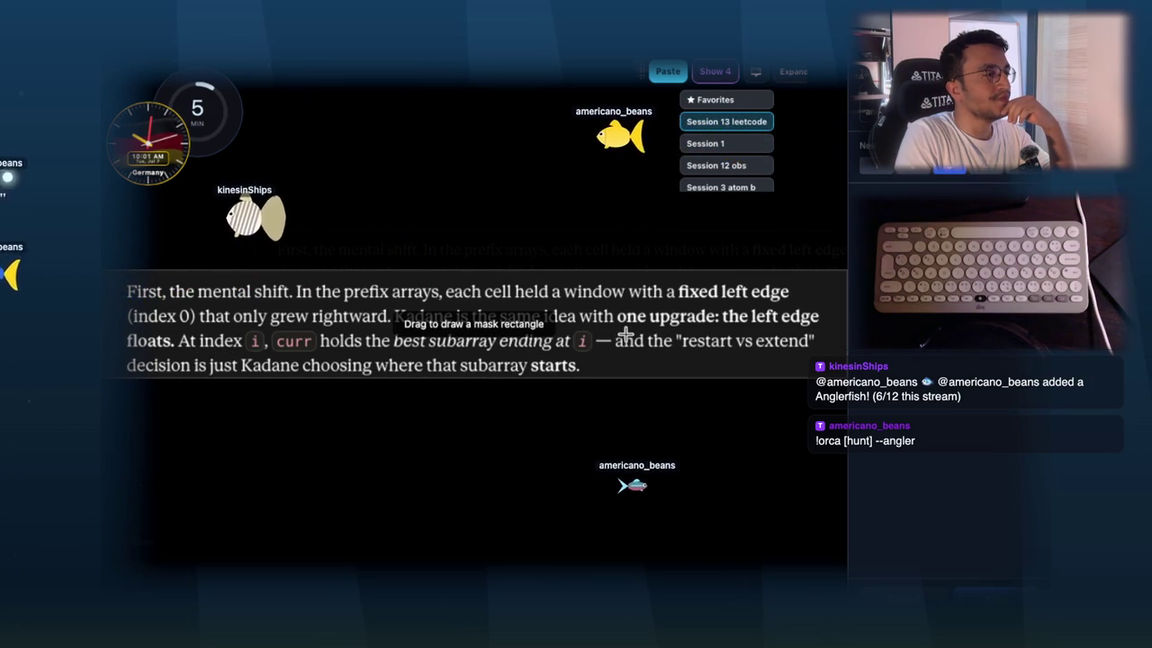
- Box the "restart vs extend" phrase and the line about Kadane choosing subarray starts
{"action": "left_click_drag", "start_coordinate": [613, 328], "coordinate": [663, 339]}
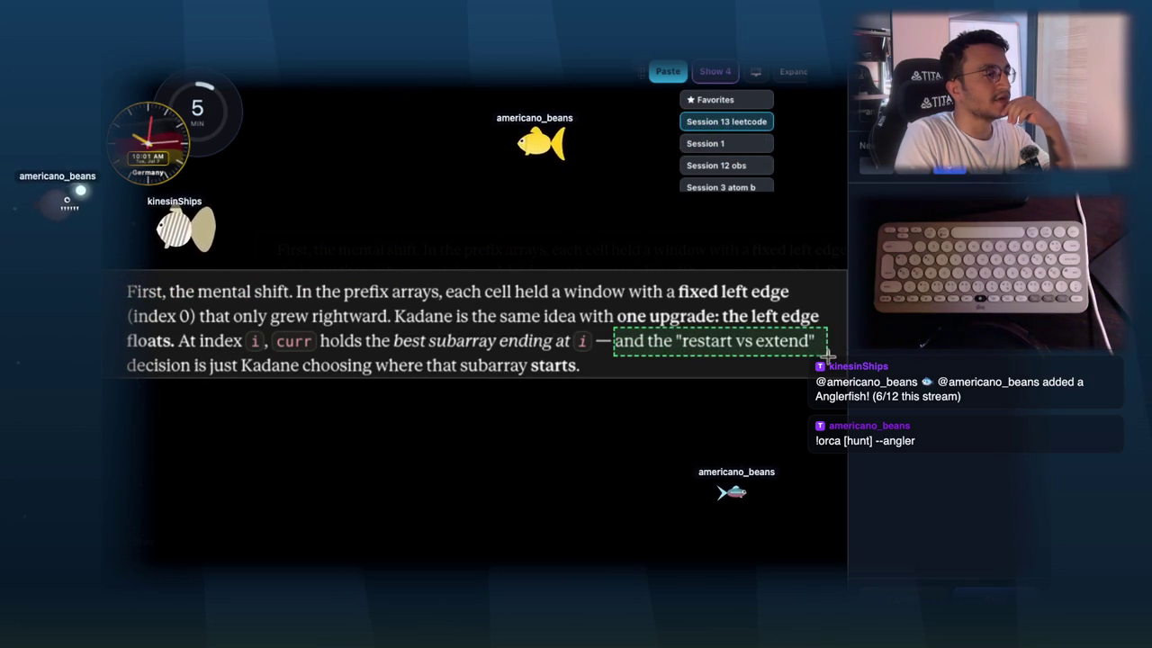
{"action": "left_click_drag", "start_coordinate": [827, 355], "coordinate": [827, 355]}
{"action": "left_click_drag", "start_coordinate": [114, 363], "coordinate": [603, 377]}
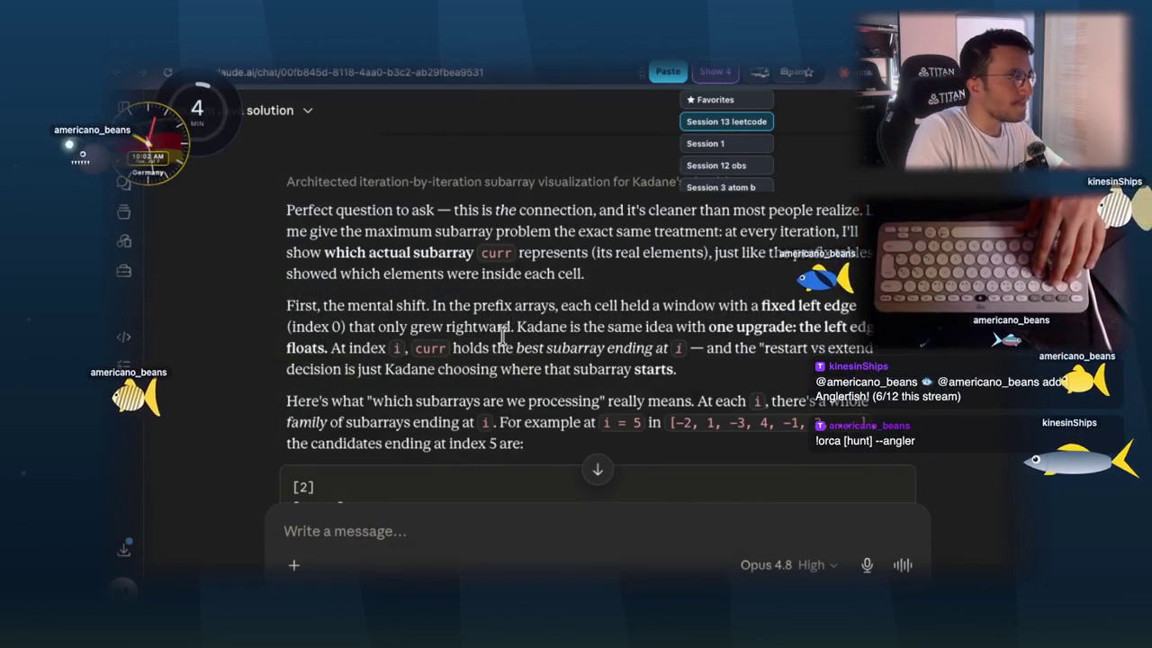
- Search Google for 'kadens algortihm' in a new Chrome tab
{"action": "scroll", "coordinate": [502, 332], "scroll_direction": "down", "scroll_amount": 3}
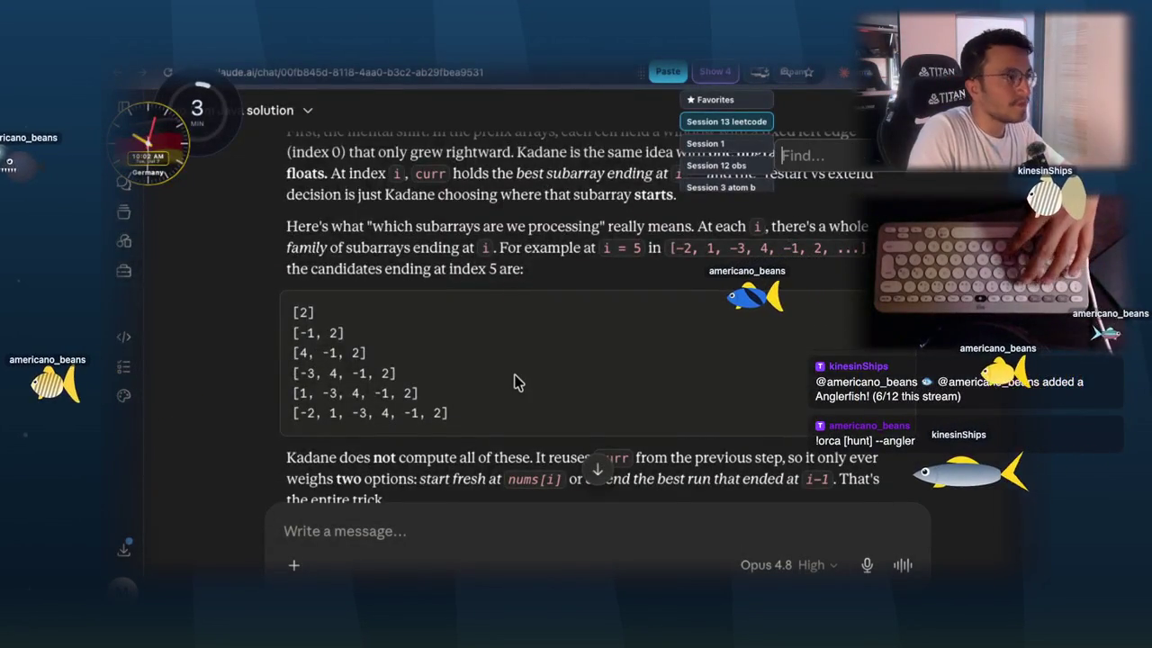
{"action": "scroll", "coordinate": [576, 315], "scroll_direction": "up", "scroll_amount": 10}
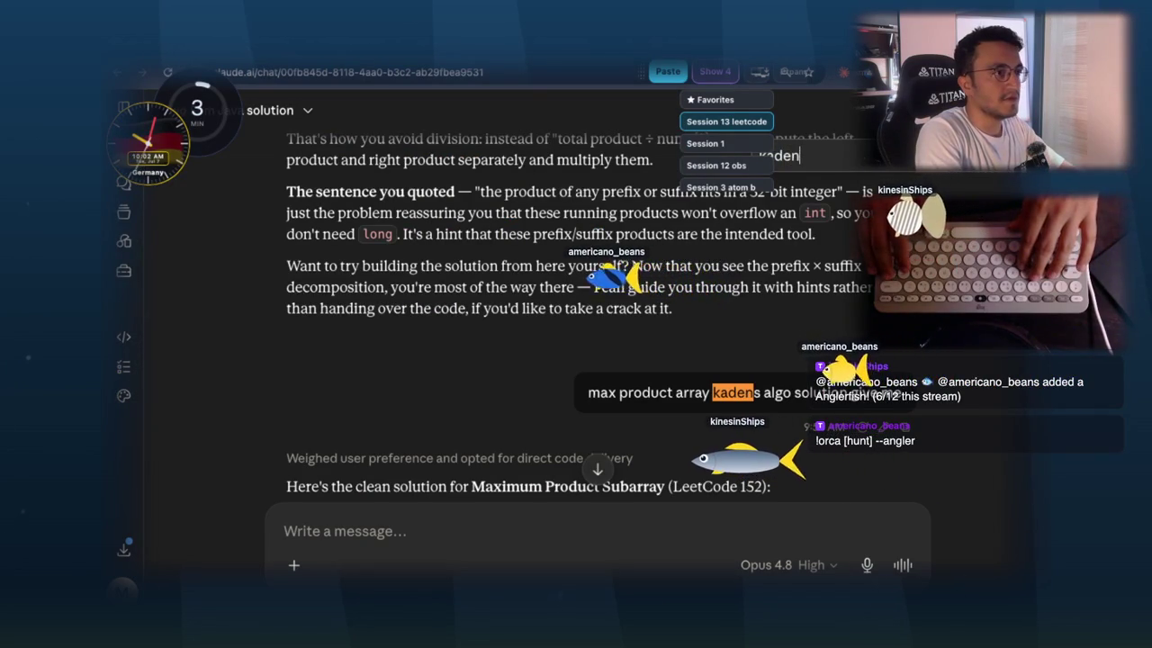
{"action": "key", "text": "ctrl+t"}
{"action": "type", "text": "kade"}
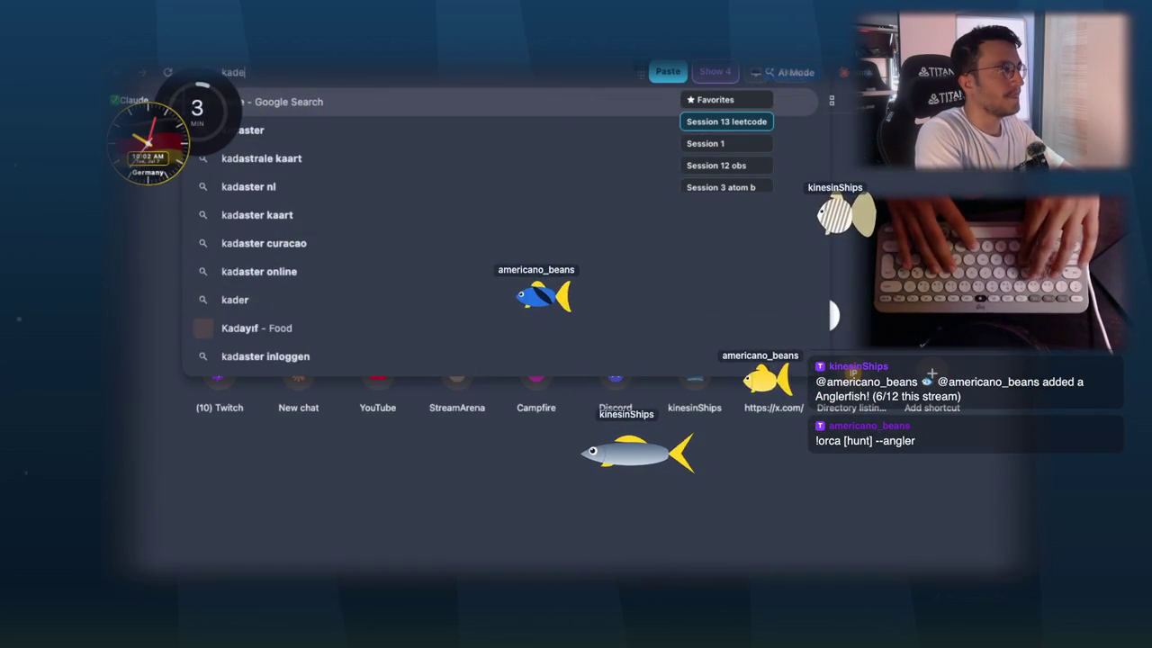
{"action": "type", "text": "ns algortihm"}
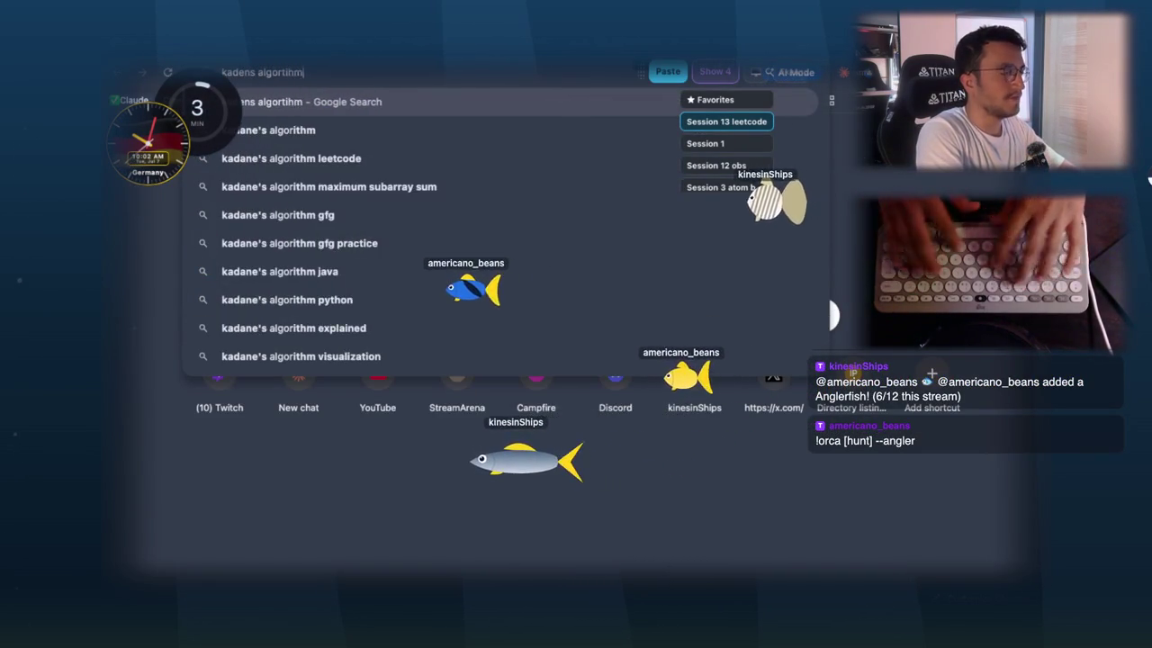
{"action": "key", "text": "Return"}
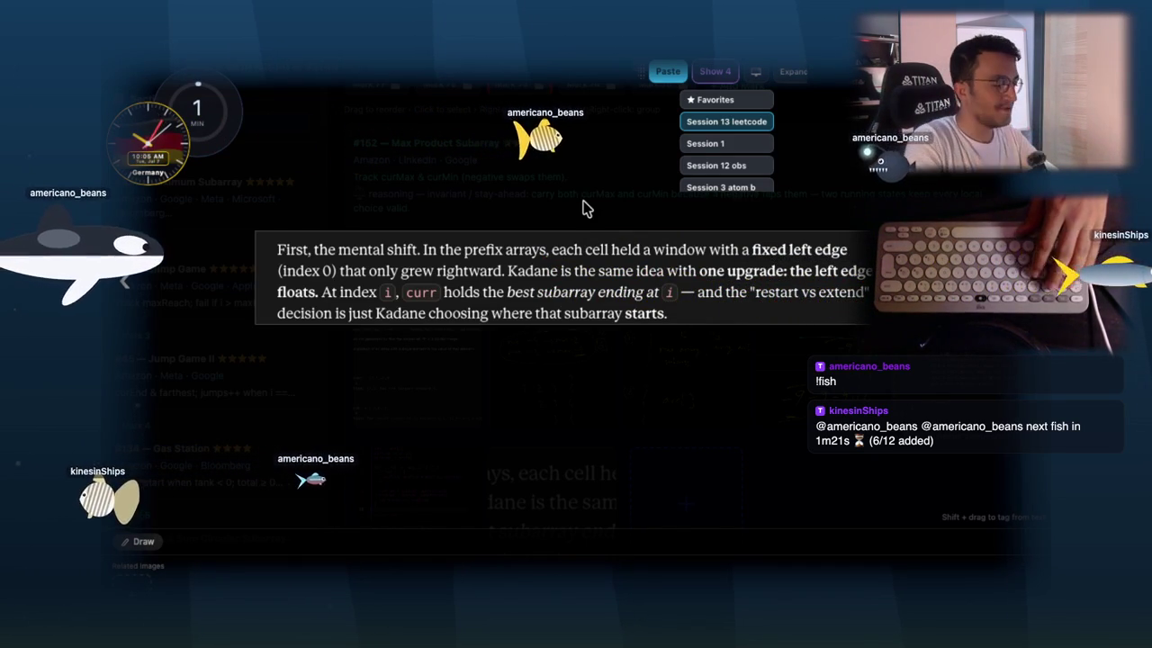
- Close the enlarged Kadane excerpt view
{"action": "left_click", "coordinate": [691, 361]}
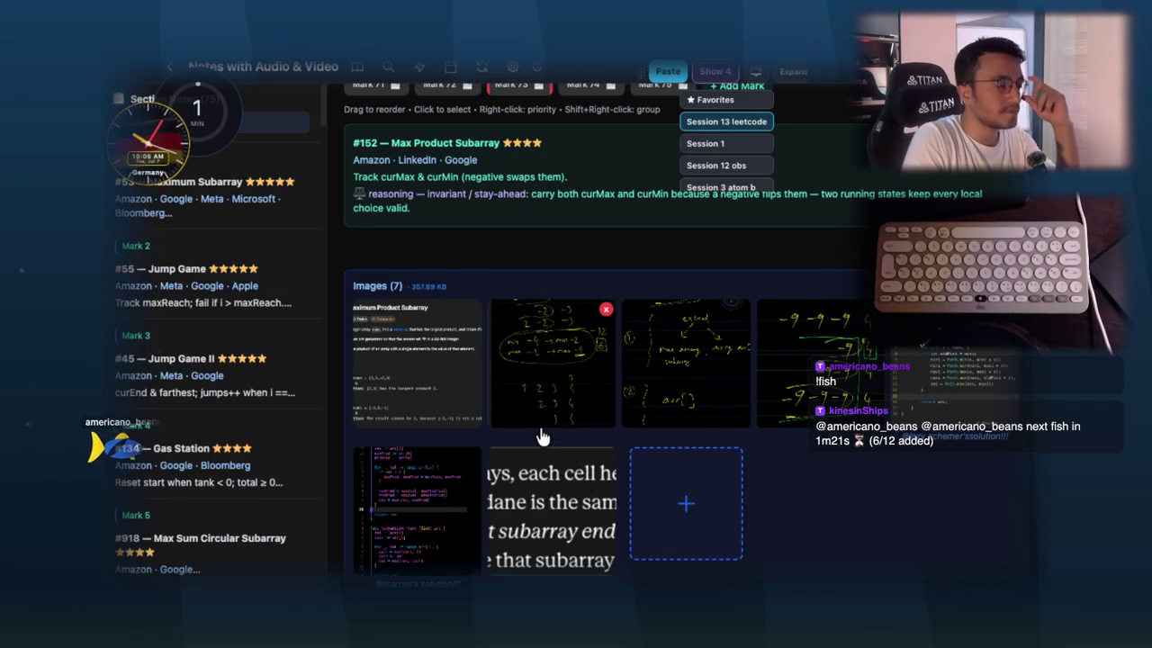
{"action": "scroll", "coordinate": [550, 450], "scroll_direction": "up", "scroll_amount": 10}
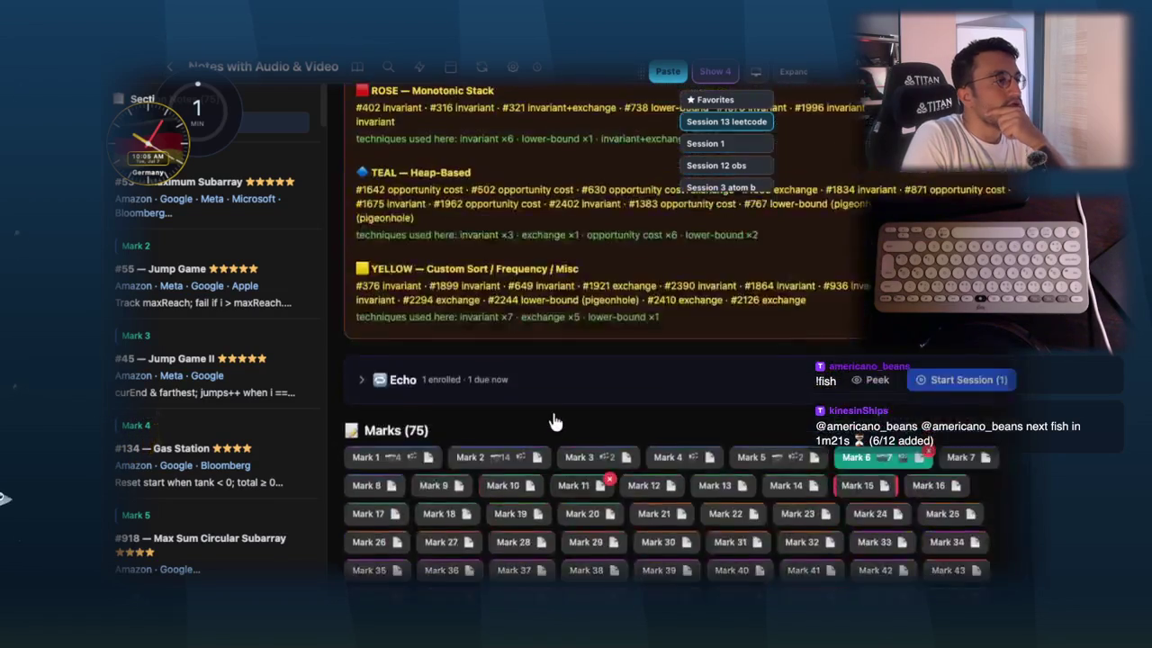
{"action": "scroll", "coordinate": [555, 421], "scroll_direction": "down", "scroll_amount": 3}
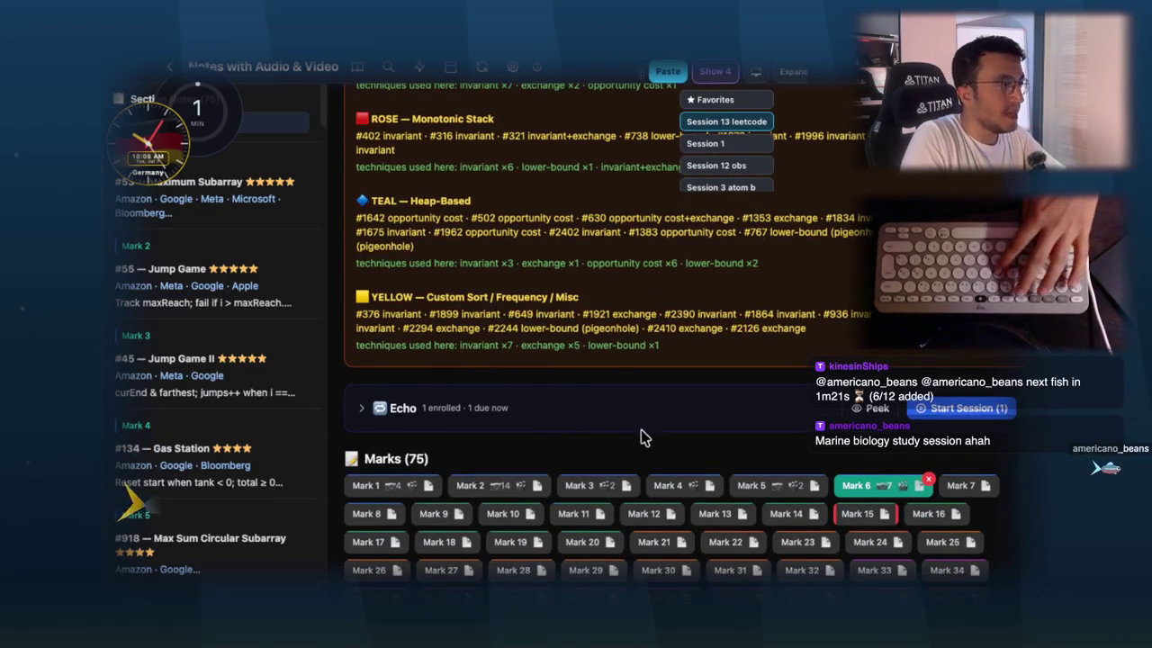
{"action": "scroll", "coordinate": [576, 342], "scroll_direction": "up", "scroll_amount": 10}
- Check the Kadane excerpt card's Echo review stats, then return to the deck overview
{"action": "left_click", "coordinate": [478, 71]}
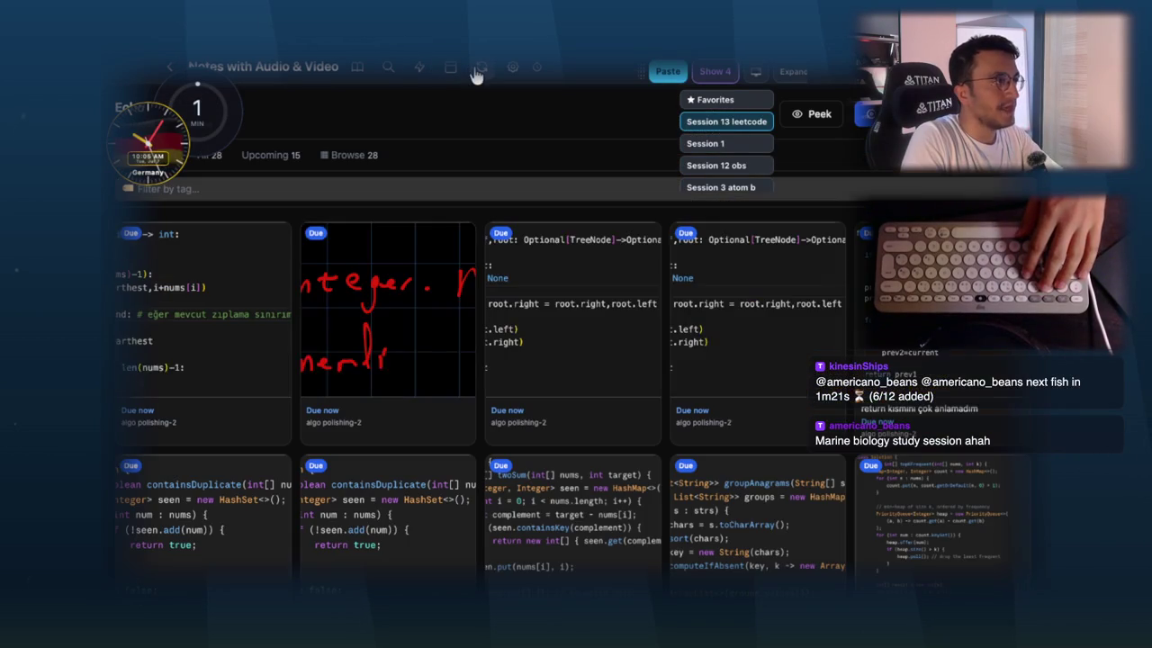
{"action": "scroll", "coordinate": [453, 288], "scroll_direction": "down", "scroll_amount": 3}
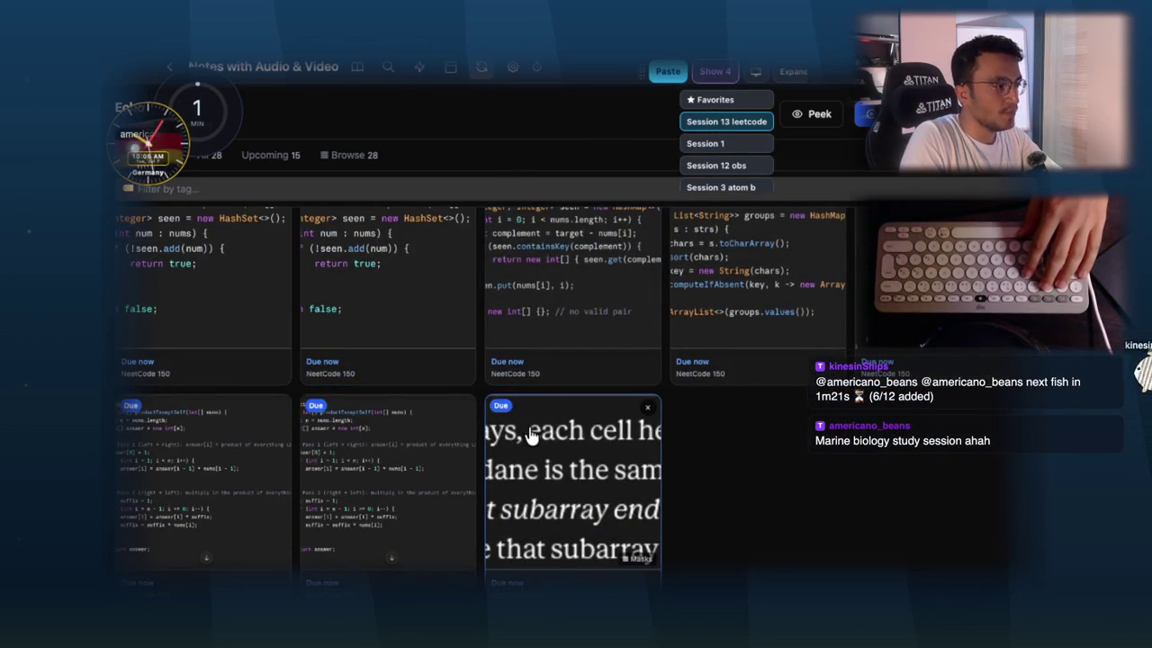
{"action": "left_click", "coordinate": [564, 468]}
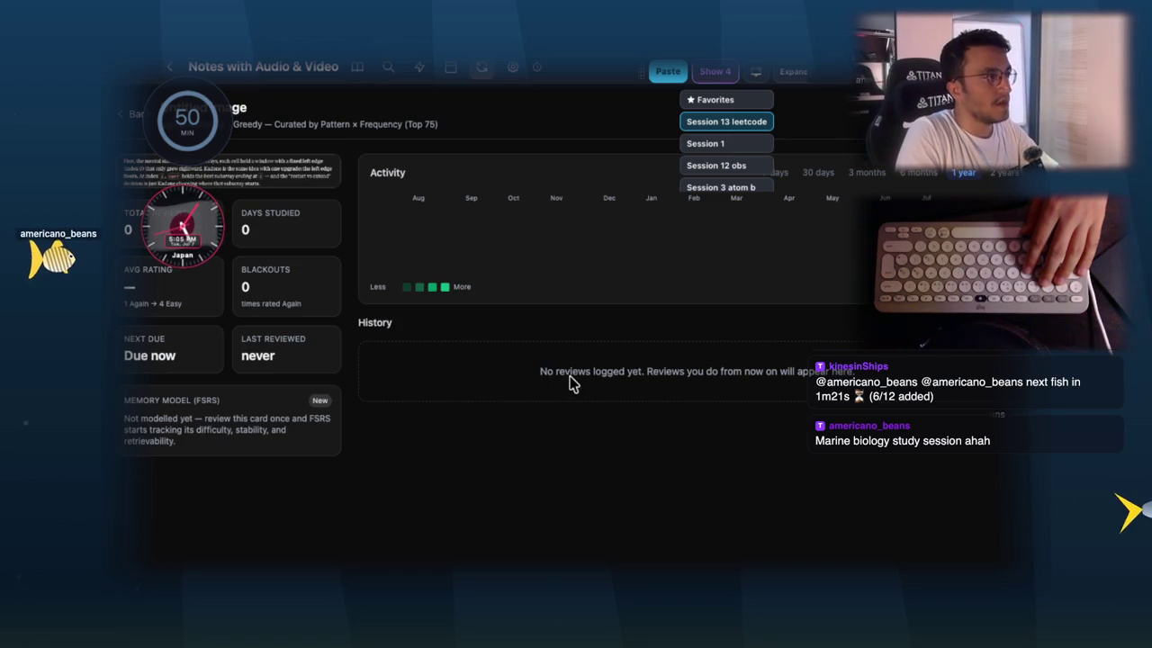
{"action": "key", "text": "Escape"}
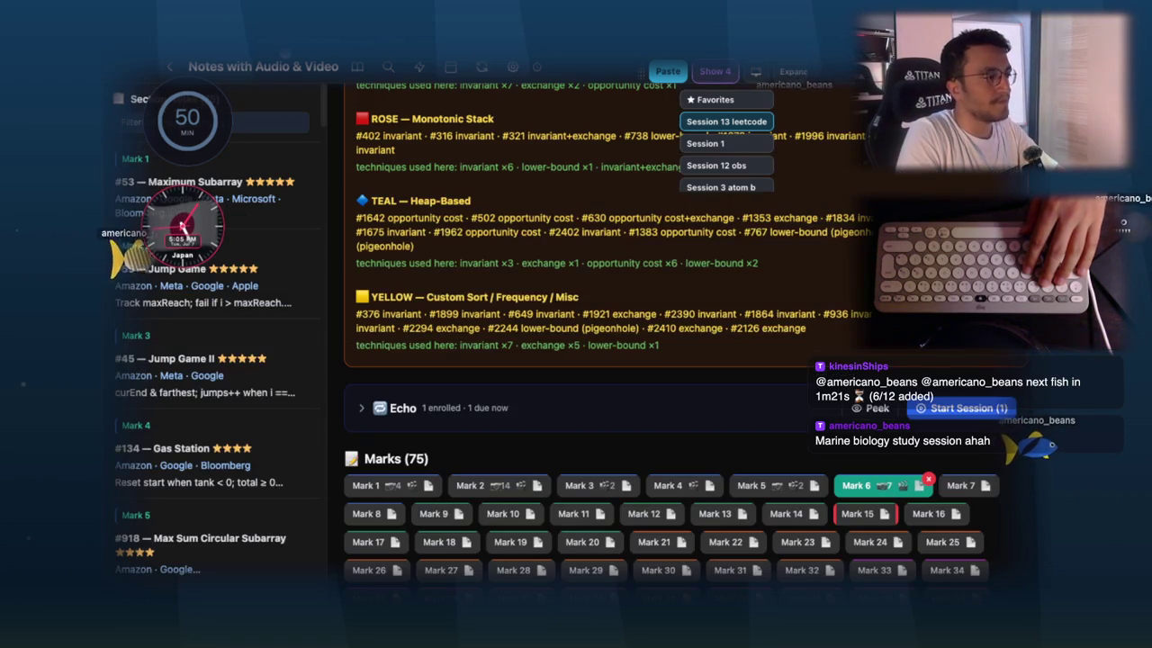
- Caption the fourth Product of Array Except Self image 'exclusive variant' and return to Chrome
{"action": "scroll", "coordinate": [610, 374], "scroll_direction": "down", "scroll_amount": 3}
{"action": "scroll", "coordinate": [540, 374], "scroll_direction": "down", "scroll_amount": 3}
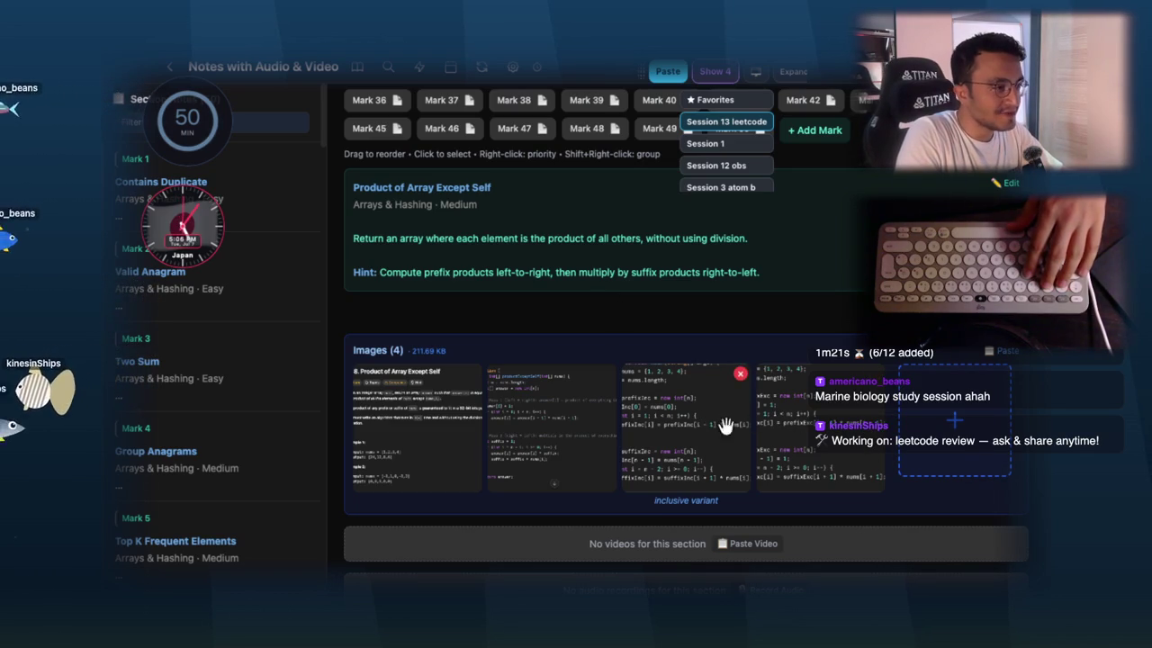
{"action": "right_click", "coordinate": [795, 430]}
{"action": "left_click", "coordinate": [821, 450]}
{"action": "type", "text": "e"}
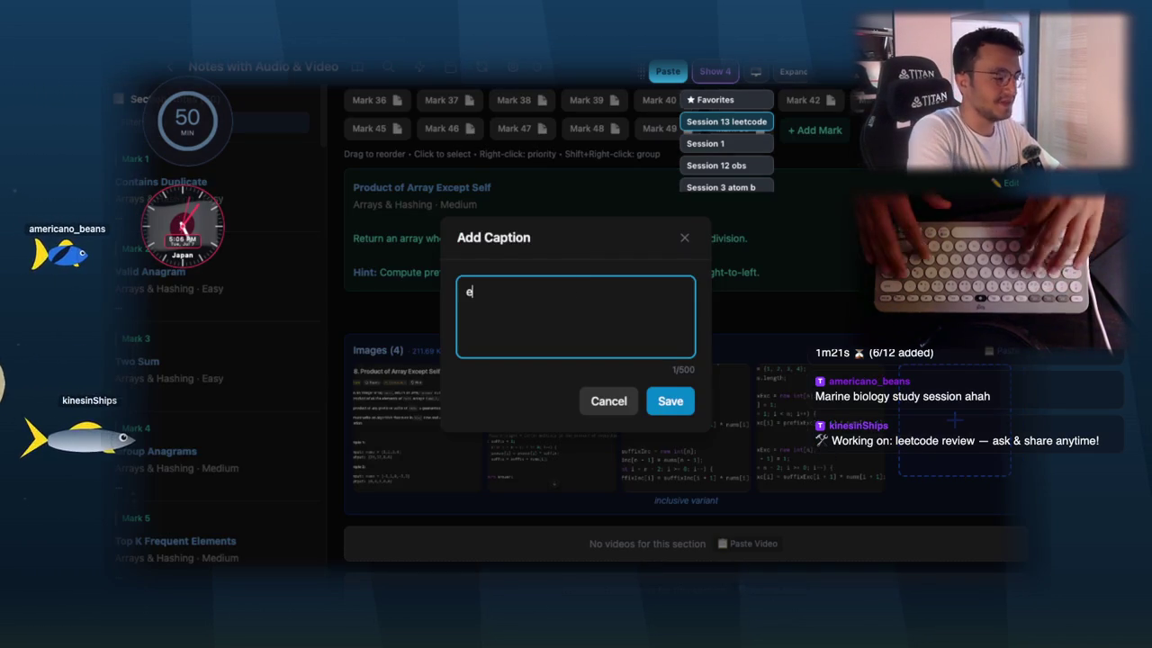
{"action": "type", "text": "xclusive variant"}
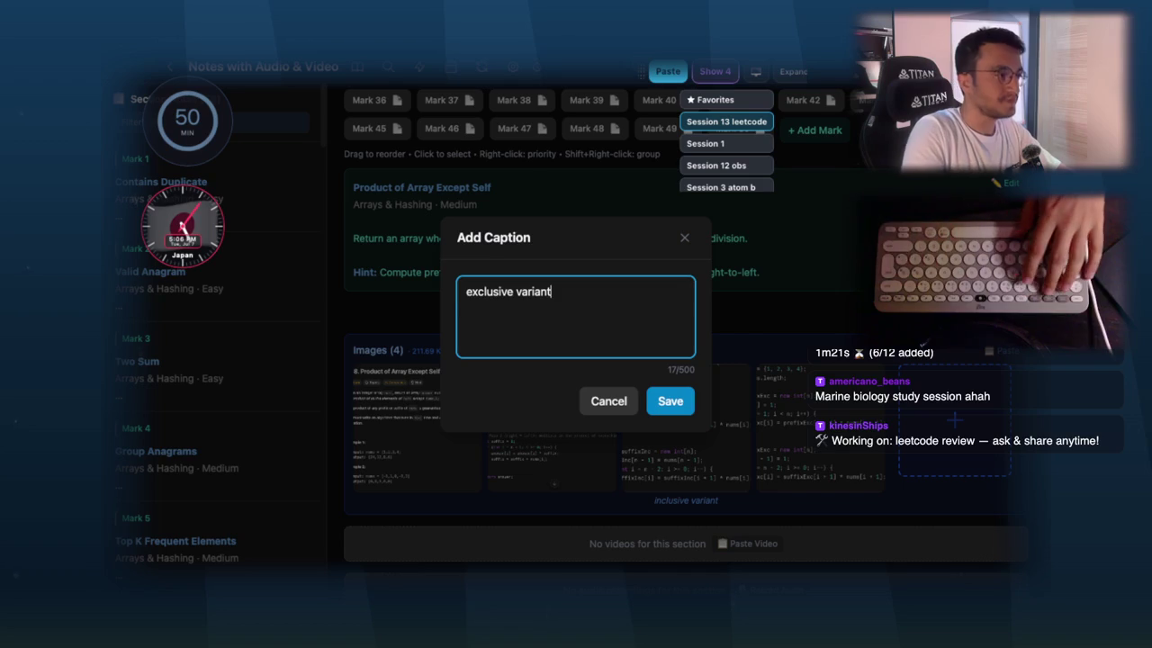
{"action": "left_click", "coordinate": [661, 400]}
{"action": "key", "text": "alt+Tab"}
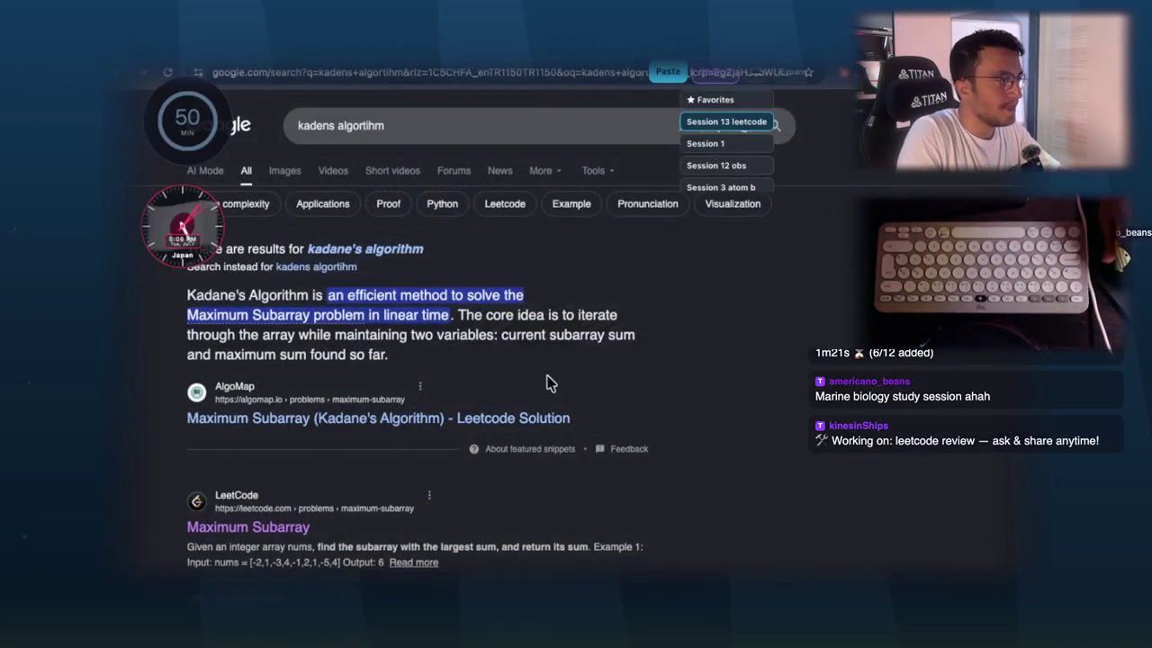
{"action": "key", "text": "ctrl+Tab"}
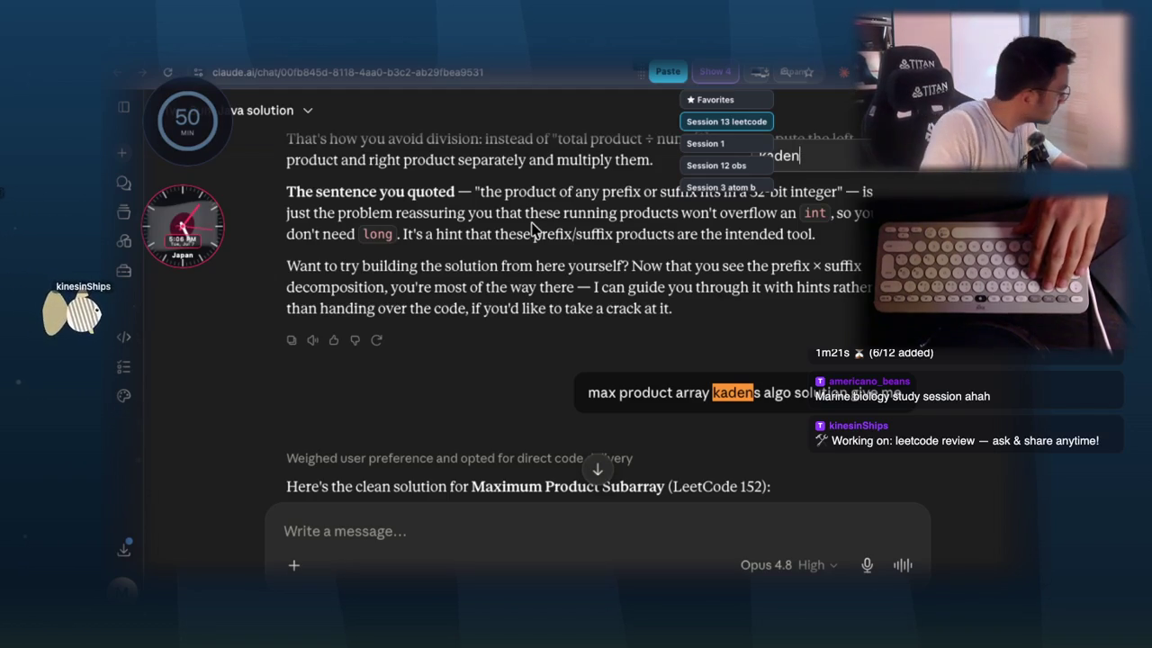
{"action": "scroll", "coordinate": [565, 288], "scroll_direction": "down", "scroll_amount": 2}
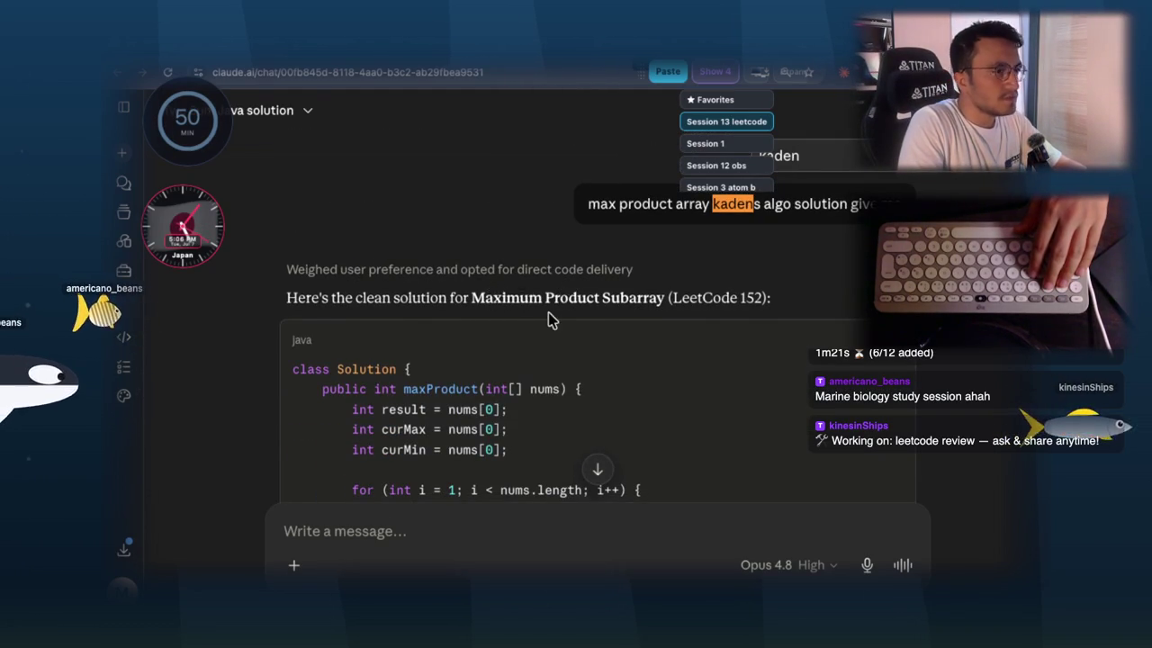
{"action": "scroll", "coordinate": [551, 319], "scroll_direction": "down", "scroll_amount": 15}
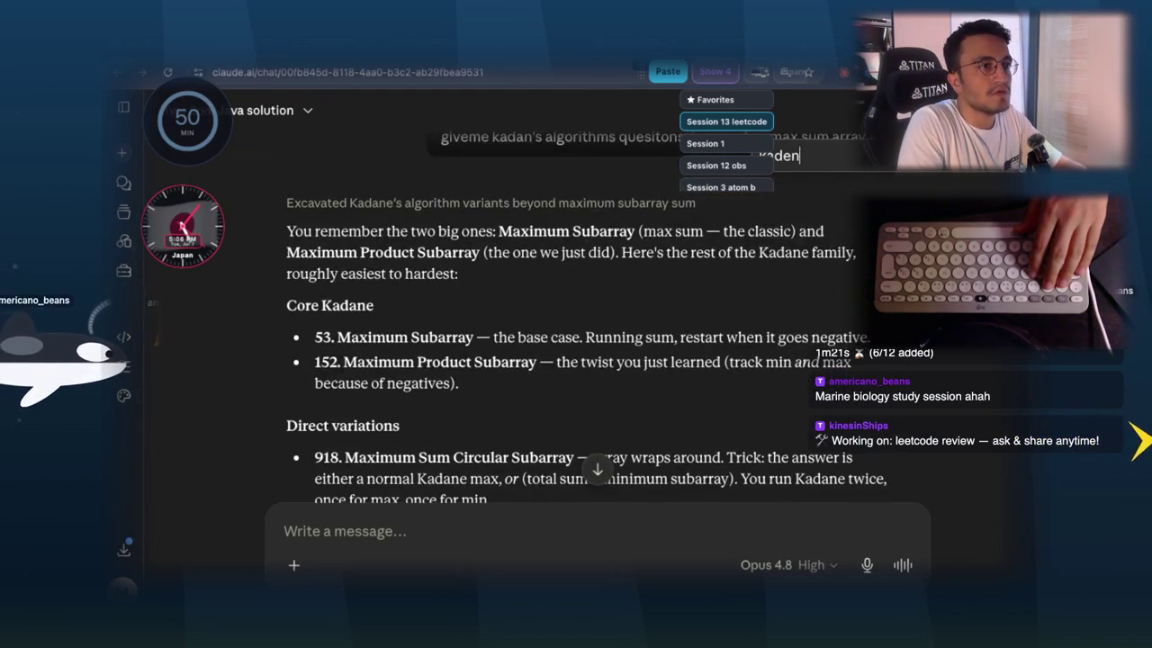
{"action": "scroll", "coordinate": [661, 382], "scroll_direction": "up", "scroll_amount": 2}
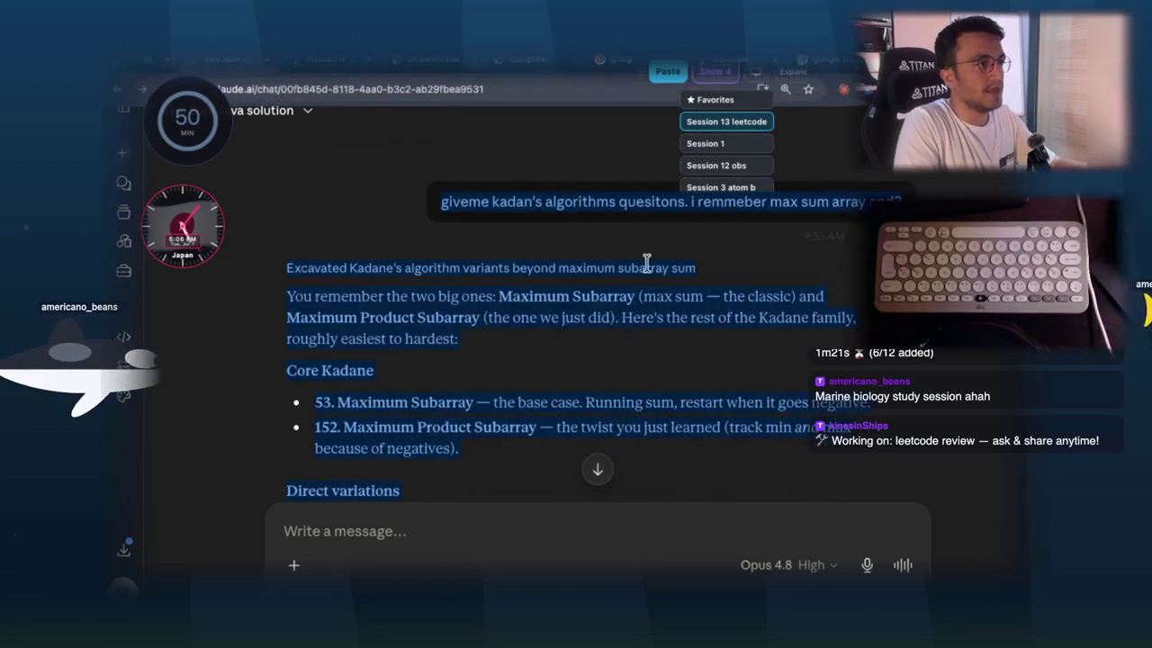
{"action": "scroll", "coordinate": [662, 379], "scroll_direction": "down", "scroll_amount": 20}
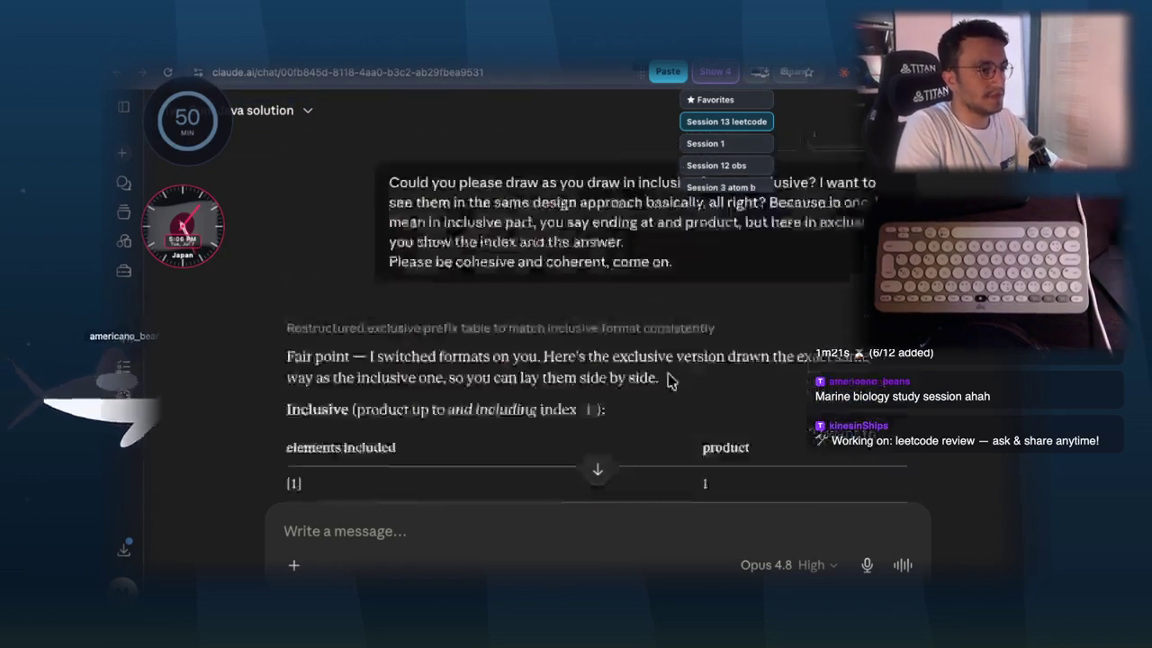
{"action": "scroll", "coordinate": [666, 376], "scroll_direction": "down", "scroll_amount": 20}
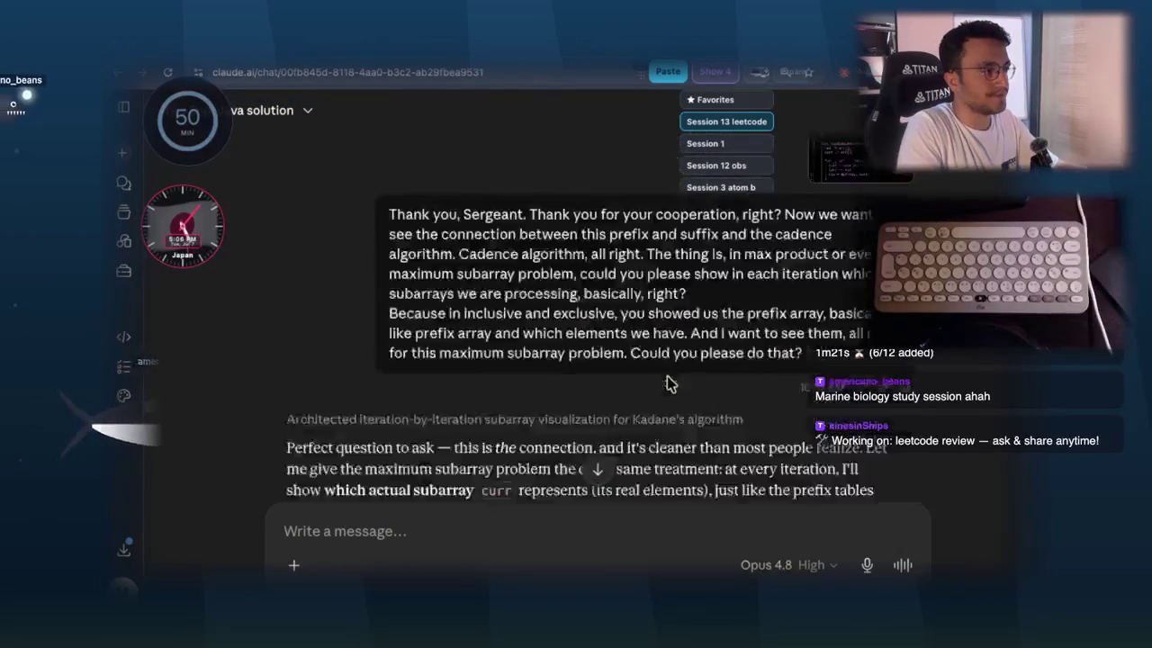
{"action": "scroll", "coordinate": [662, 376], "scroll_direction": "down", "scroll_amount": 10}
{"action": "scroll", "coordinate": [652, 369], "scroll_direction": "up", "scroll_amount": 8}
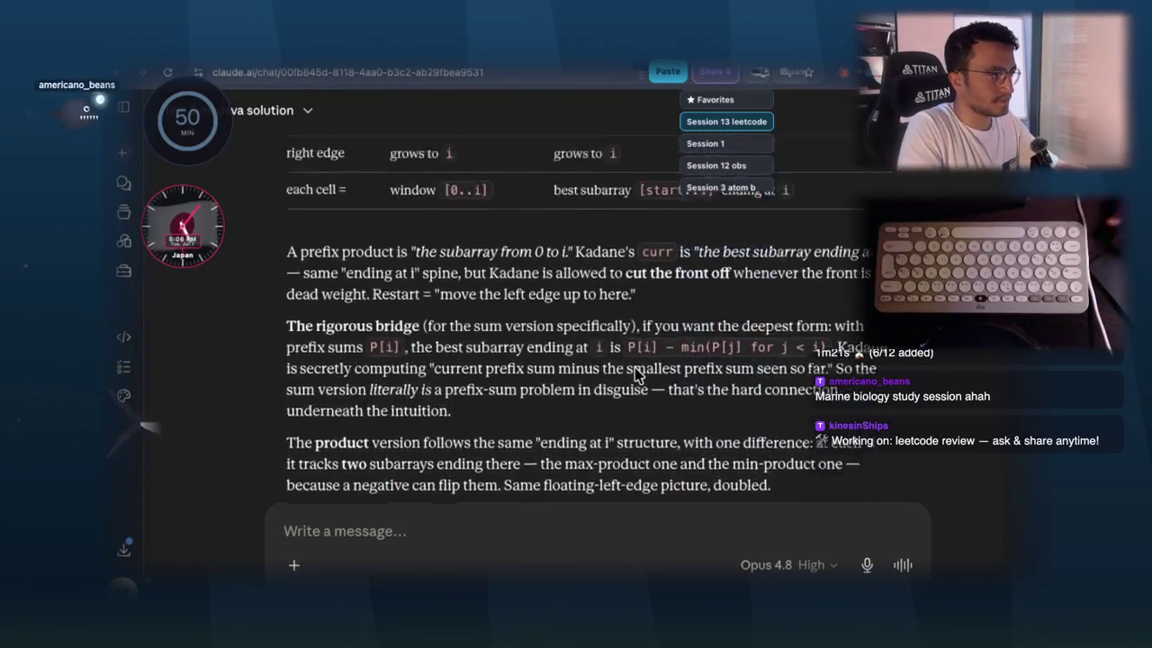
{"action": "scroll", "coordinate": [634, 370], "scroll_direction": "up", "scroll_amount": 10}
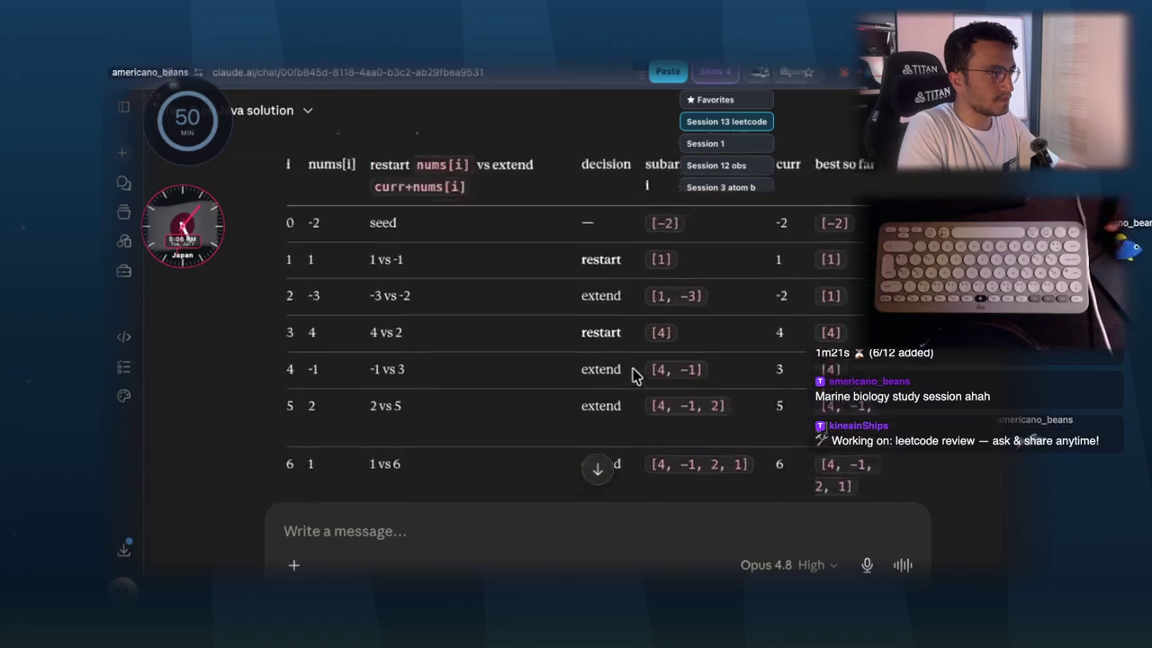
{"action": "scroll", "coordinate": [633, 376], "scroll_direction": "up", "scroll_amount": 10}
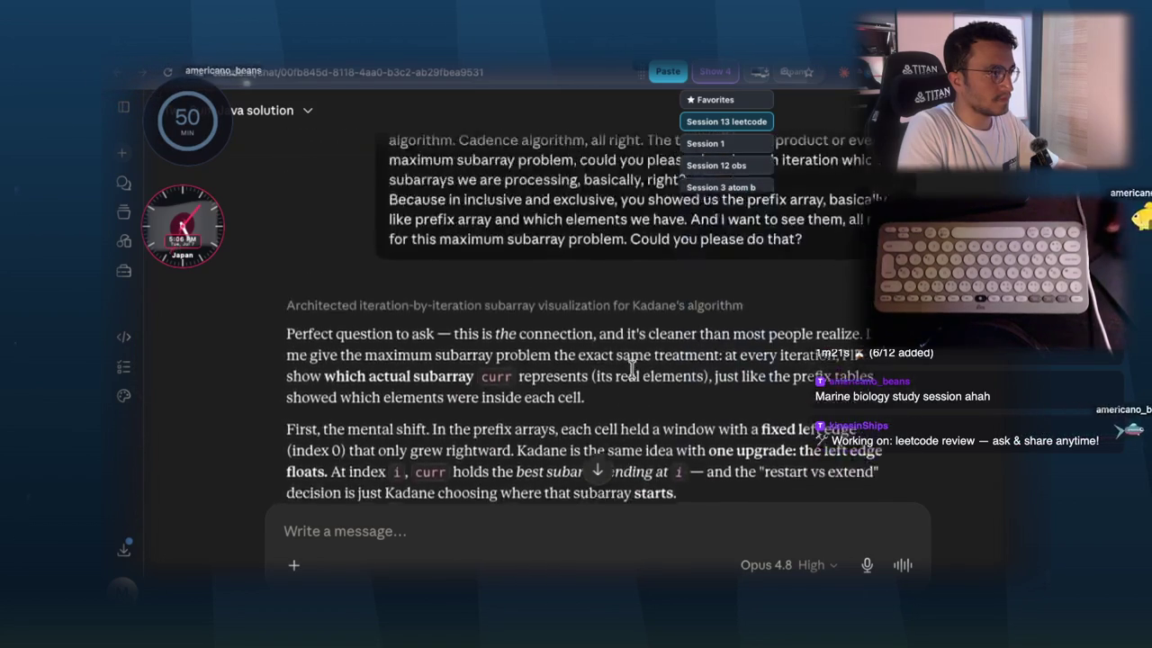
{"action": "scroll", "coordinate": [633, 376], "scroll_direction": "down", "scroll_amount": 1}
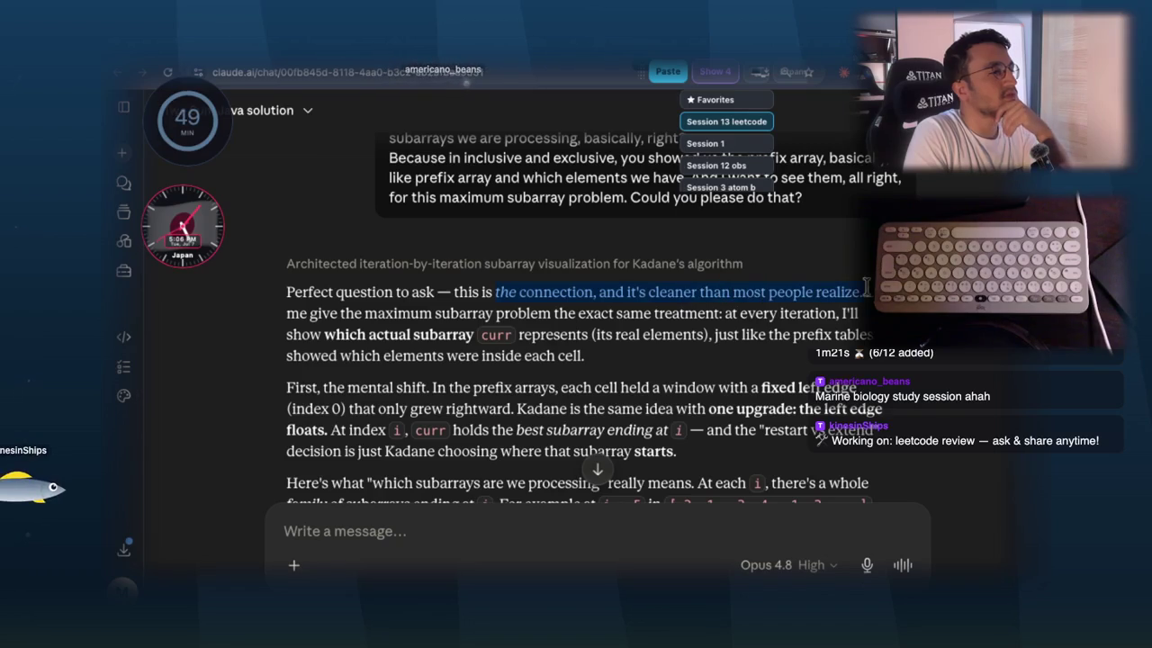
{"action": "left_click_drag", "start_coordinate": [519, 386], "coordinate": [605, 385]}
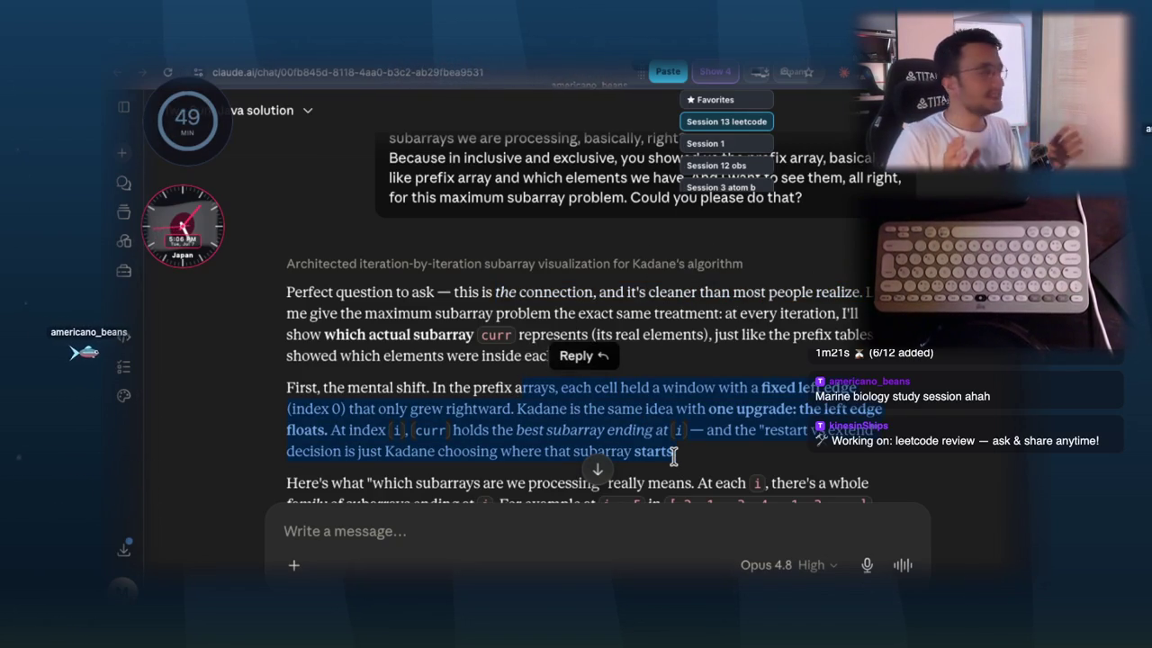
{"action": "type", "text": "u"}
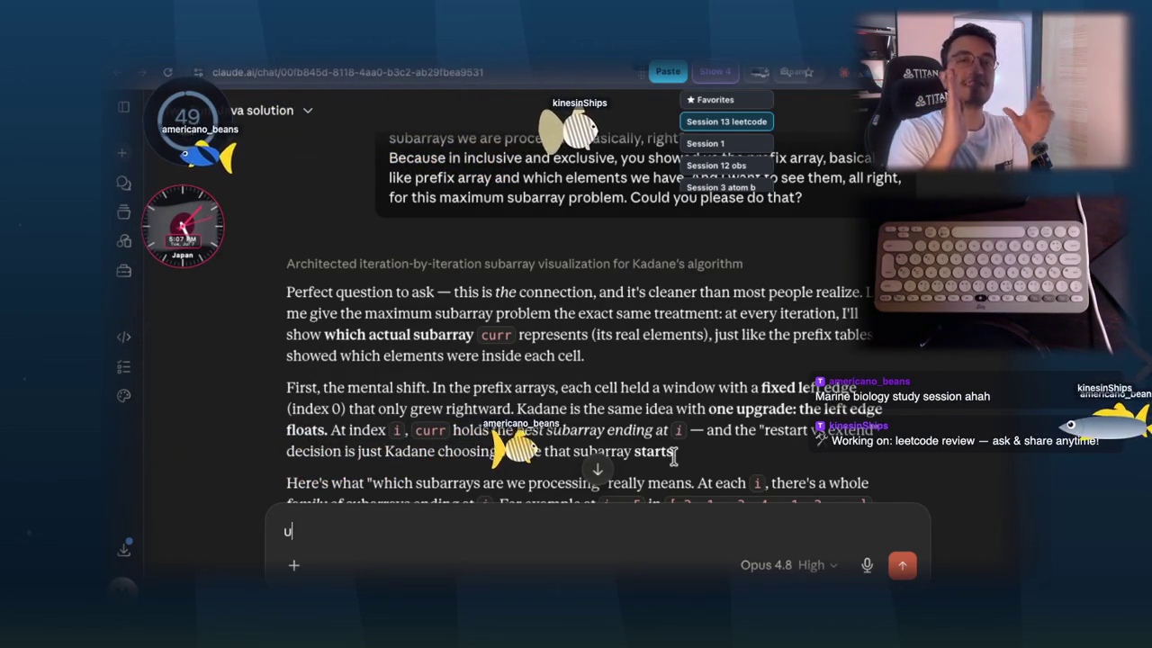
{"action": "key", "text": "super+h"}
- On the whiteboard, box the top-row 4 in yellow and write 1 and 'Kadane's' beside it
{"action": "key", "text": "super+Tab"}
{"action": "key", "text": "super+Tab"}
{"action": "key", "text": "super+Tab"}
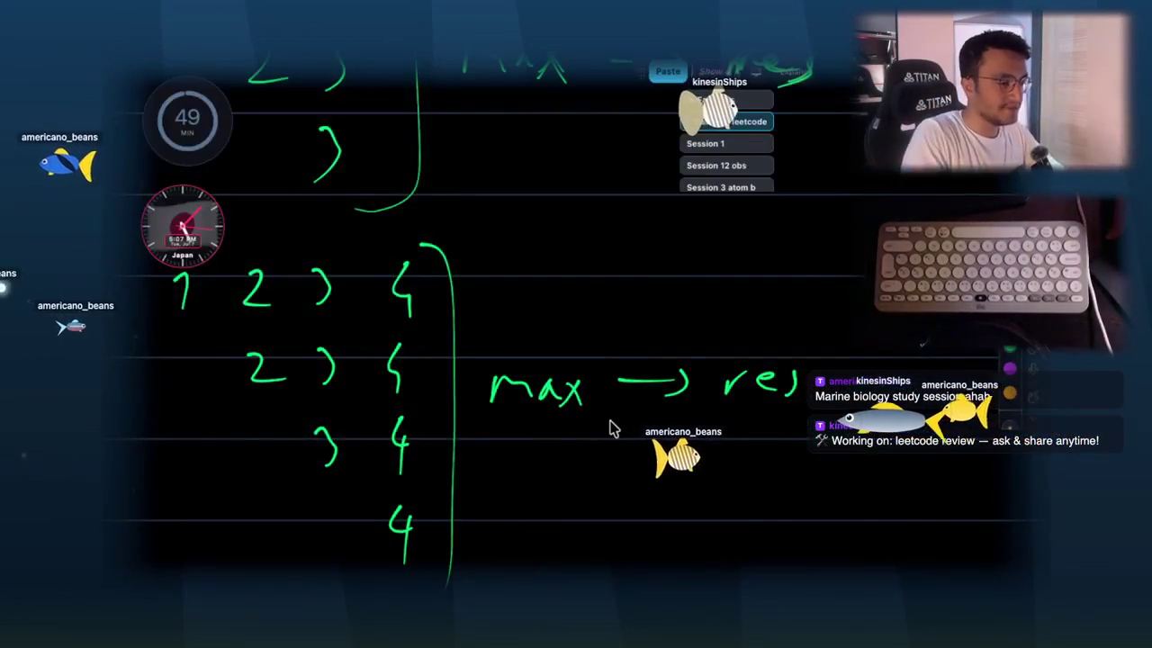
{"action": "scroll", "coordinate": [618, 411], "scroll_direction": "down", "scroll_amount": 2}
{"action": "scroll", "coordinate": [427, 237], "scroll_direction": "left", "scroll_amount": 3}
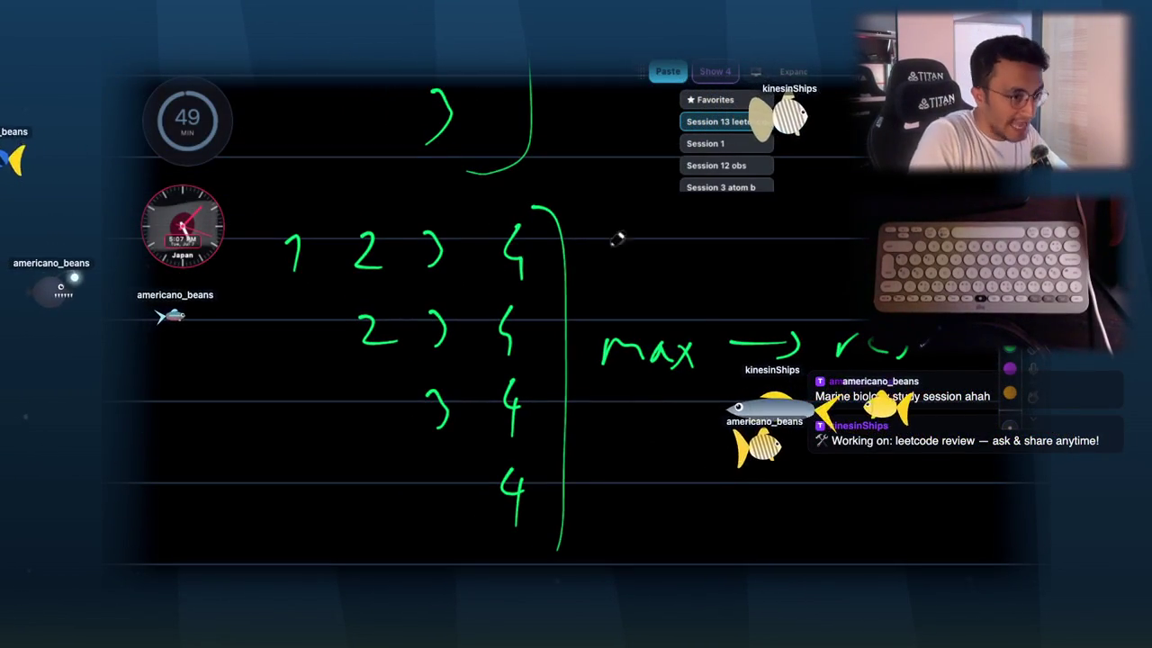
{"action": "mouse_move", "coordinate": [485, 218]}
{"action": "left_mouse_down"}
{"action": "mouse_move", "coordinate": [490, 278]}
{"action": "mouse_move", "coordinate": [486, 216]}
{"action": "left_mouse_up"}
{"action": "mouse_move", "coordinate": [617, 255]}
{"action": "left_mouse_down"}
{"action": "mouse_move", "coordinate": [628, 241]}
{"action": "mouse_move", "coordinate": [621, 292]}
{"action": "left_mouse_up"}
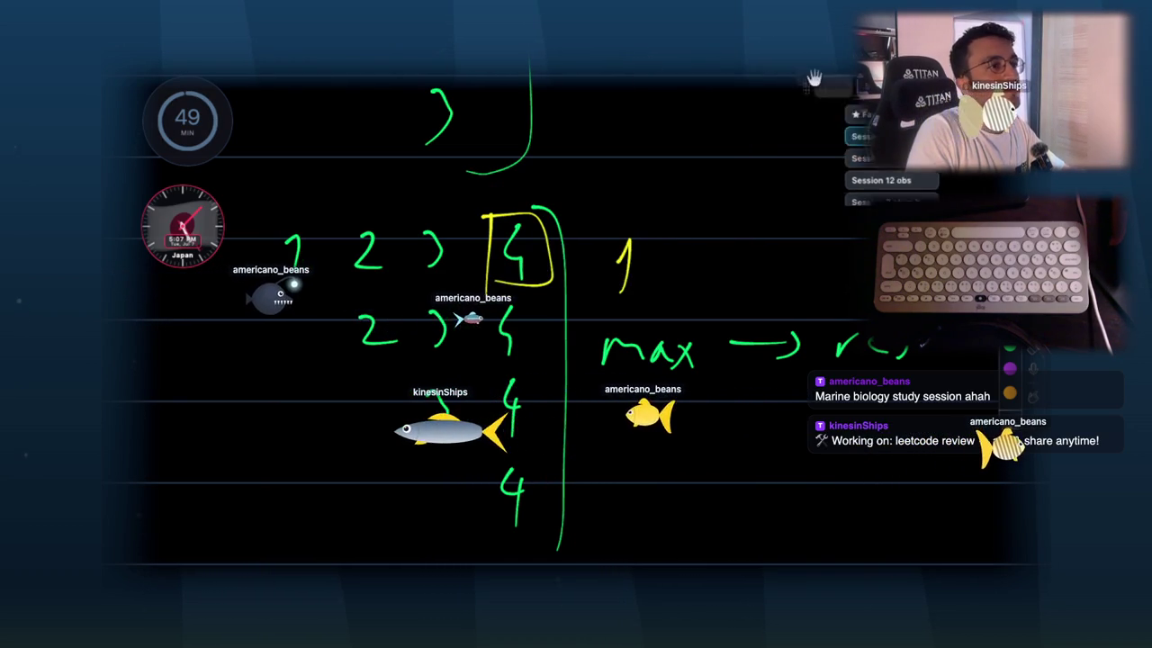
{"action": "left_click_drag", "start_coordinate": [641, 254], "coordinate": [724, 277]}
{"action": "left_click_drag", "start_coordinate": [740, 270], "coordinate": [877, 265]}
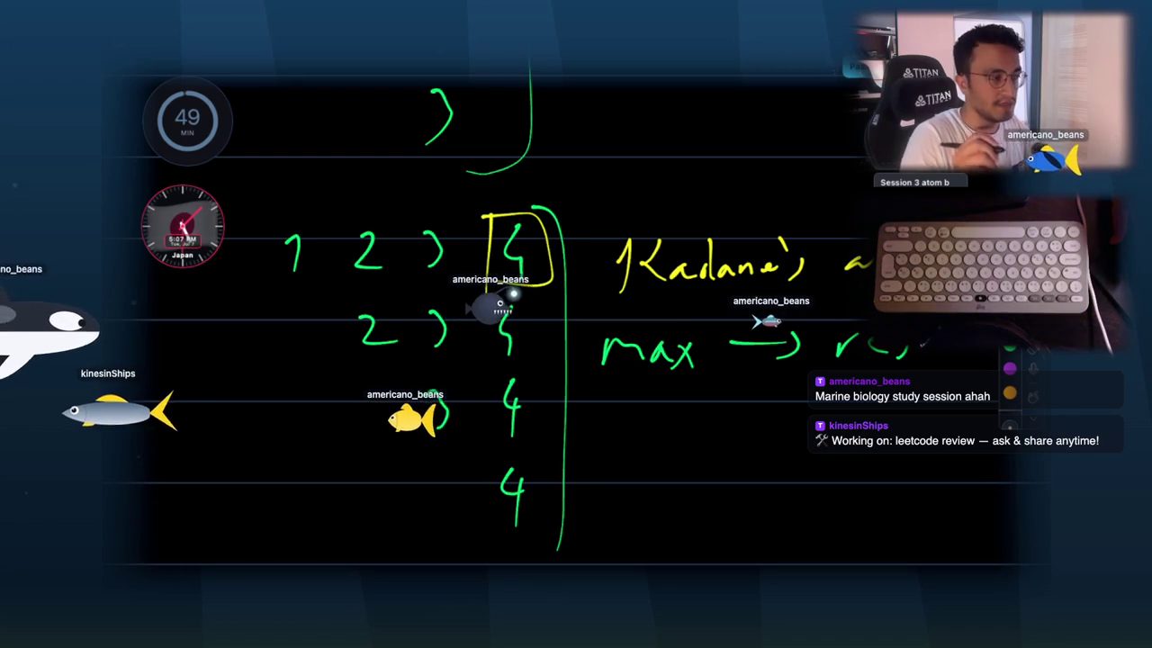
- Draw yellow arrows pointing at each of the four rows
{"action": "scroll", "coordinate": [503, 225], "scroll_direction": "left", "scroll_amount": 2}
{"action": "scroll", "coordinate": [504, 224], "scroll_direction": "left", "scroll_amount": 2}
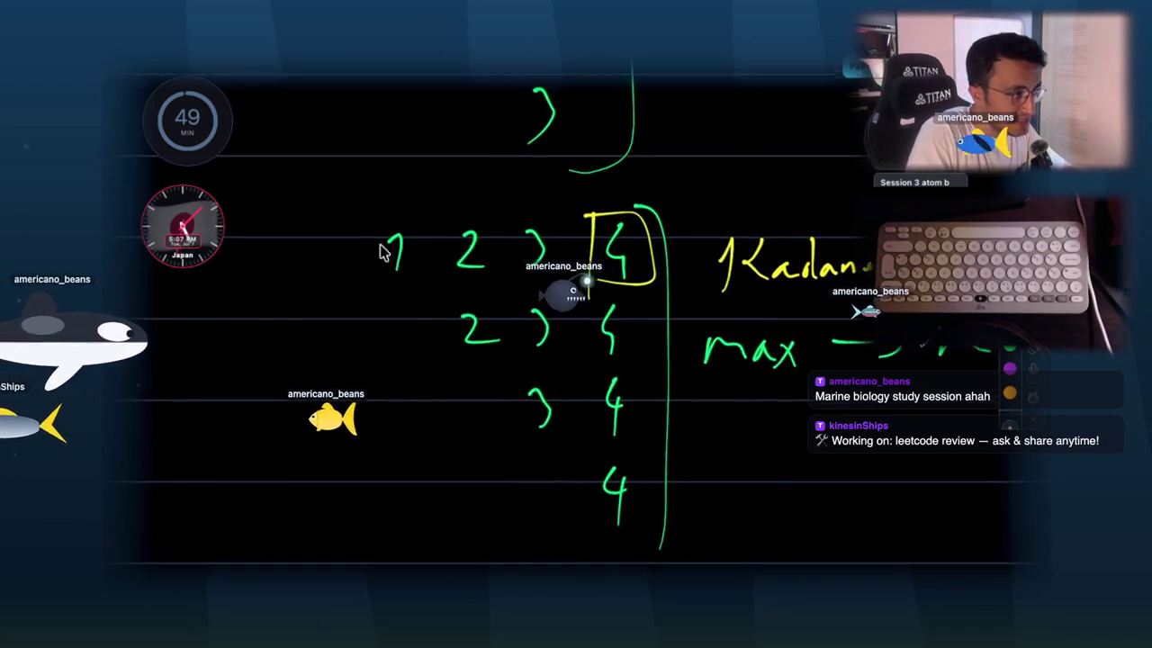
{"action": "mouse_move", "coordinate": [301, 256]}
{"action": "left_mouse_down"}
{"action": "mouse_move", "coordinate": [355, 255]}
{"action": "mouse_move", "coordinate": [356, 267]}
{"action": "left_mouse_up"}
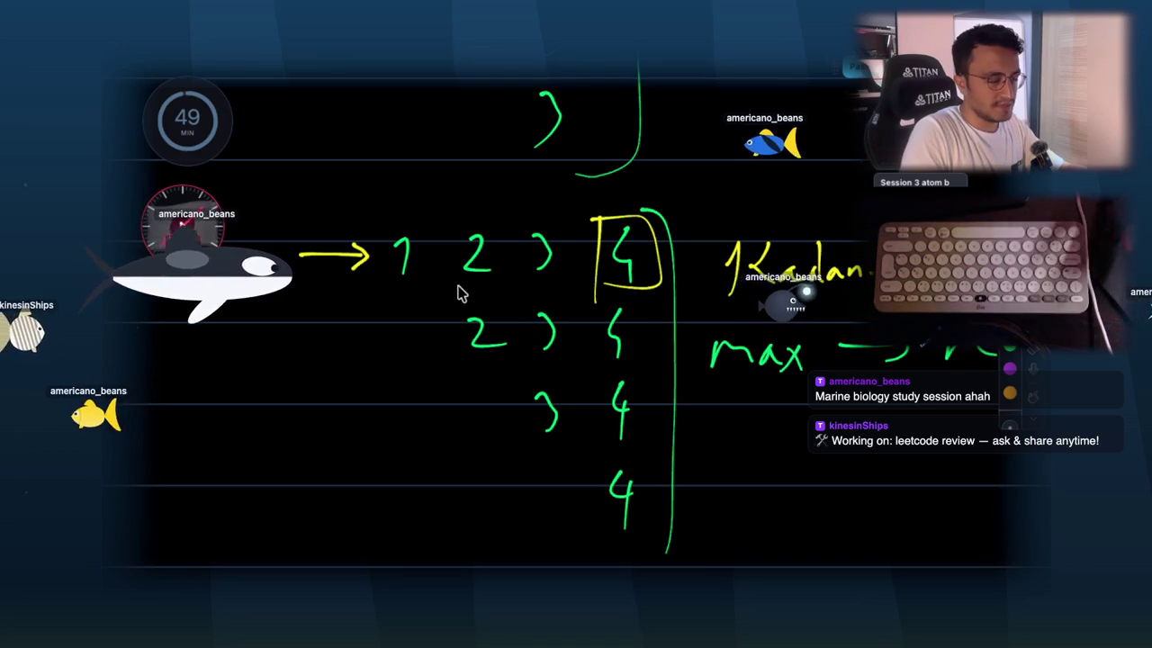
{"action": "mouse_move", "coordinate": [368, 322]}
{"action": "left_mouse_down"}
{"action": "mouse_move", "coordinate": [425, 321]}
{"action": "mouse_move", "coordinate": [428, 340]}
{"action": "left_mouse_up"}
{"action": "left_click_drag", "start_coordinate": [433, 404], "coordinate": [500, 412]}
{"action": "left_click_drag", "start_coordinate": [490, 400], "coordinate": [476, 423]}
{"action": "mouse_move", "coordinate": [484, 493]}
{"action": "left_mouse_down"}
{"action": "mouse_move", "coordinate": [551, 495]}
{"action": "mouse_move", "coordinate": [530, 527]}
{"action": "left_mouse_up"}
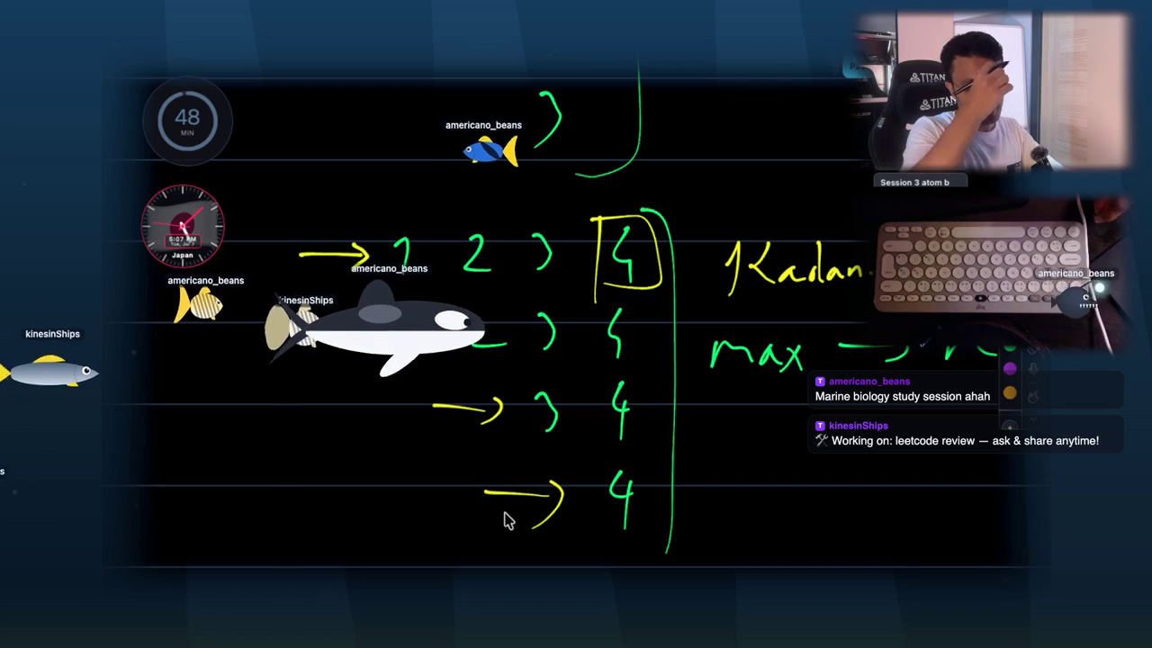
- Underline 'max' and bracket the top row from 1 to the boxed 4
{"action": "scroll", "coordinate": [722, 368], "scroll_direction": "down", "scroll_amount": 2}
{"action": "scroll", "coordinate": [723, 368], "scroll_direction": "right", "scroll_amount": 2}
{"action": "left_click_drag", "start_coordinate": [650, 324], "coordinate": [722, 329]}
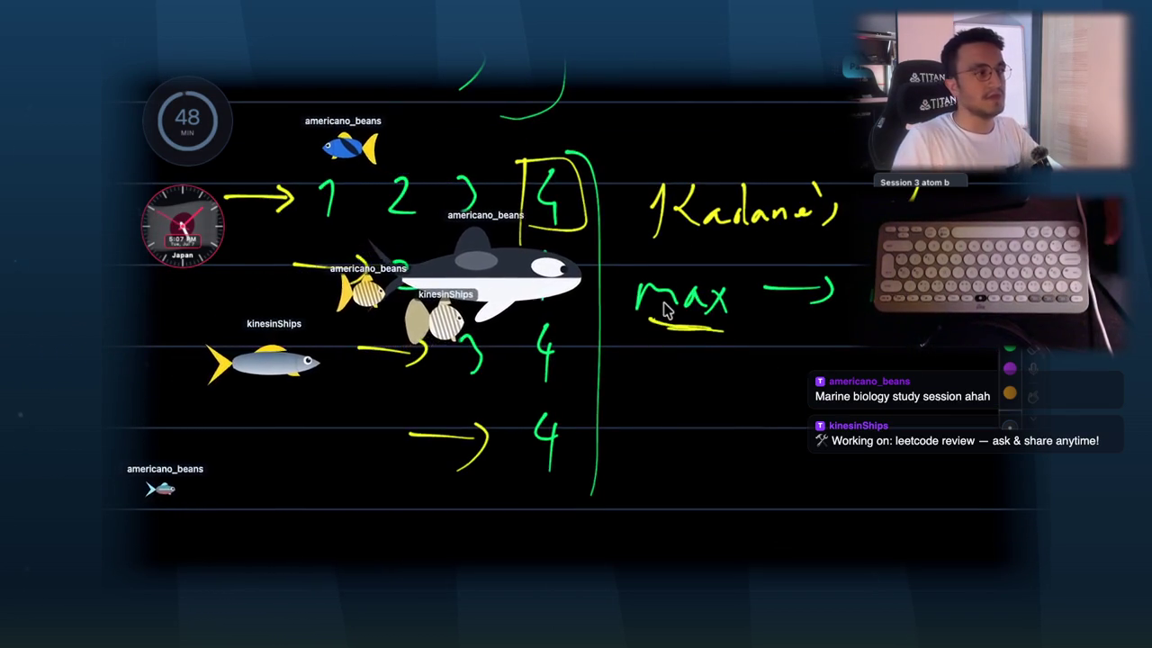
{"action": "scroll", "coordinate": [664, 308], "scroll_direction": "up", "scroll_amount": 1}
{"action": "scroll", "coordinate": [664, 308], "scroll_direction": "left", "scroll_amount": 3}
{"action": "mouse_move", "coordinate": [324, 241]}
{"action": "left_mouse_down"}
{"action": "mouse_move", "coordinate": [624, 188]}
{"action": "mouse_move", "coordinate": [728, 206]}
{"action": "mouse_move", "coordinate": [730, 255]}
{"action": "left_mouse_up"}
{"action": "scroll", "coordinate": [731, 255], "scroll_direction": "down", "scroll_amount": 1}
{"action": "scroll", "coordinate": [731, 255], "scroll_direction": "right", "scroll_amount": 1}
{"action": "left_click_drag", "start_coordinate": [748, 337], "coordinate": [864, 328]}
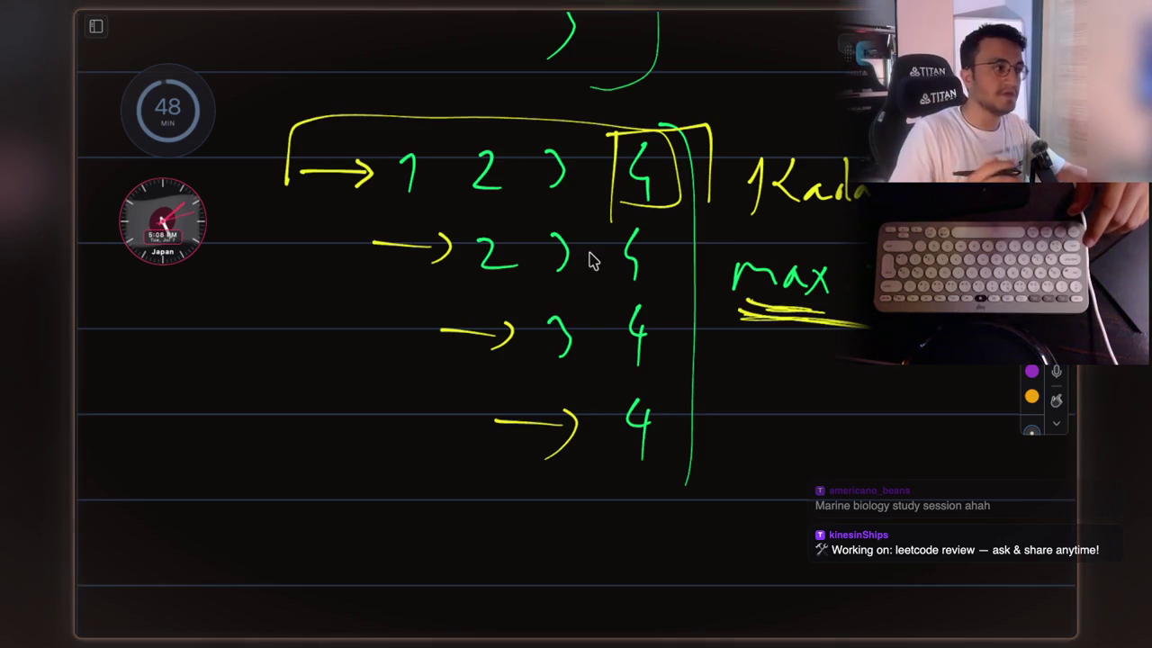
{"action": "left_click_drag", "start_coordinate": [796, 324], "coordinate": [763, 319]}
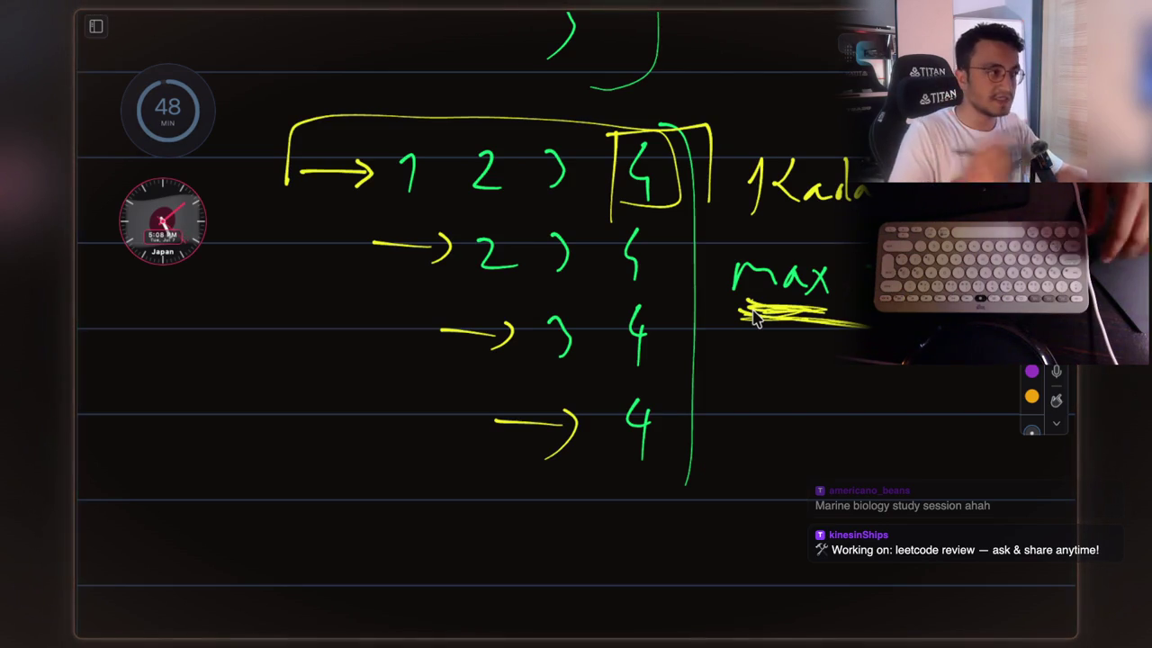
- Write a yellow 1 to start a list below the trace
{"action": "scroll", "coordinate": [450, 420], "scroll_direction": "down", "scroll_amount": 3}
{"action": "scroll", "coordinate": [450, 419], "scroll_direction": "left", "scroll_amount": 2}
{"action": "left_click_drag", "start_coordinate": [396, 488], "coordinate": [407, 522]}
{"action": "scroll", "coordinate": [496, 489], "scroll_direction": "down", "scroll_amount": 3}
- Extend the bottom row of growing subarrays with 3 and 4
{"action": "scroll", "coordinate": [490, 487], "scroll_direction": "left", "scroll_amount": 1}
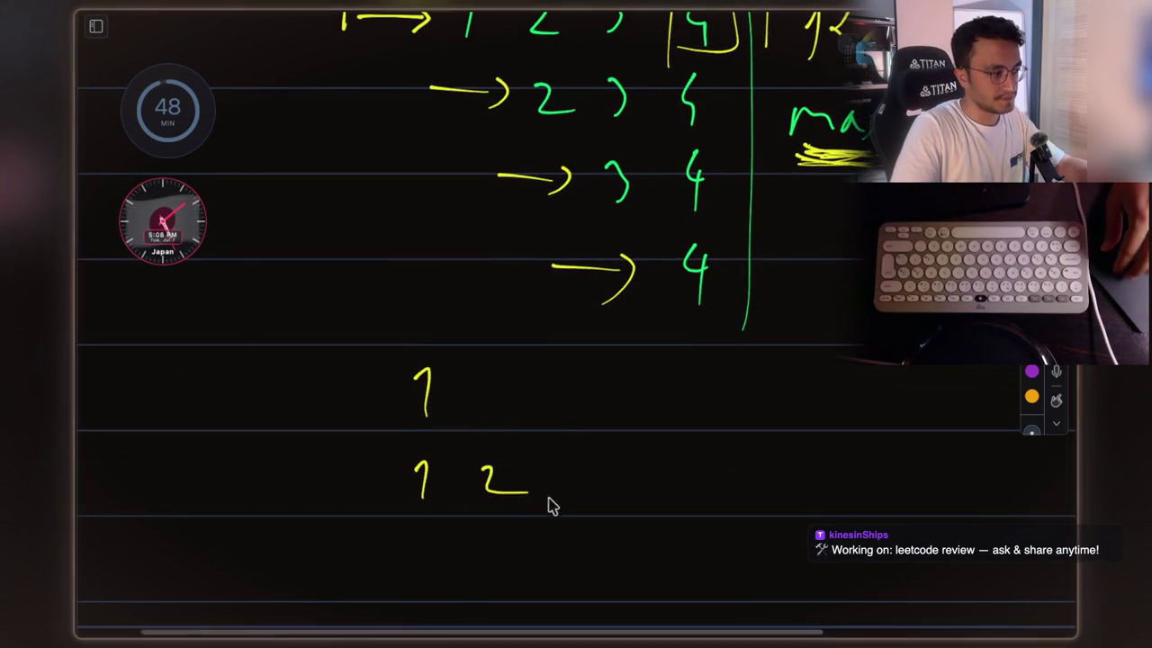
{"action": "scroll", "coordinate": [486, 495], "scroll_direction": "down", "scroll_amount": 2}
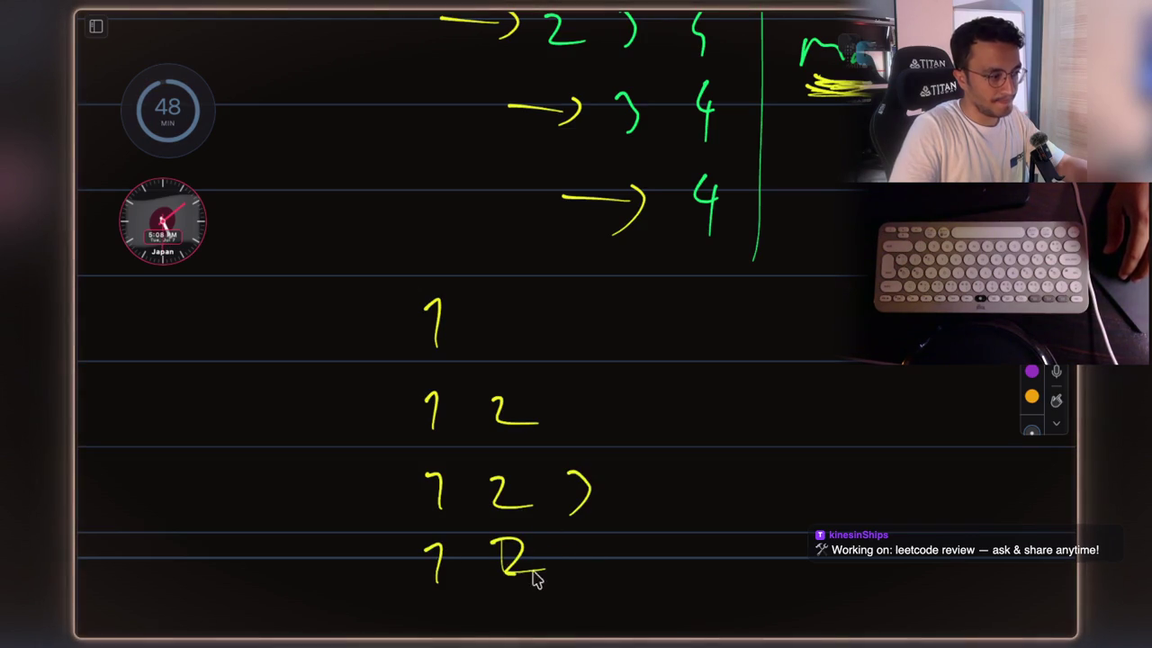
{"action": "left_click_drag", "start_coordinate": [572, 539], "coordinate": [575, 569]}
{"action": "left_click_drag", "start_coordinate": [662, 533], "coordinate": [677, 562]}
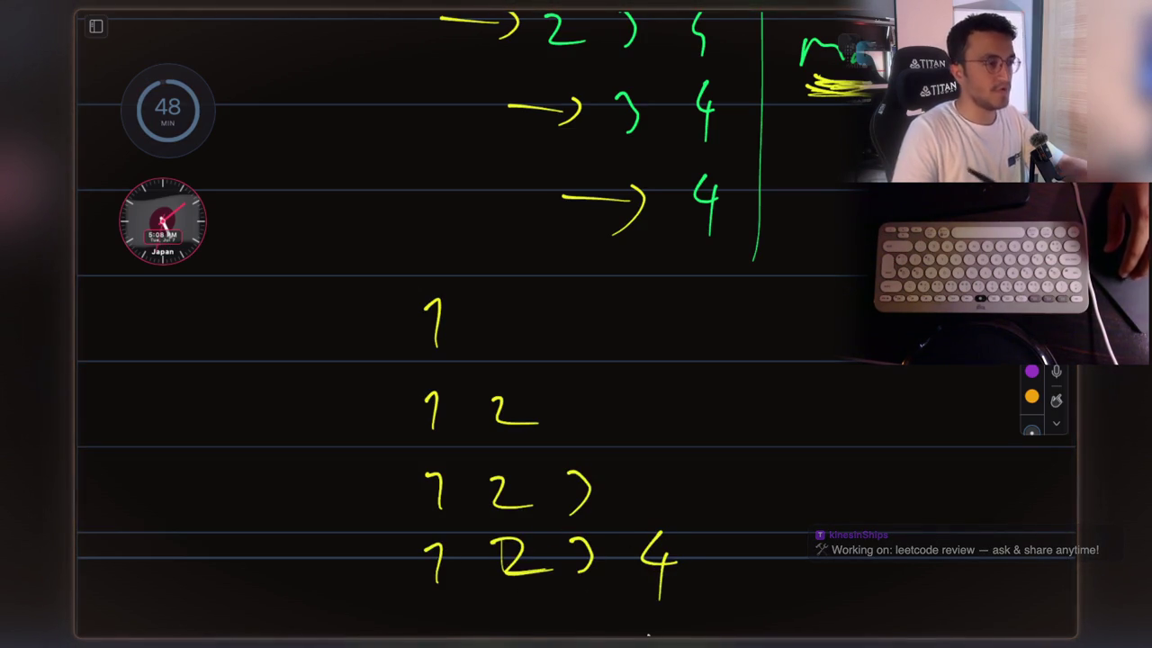
{"action": "scroll", "coordinate": [646, 634], "scroll_direction": "up", "scroll_amount": 3}
{"action": "scroll", "coordinate": [647, 634], "scroll_direction": "right", "scroll_amount": 1}
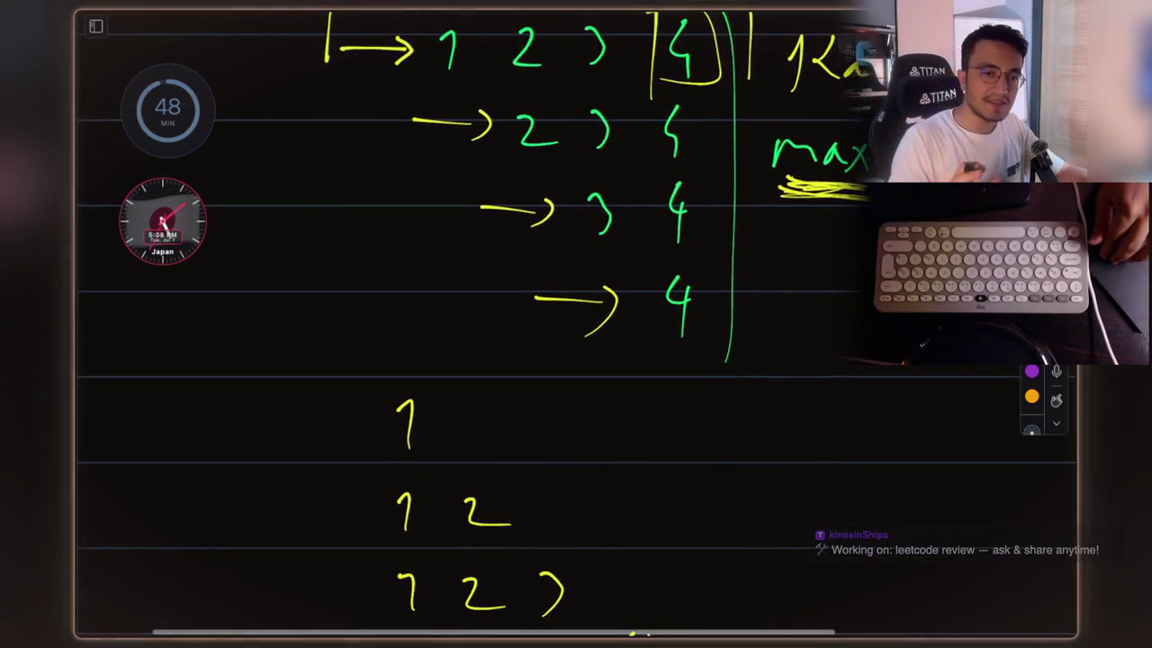
{"action": "scroll", "coordinate": [647, 634], "scroll_direction": "up", "scroll_amount": 2}
{"action": "scroll", "coordinate": [647, 634], "scroll_direction": "right", "scroll_amount": 2}
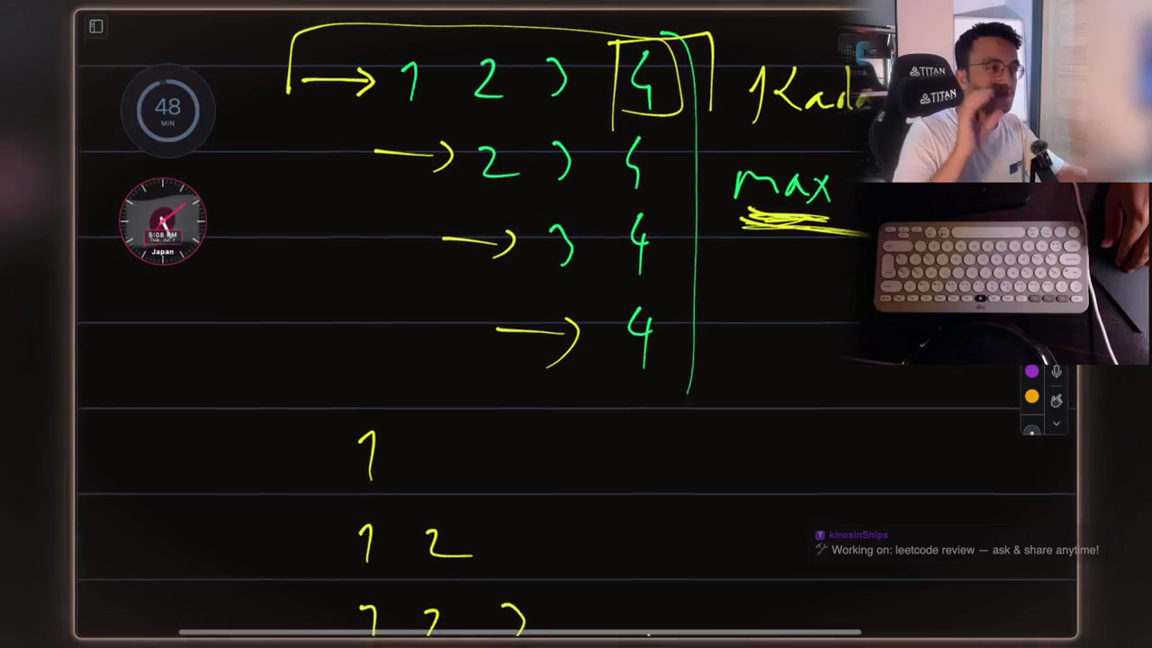
{"action": "scroll", "coordinate": [647, 634], "scroll_direction": "up", "scroll_amount": 2}
{"action": "scroll", "coordinate": [647, 634], "scroll_direction": "right", "scroll_amount": 1}
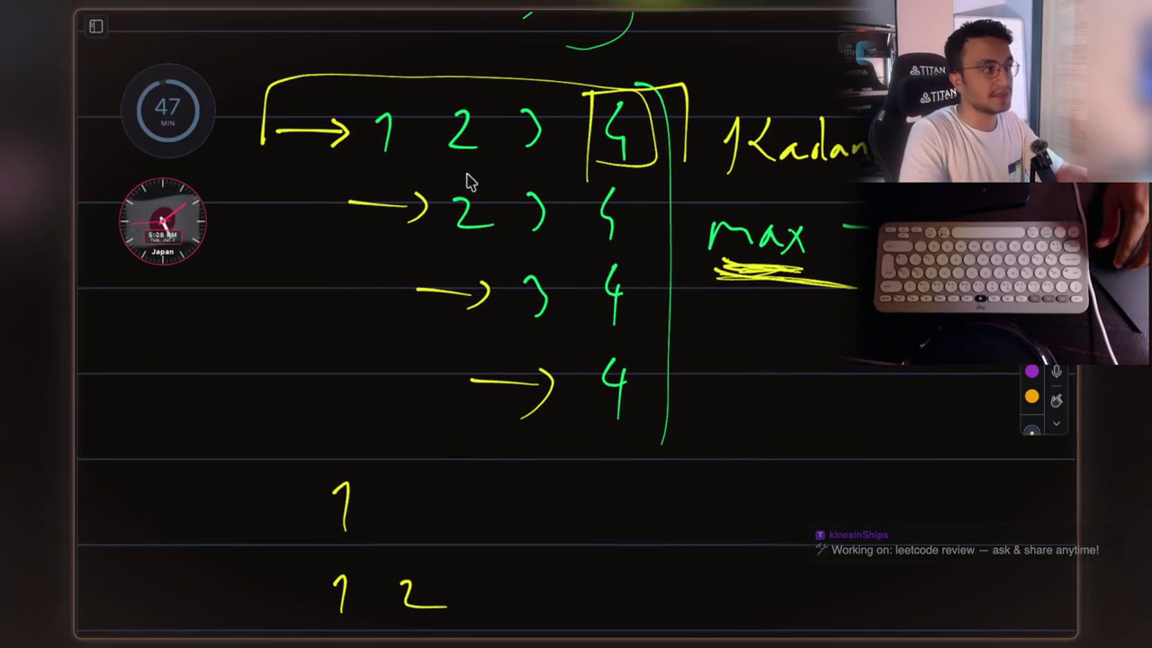
{"action": "scroll", "coordinate": [380, 206], "scroll_direction": "up", "scroll_amount": 2}
{"action": "scroll", "coordinate": [381, 206], "scroll_direction": "left", "scroll_amount": 3}
- Label the rows with indices 0 to 3, box them, and underline 'max' again
{"action": "left_click_drag", "start_coordinate": [340, 162], "coordinate": [337, 164]}
{"action": "left_click_drag", "start_coordinate": [320, 259], "coordinate": [326, 304]}
{"action": "left_click_drag", "start_coordinate": [334, 371], "coordinate": [360, 376]}
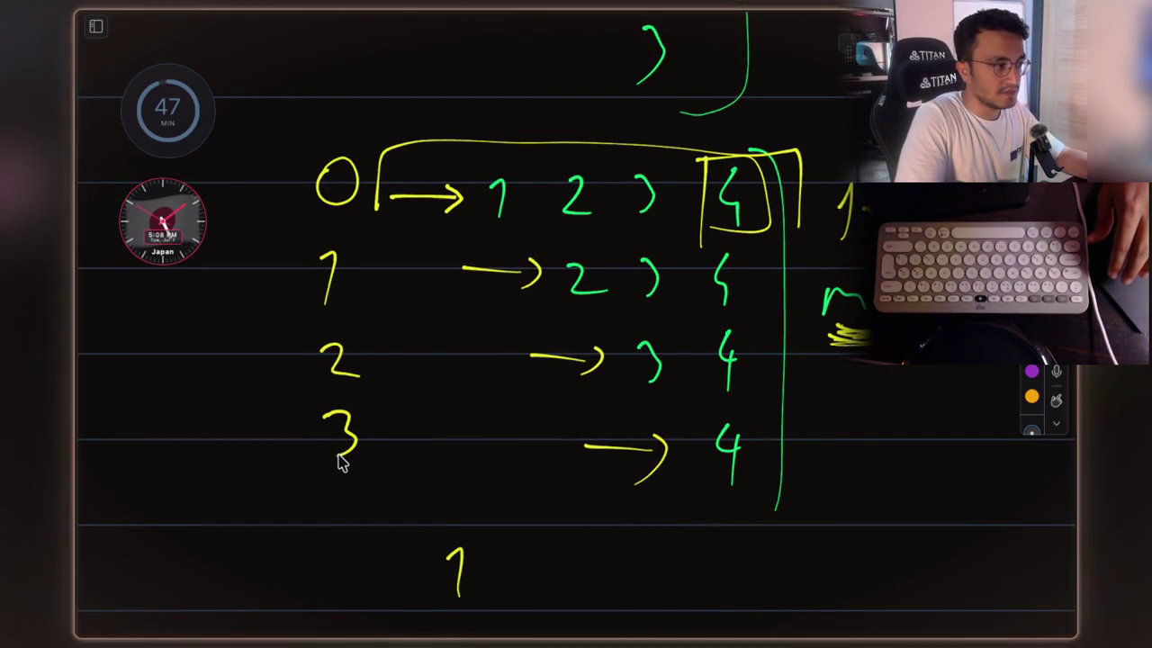
{"action": "mouse_move", "coordinate": [291, 154]}
{"action": "left_mouse_down"}
{"action": "mouse_move", "coordinate": [368, 453]}
{"action": "mouse_move", "coordinate": [309, 117]}
{"action": "mouse_move", "coordinate": [298, 180]}
{"action": "left_mouse_up"}
{"action": "scroll", "coordinate": [740, 326], "scroll_direction": "down", "scroll_amount": 3}
{"action": "scroll", "coordinate": [740, 327], "scroll_direction": "right", "scroll_amount": 5}
{"action": "left_click_drag", "start_coordinate": [698, 295], "coordinate": [764, 292]}
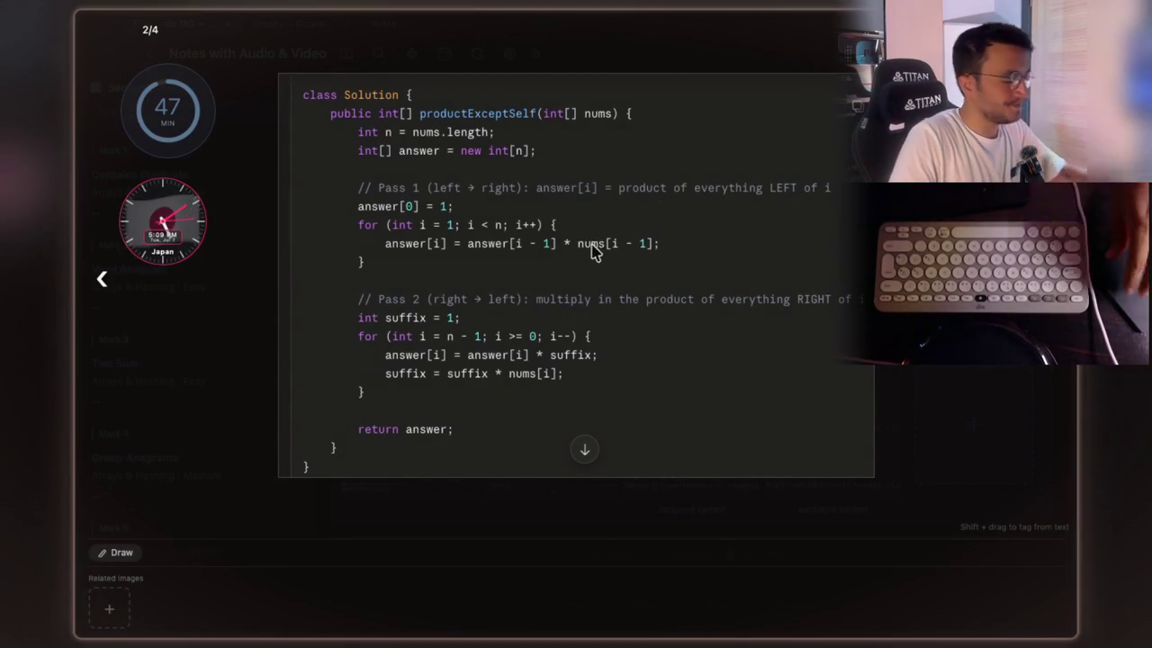
- Zoom into the productExceptSelf code image (2/4), then close the viewer
{"action": "scroll", "coordinate": [594, 245], "scroll_direction": "up", "scroll_amount": 5}
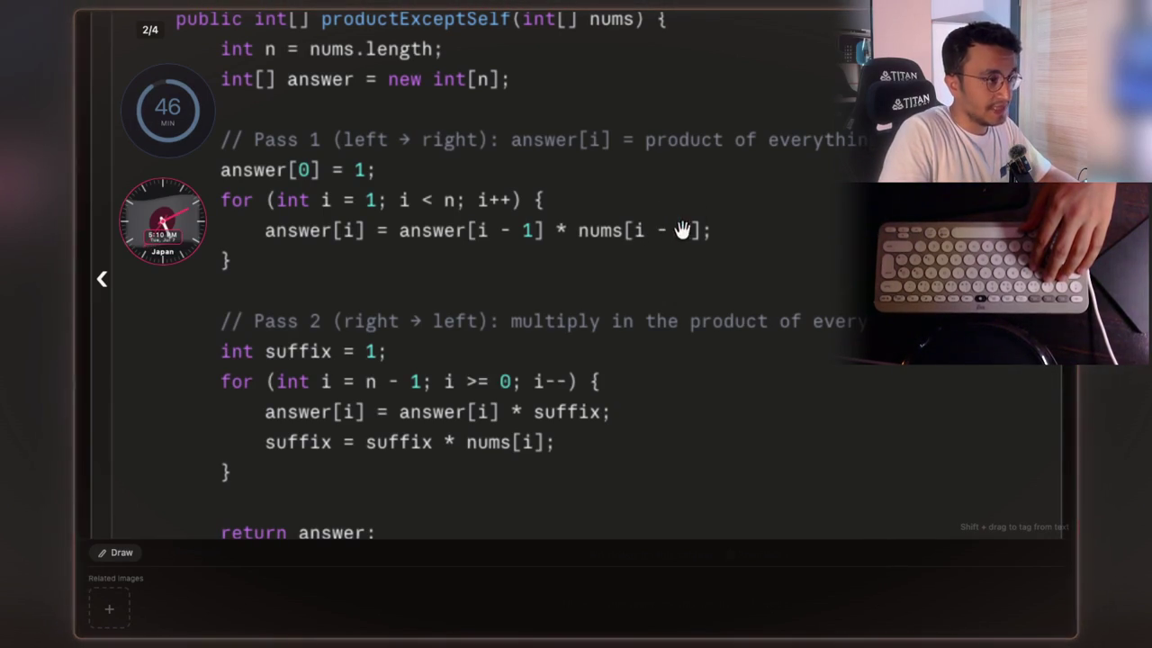
{"action": "key", "text": "Escape"}
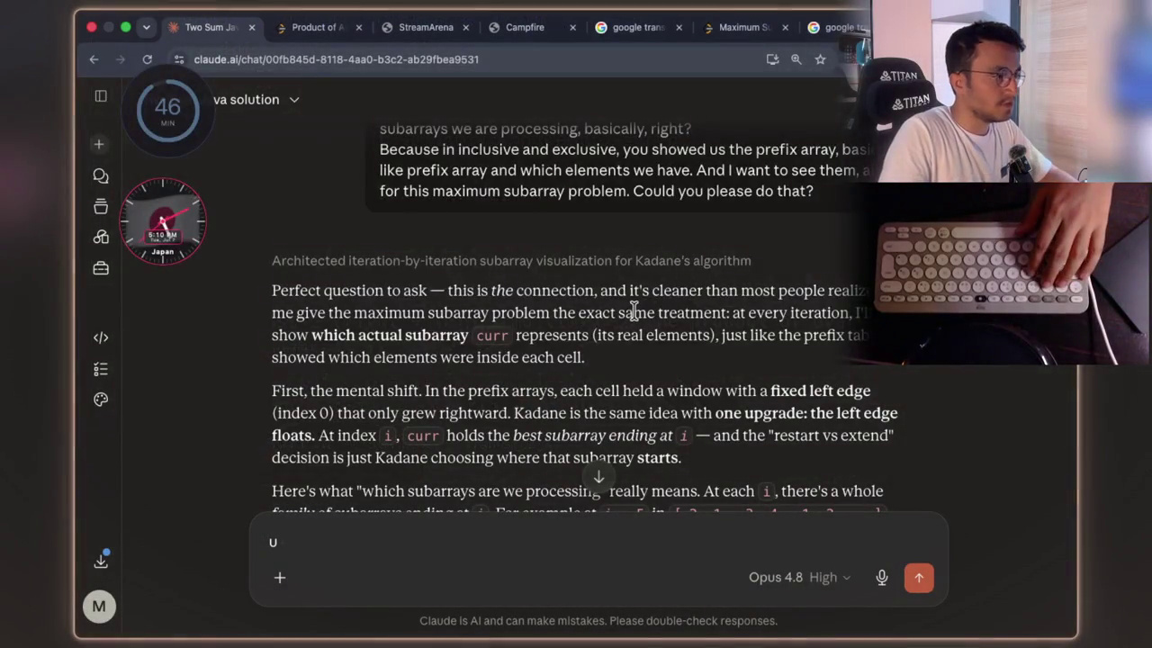
- Read Claude's Kadane reply, highlighting the phrases about the family of subarrays ending at i
{"action": "scroll", "coordinate": [635, 315], "scroll_direction": "down", "scroll_amount": 15}
{"action": "scroll", "coordinate": [634, 322], "scroll_direction": "down", "scroll_amount": 3}
{"action": "scroll", "coordinate": [635, 322], "scroll_direction": "up", "scroll_amount": 8}
{"action": "scroll", "coordinate": [635, 322], "scroll_direction": "up", "scroll_amount": 5}
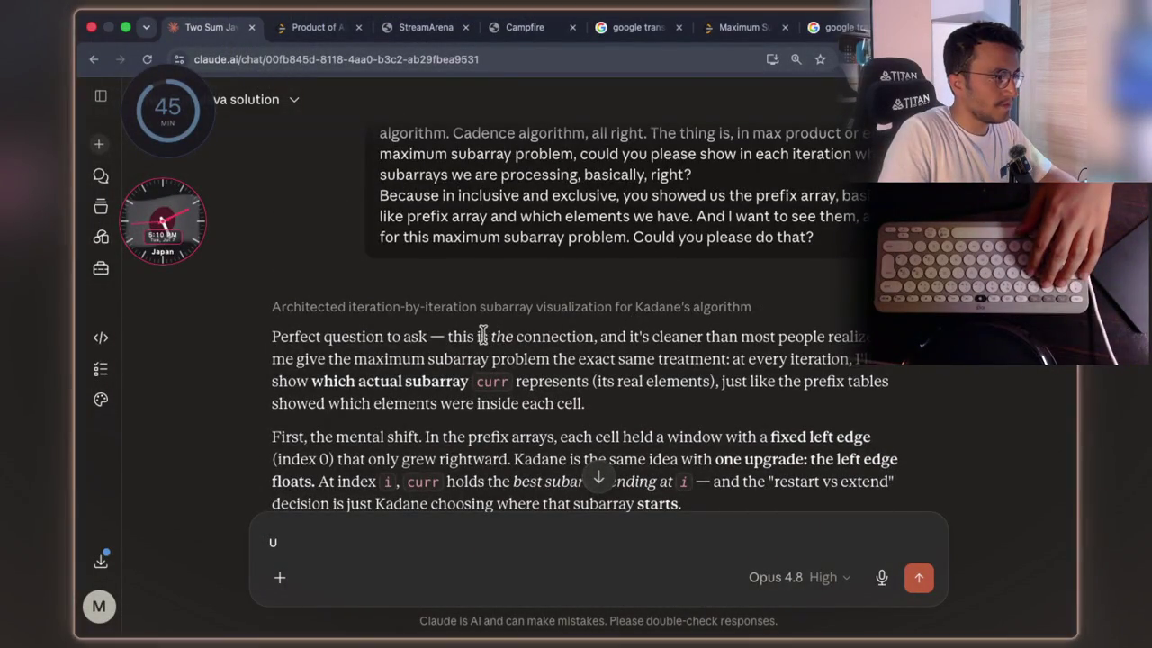
{"action": "left_click_drag", "start_coordinate": [467, 335], "coordinate": [803, 337]}
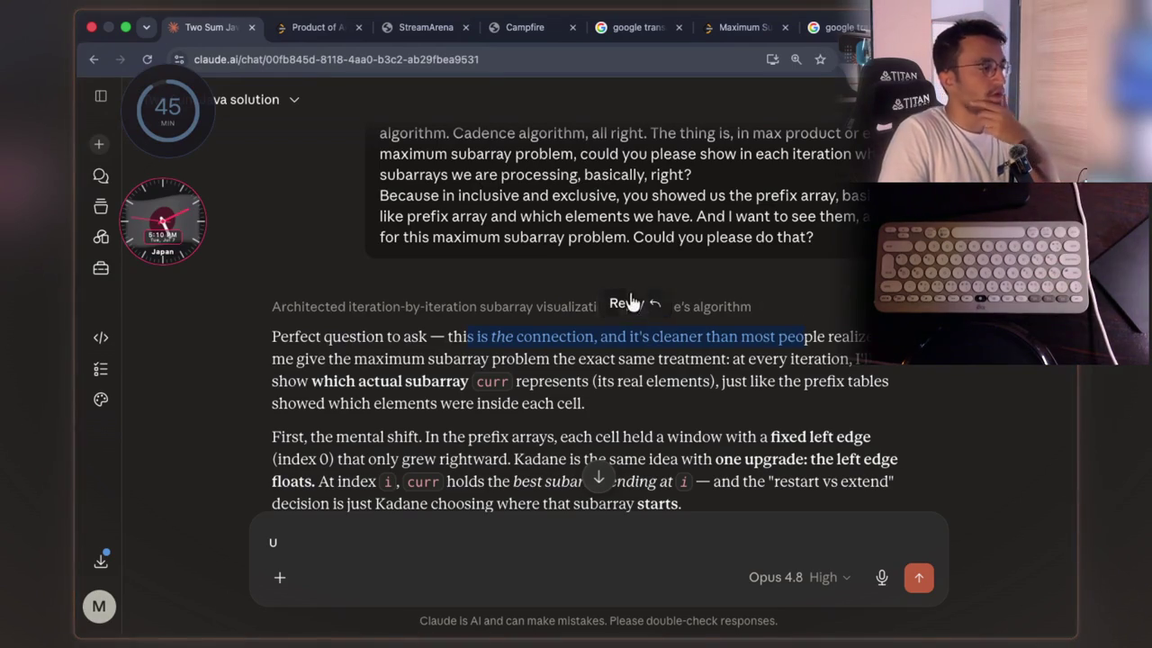
{"action": "scroll", "coordinate": [746, 337], "scroll_direction": "down", "scroll_amount": 1}
{"action": "scroll", "coordinate": [540, 333], "scroll_direction": "down", "scroll_amount": 1}
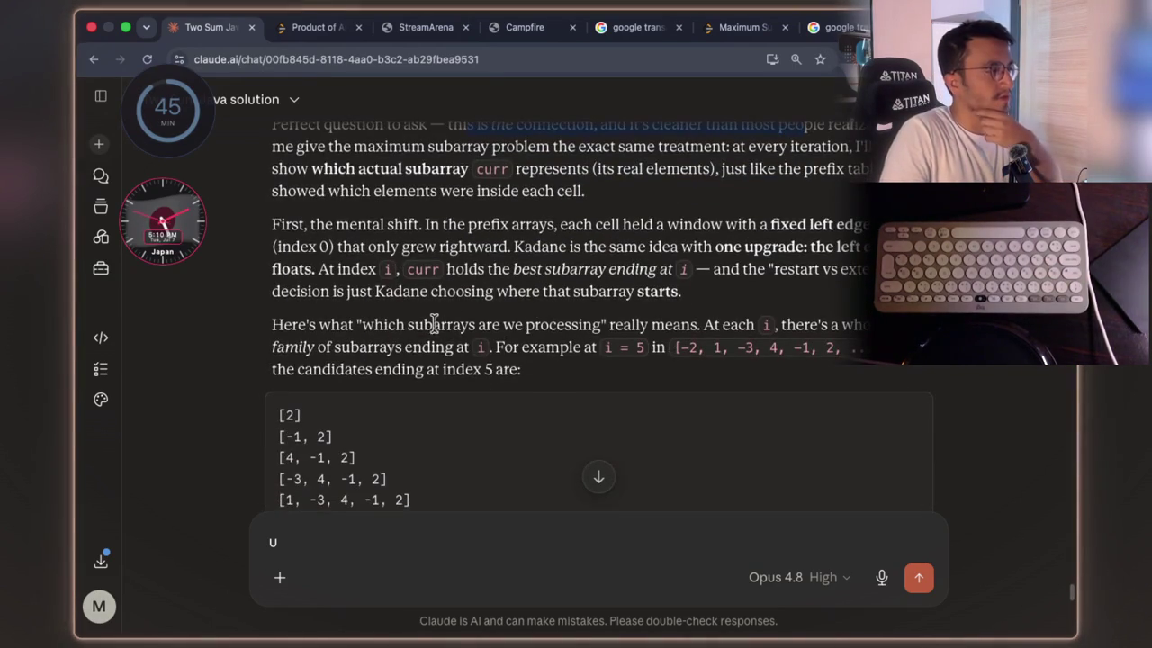
{"action": "left_click_drag", "start_coordinate": [376, 324], "coordinate": [697, 325]}
{"action": "left_click", "coordinate": [612, 342]}
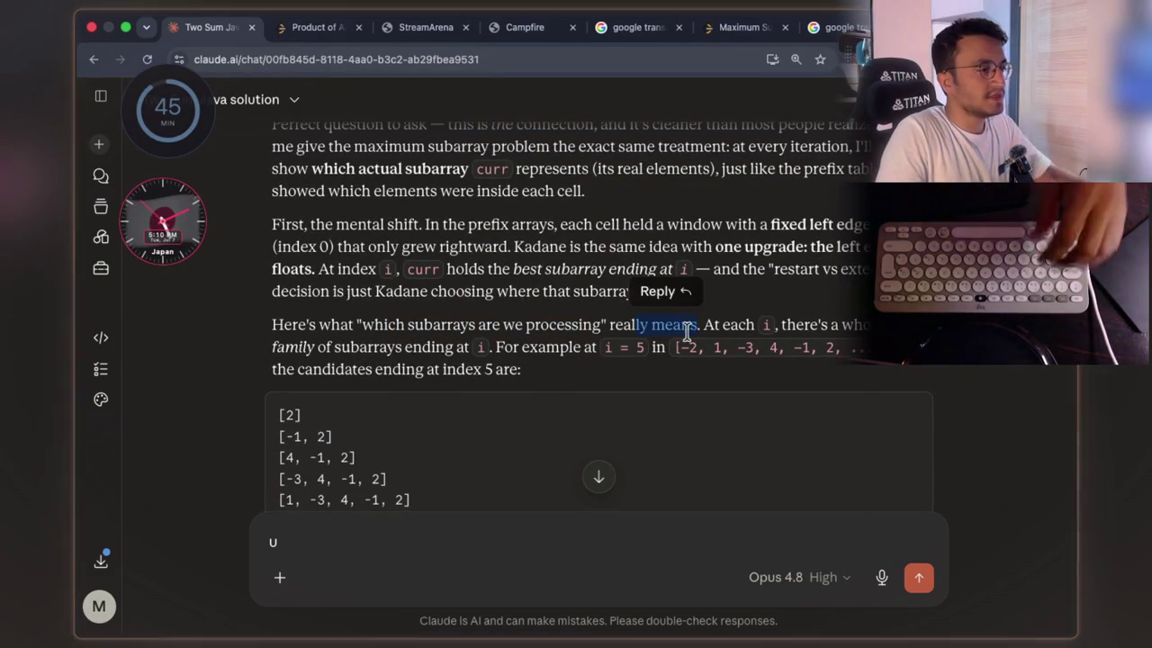
{"action": "left_click_drag", "start_coordinate": [777, 324], "coordinate": [862, 326]}
{"action": "left_click_drag", "start_coordinate": [271, 348], "coordinate": [474, 350]}
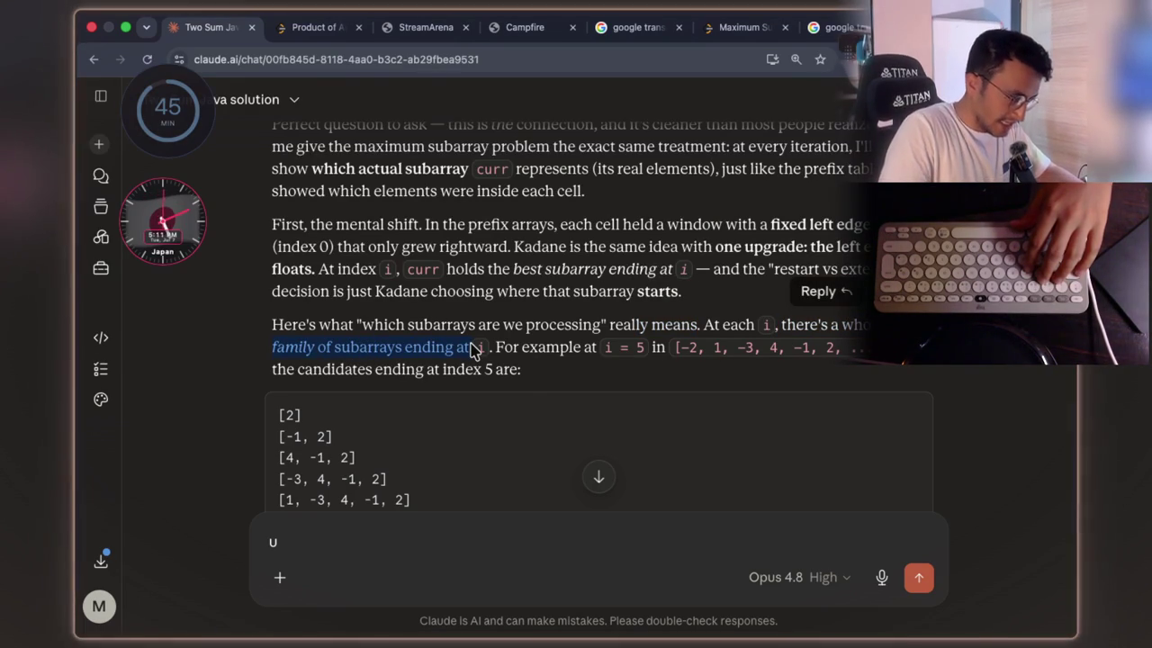
- Highlight the index-5 candidates and Kadane paragraph, then snip the list and paragraph
{"action": "scroll", "coordinate": [718, 232], "scroll_direction": "down", "scroll_amount": 2}
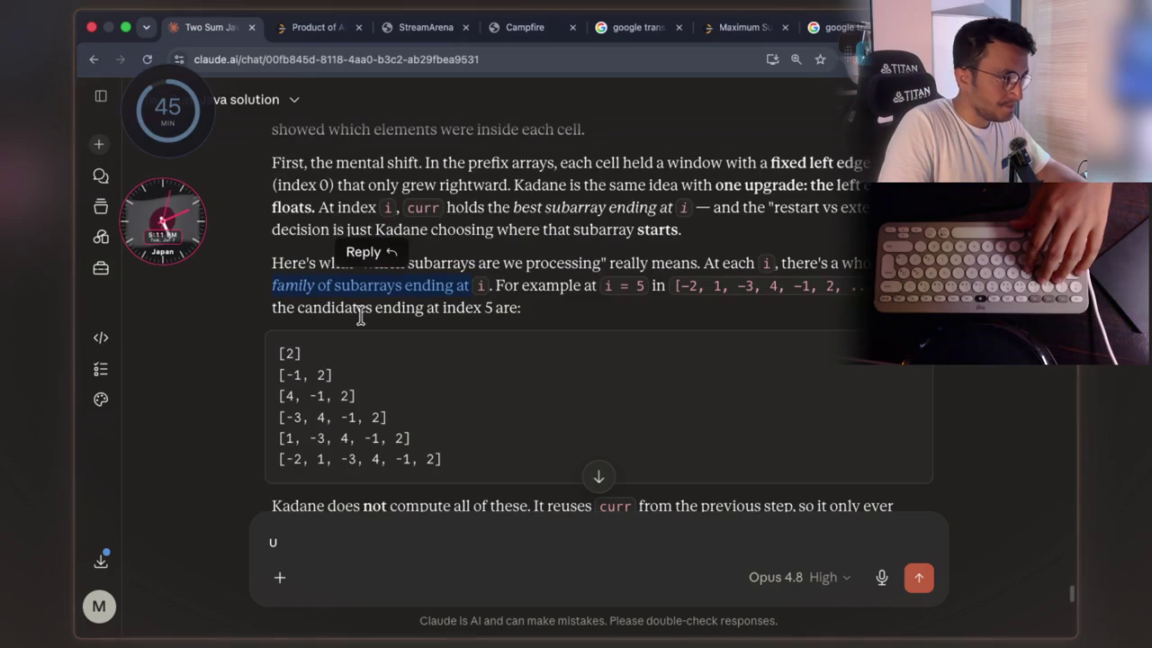
{"action": "scroll", "coordinate": [385, 344], "scroll_direction": "down", "scroll_amount": 3}
{"action": "left_click_drag", "start_coordinate": [438, 345], "coordinate": [311, 263]}
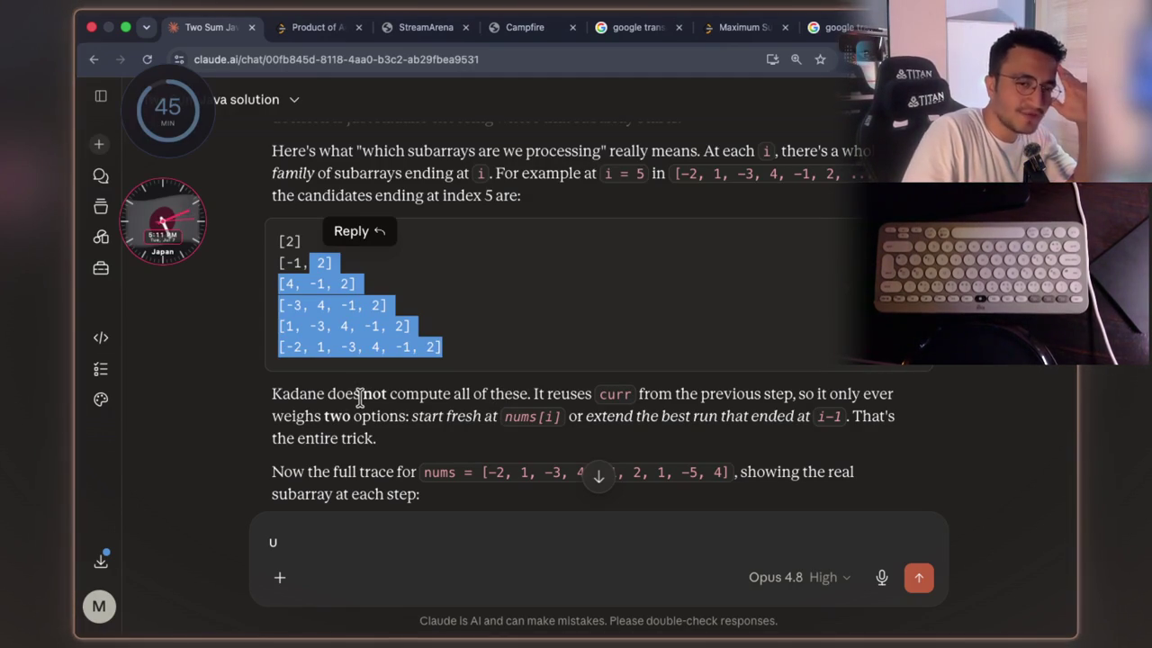
{"action": "left_click_drag", "start_coordinate": [369, 396], "coordinate": [470, 396]}
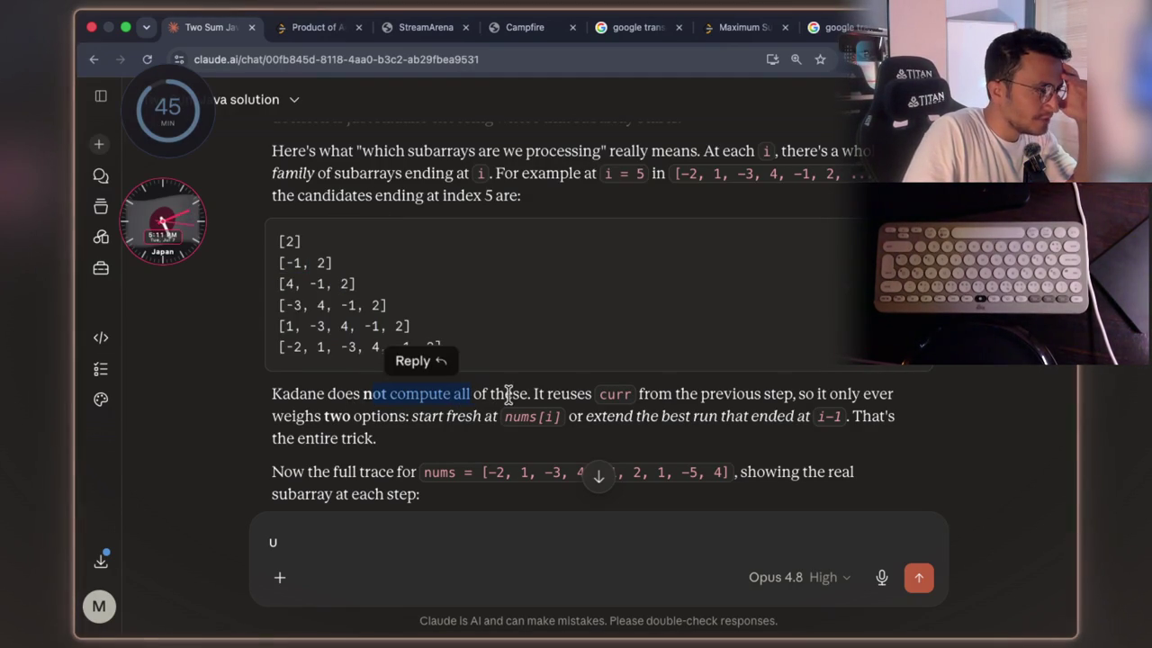
{"action": "left_click", "coordinate": [681, 393]}
{"action": "left_click_drag", "start_coordinate": [681, 393], "coordinate": [846, 402]}
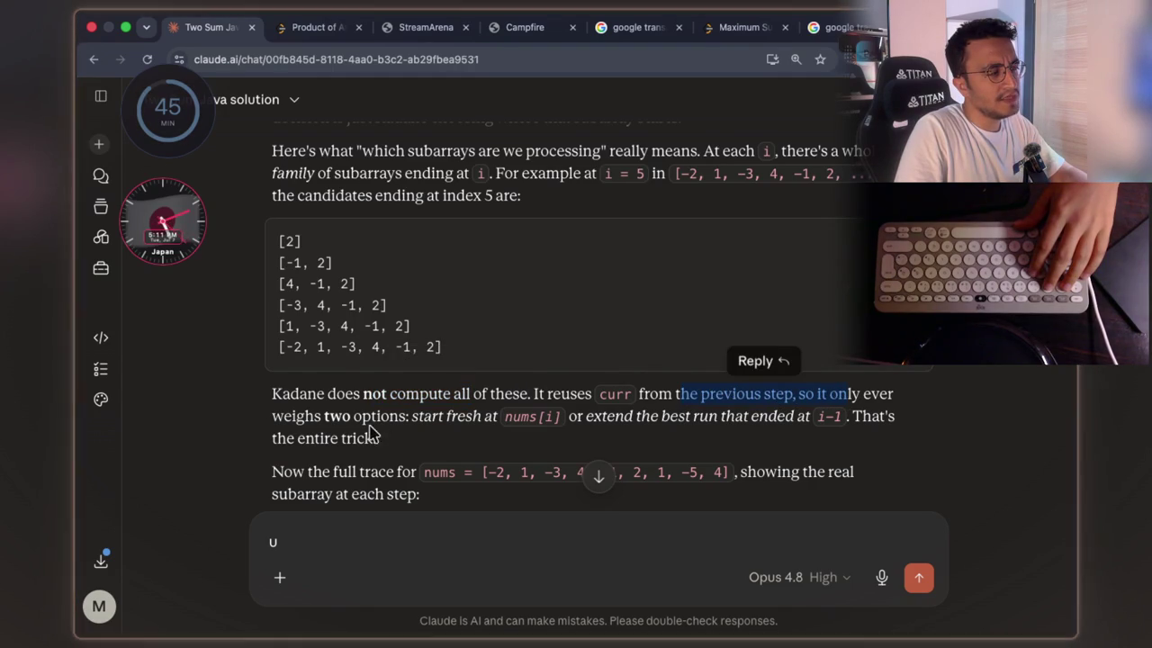
{"action": "left_click_drag", "start_coordinate": [331, 419], "coordinate": [410, 419]}
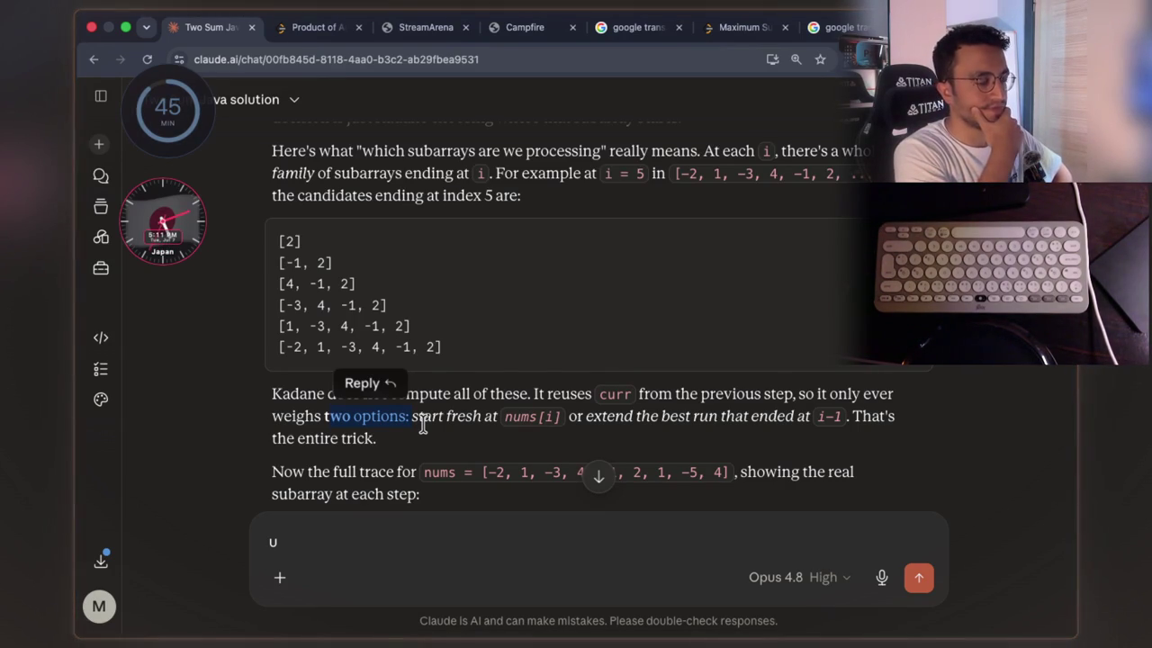
{"action": "left_click", "coordinate": [421, 423]}
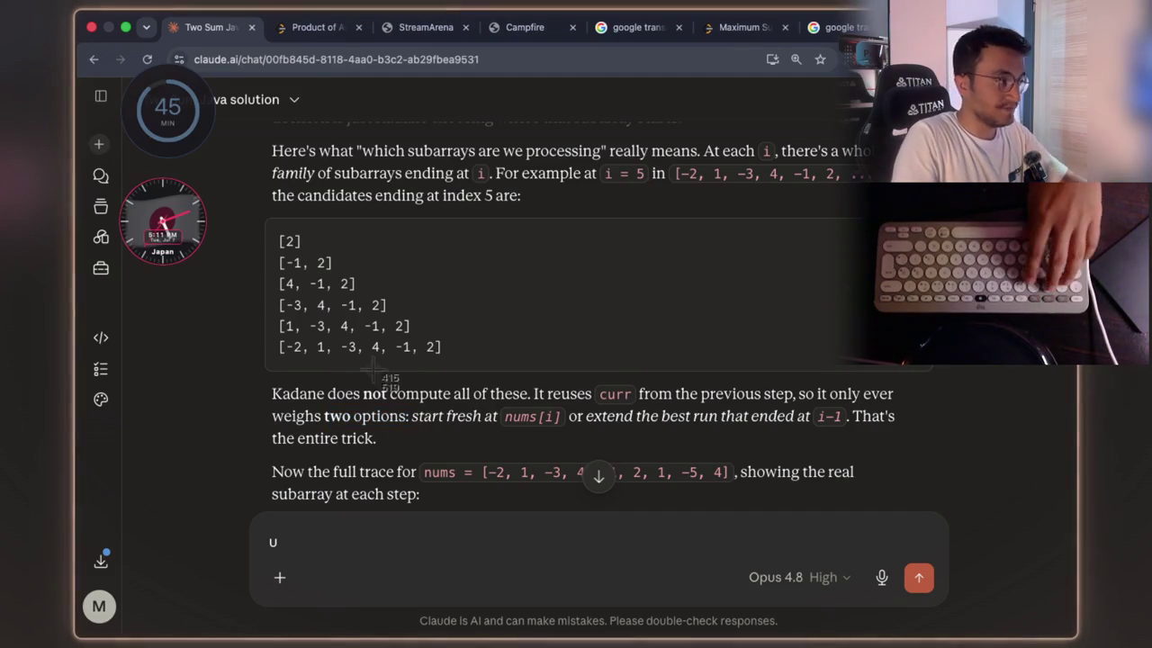
{"action": "mouse_move", "coordinate": [267, 210]}
{"action": "left_mouse_down"}
{"action": "mouse_move", "coordinate": [1018, 432]}
{"action": "mouse_move", "coordinate": [947, 454]}
{"action": "left_mouse_up"}
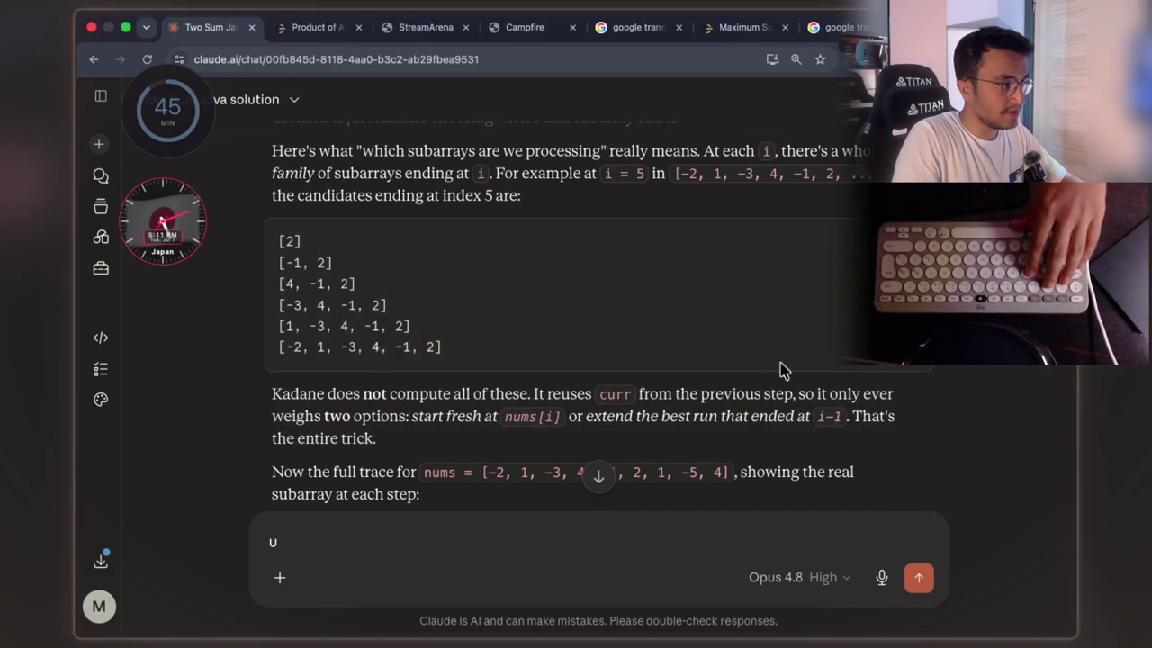
{"action": "key", "text": "Escape"}
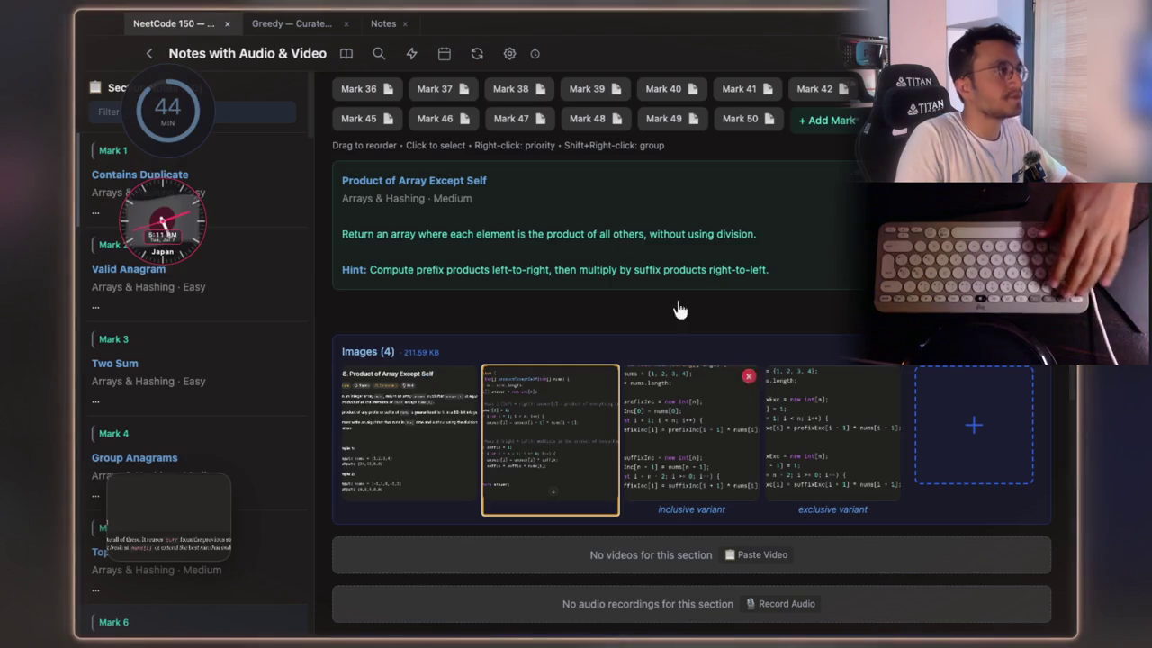
- Open the Kadane excerpt image in the Greedy notes and tag it LEARNED!
{"action": "left_click", "coordinate": [314, 26]}
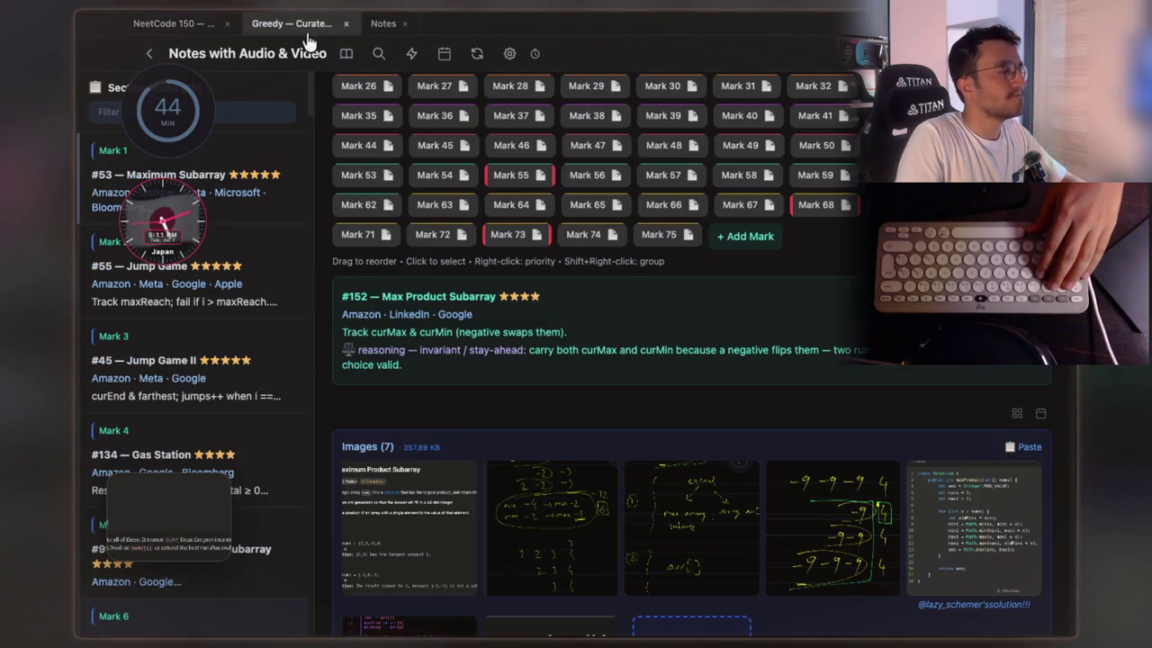
{"action": "scroll", "coordinate": [635, 304], "scroll_direction": "down", "scroll_amount": 5}
{"action": "left_click", "coordinate": [727, 287]}
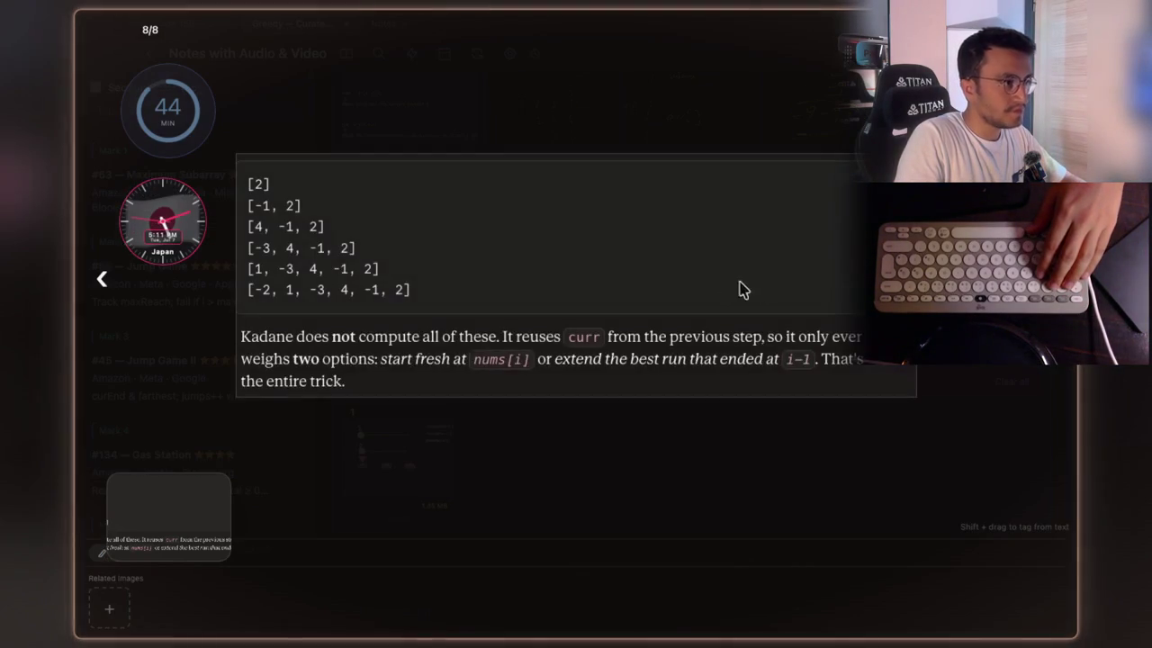
{"action": "right_click", "coordinate": [655, 272]}
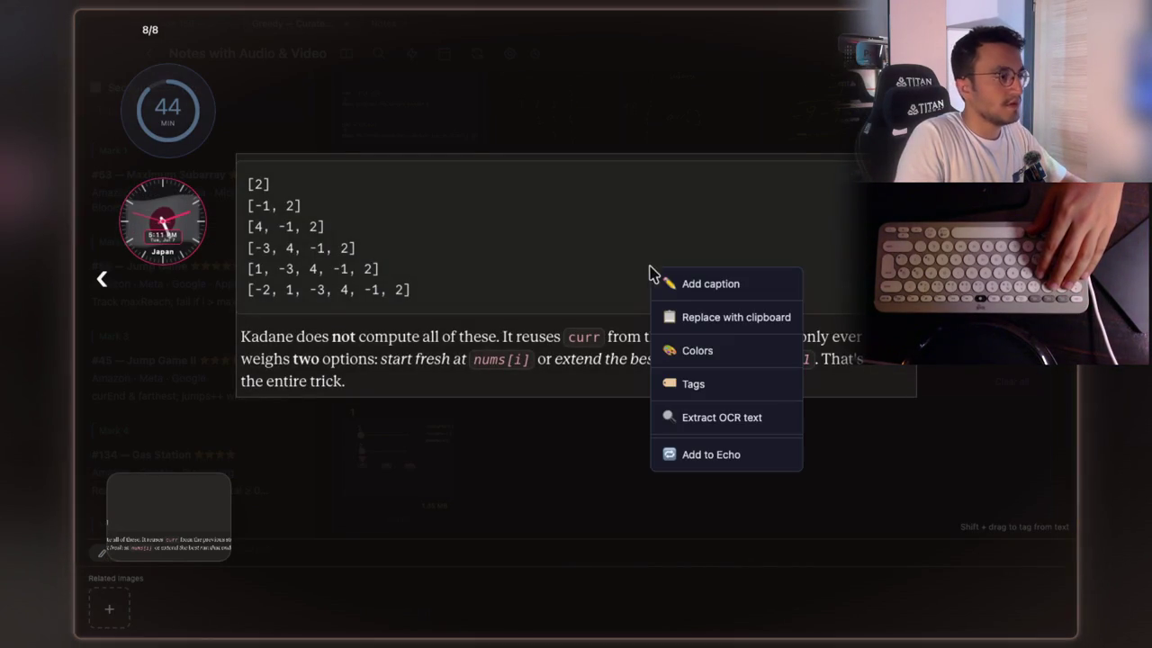
{"action": "left_click", "coordinate": [715, 388]}
{"action": "key", "text": "ctrl+a"}
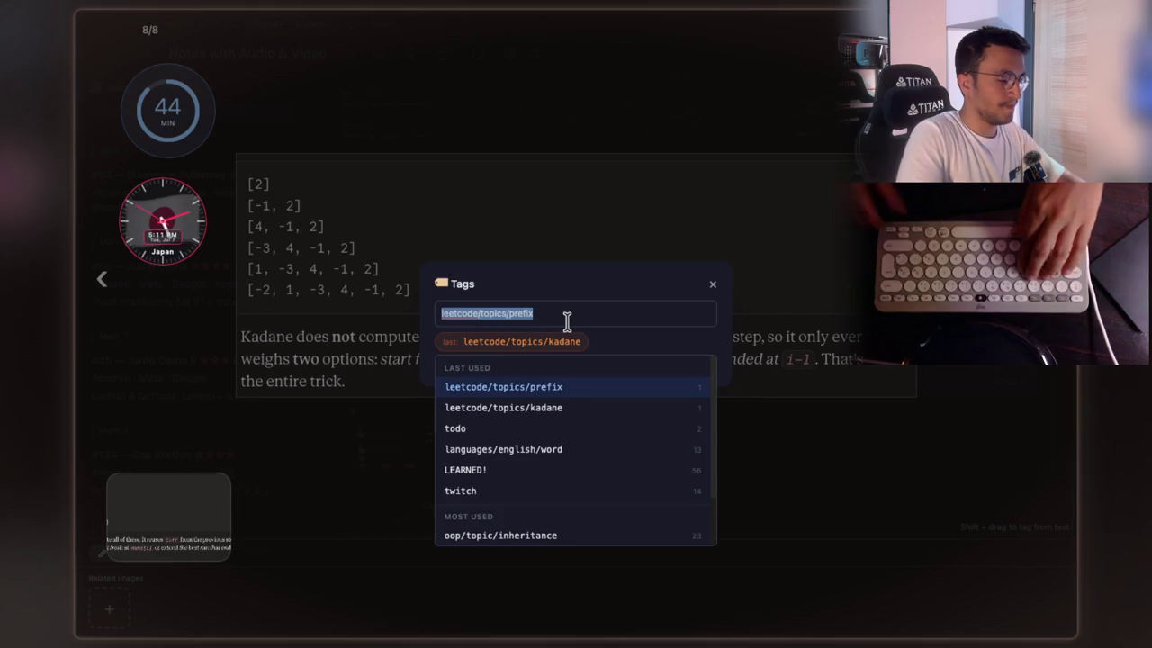
{"action": "type", "text": "lear"}
{"action": "left_click", "coordinate": [528, 365]}
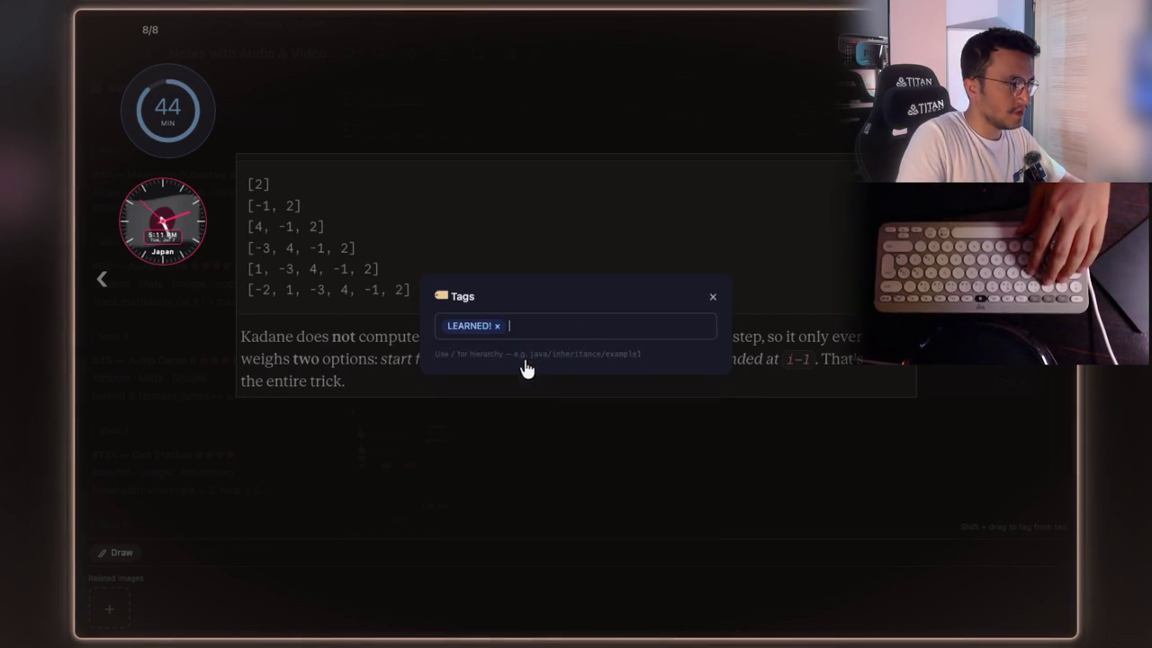
{"action": "left_click", "coordinate": [713, 298]}
- Mark the Kadane image red, orange, yellow and green, then reopen it full size
{"action": "right_click", "coordinate": [653, 262]}
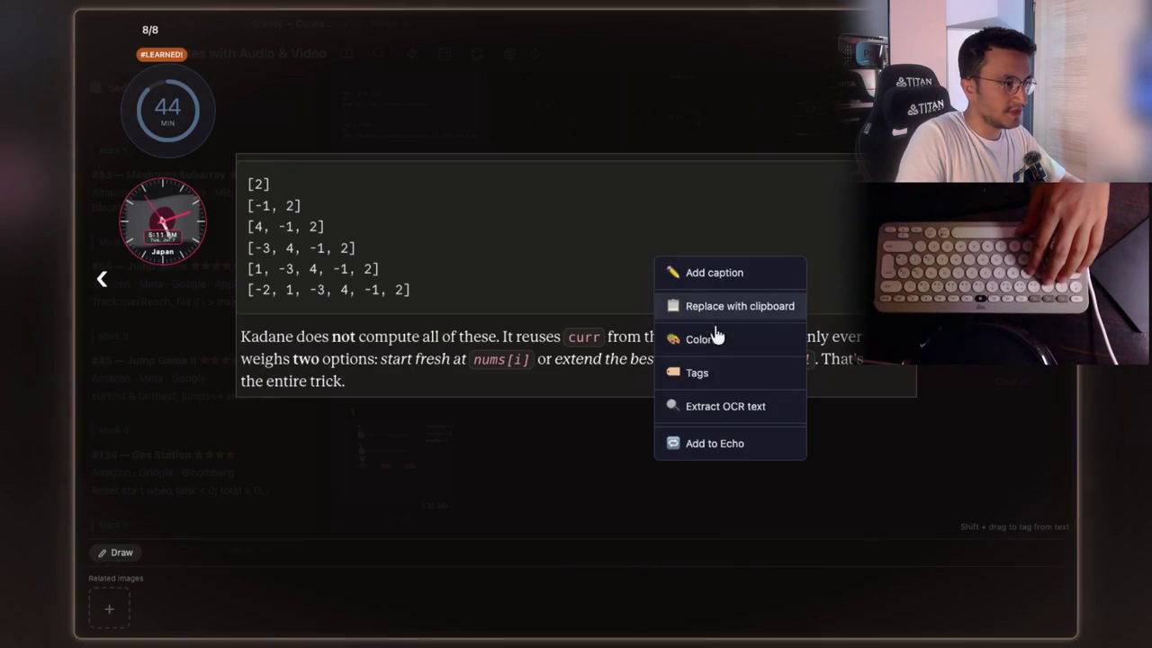
{"action": "left_click", "coordinate": [704, 340]}
{"action": "left_click", "coordinate": [674, 367]}
{"action": "left_click", "coordinate": [701, 367]}
{"action": "left_click", "coordinate": [728, 366]}
{"action": "left_click", "coordinate": [756, 367]}
{"action": "key", "text": "Escape"}
{"action": "key", "text": "Escape"}
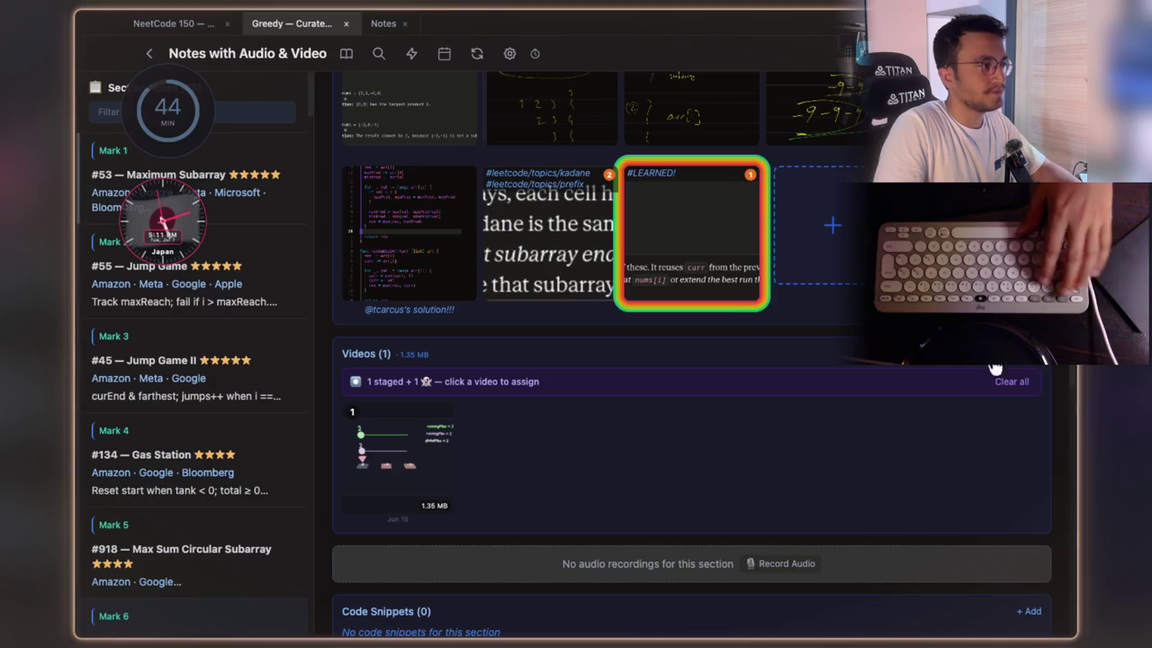
{"action": "left_click", "coordinate": [722, 335]}
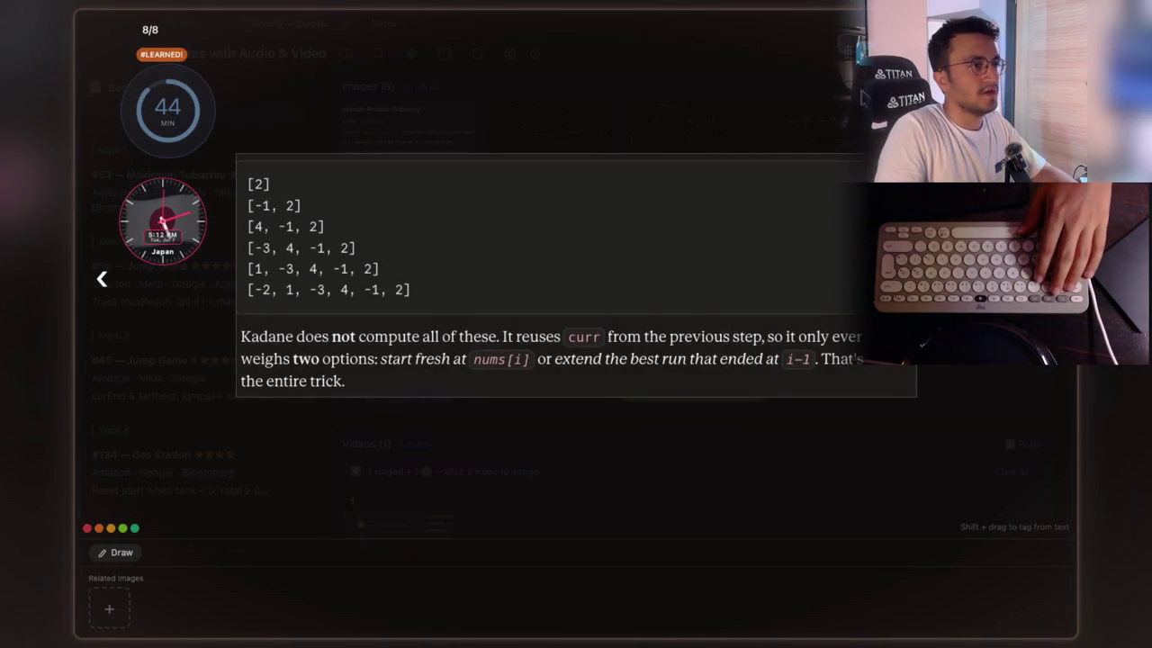